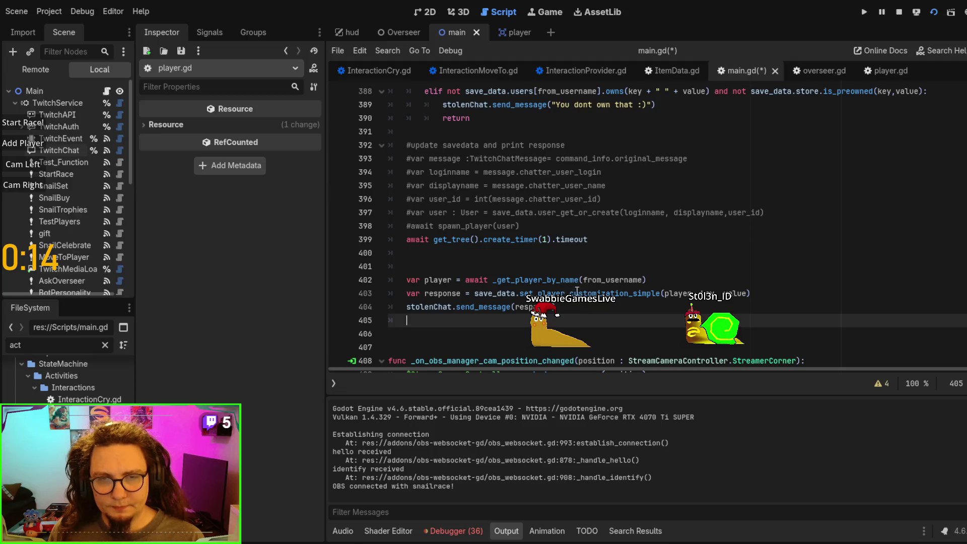
- Paste the disable and timer lines below line 399 and fix their indentation
click(587, 253)
key(ctrl+v)
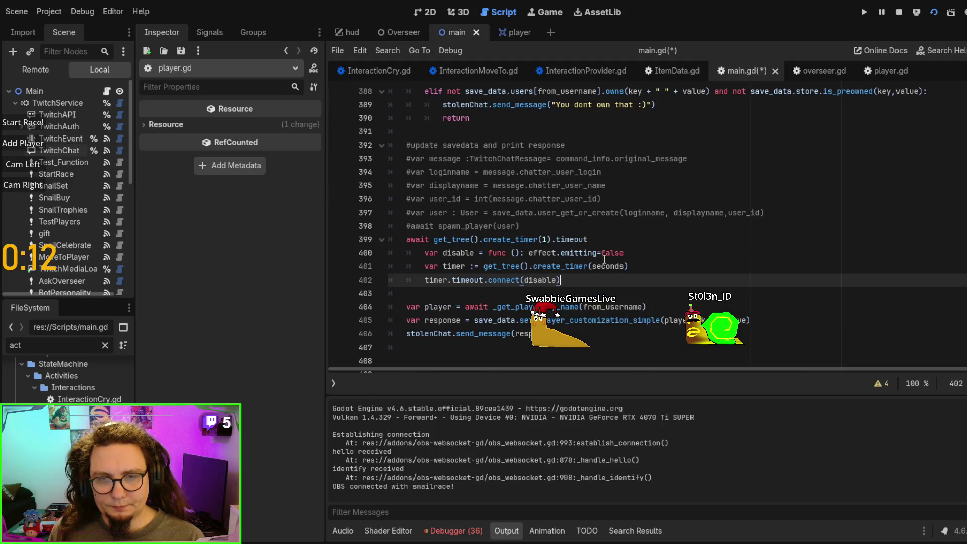
key(shift+Up)
key(shift+Up)
key(shift+Tab)
click(688, 254)
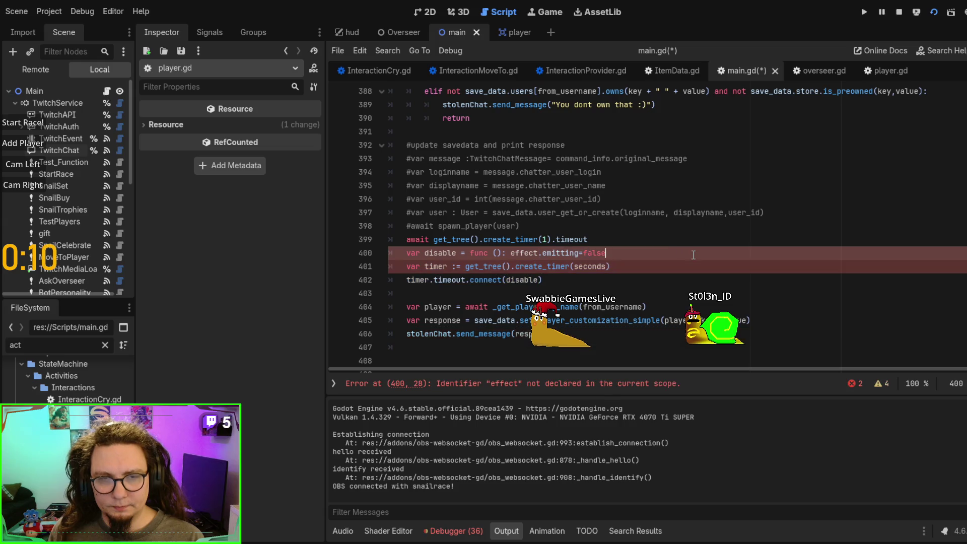
key(ctrl+shift+Return)
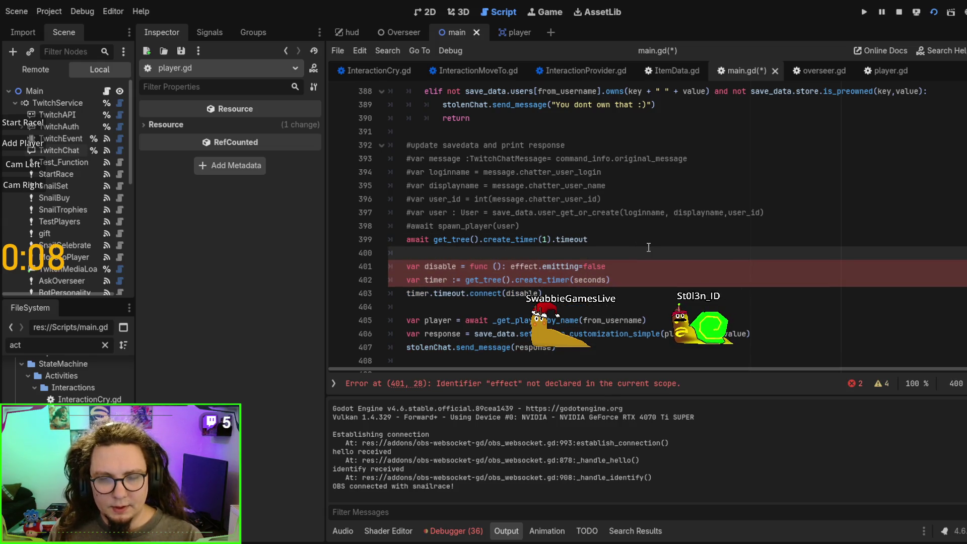
- Rewrite line 399 to open a lambda with 'create_timer(1).timeout.connect(func():'
double_click(602, 244)
click(599, 236)
text(.cconnec)
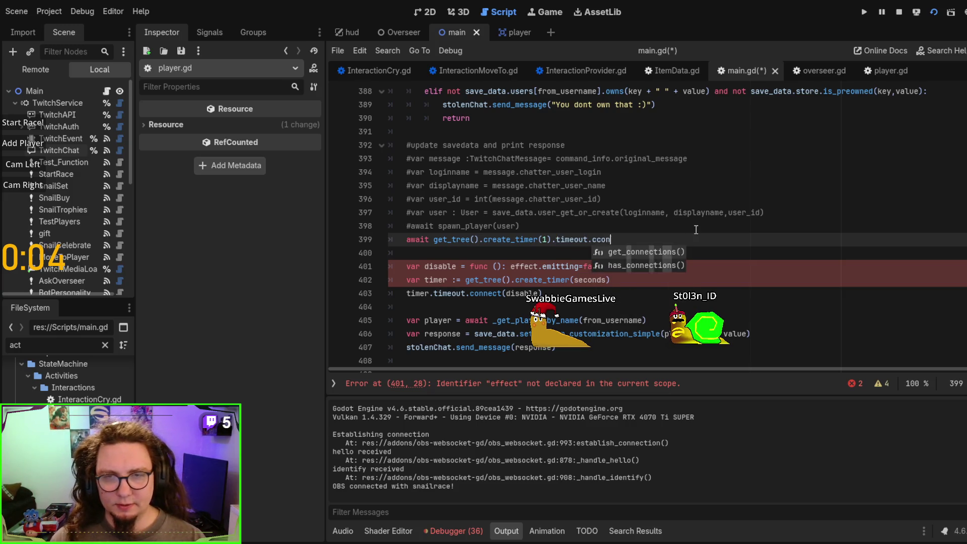
key(BackSpace)
key(BackSpace)
key(BackSpace)
text(onnet()
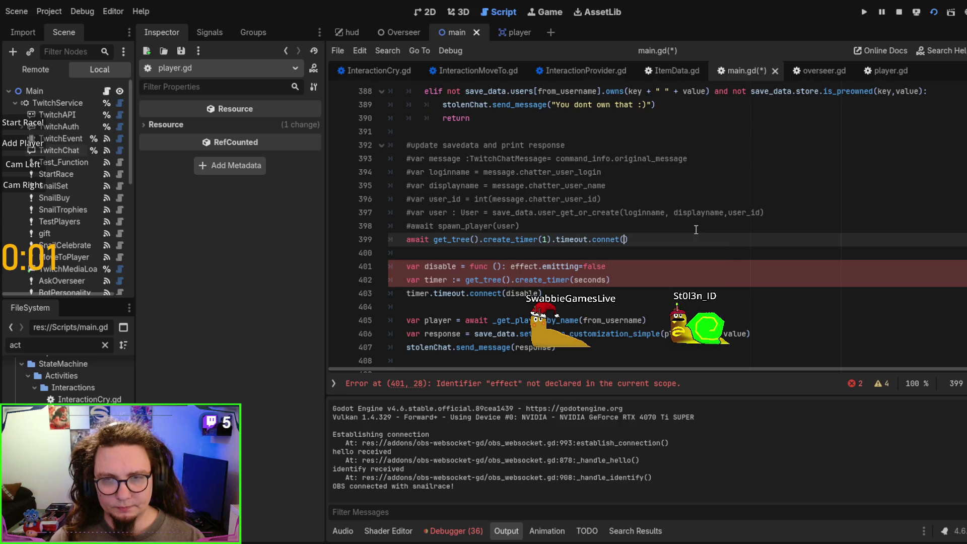
text(func():)
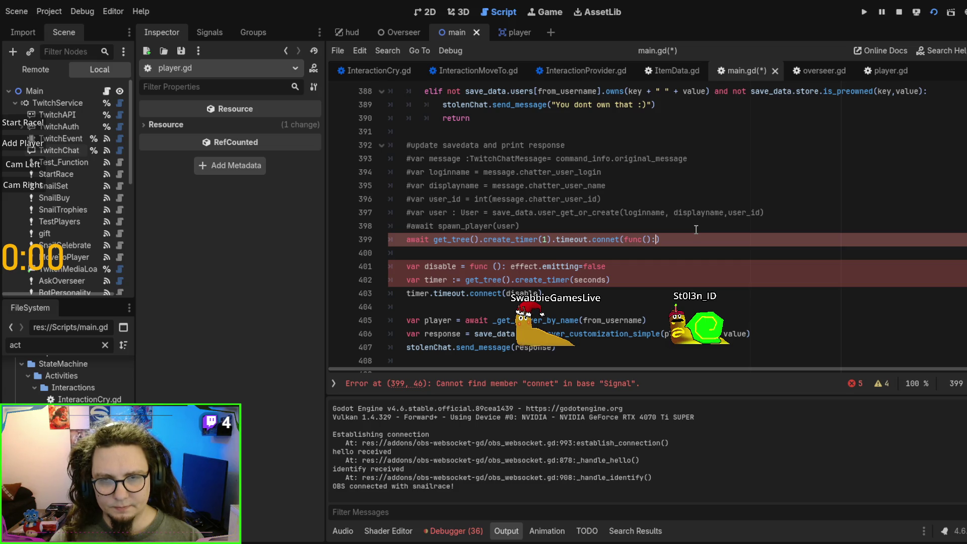
key(Return)
key(Return)
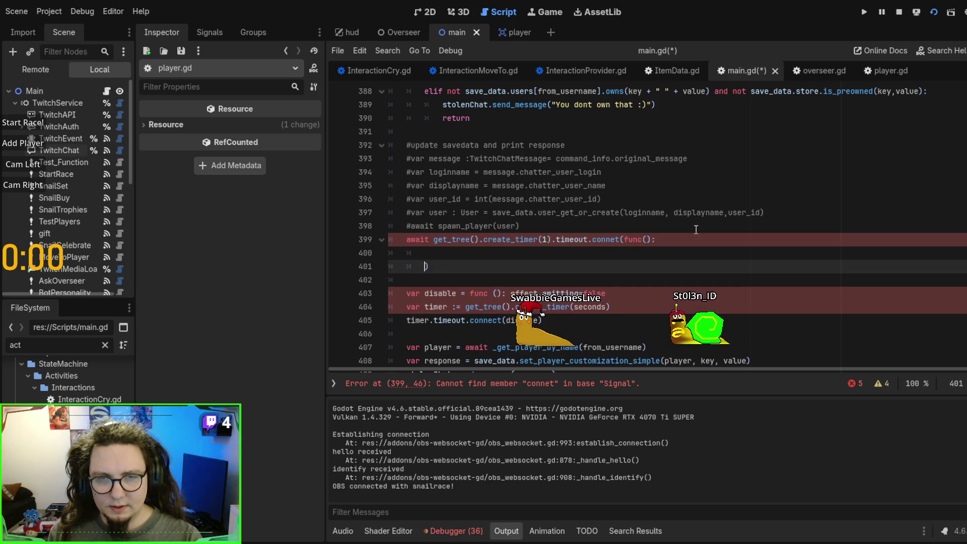
- Delete the leftover disable and timer lines and rejoin line 399
mouse_move(544, 320)
mouse_down()
mouse_move(503, 282)
mouse_move(426, 252)
mouse_up()
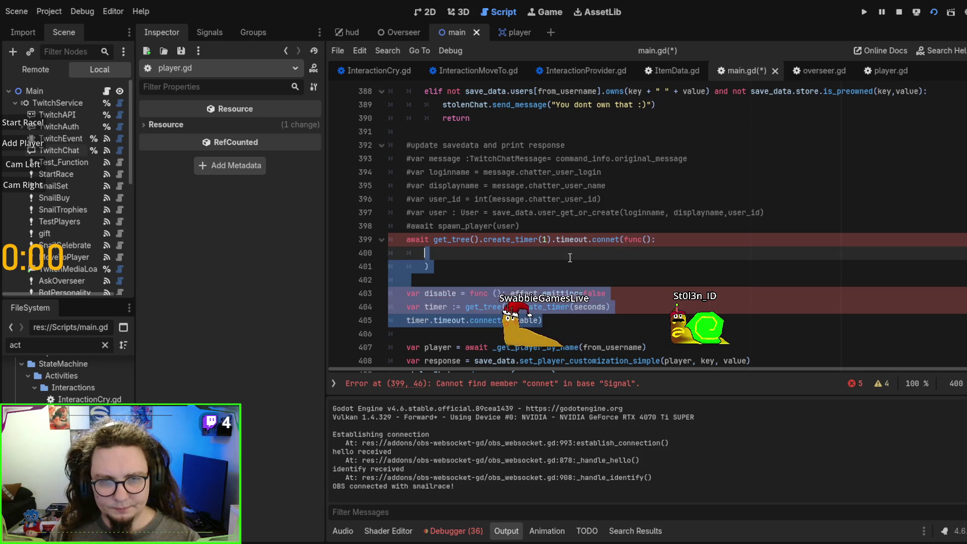
key(BackSpace)
key(BackSpace)
key(BackSpace)
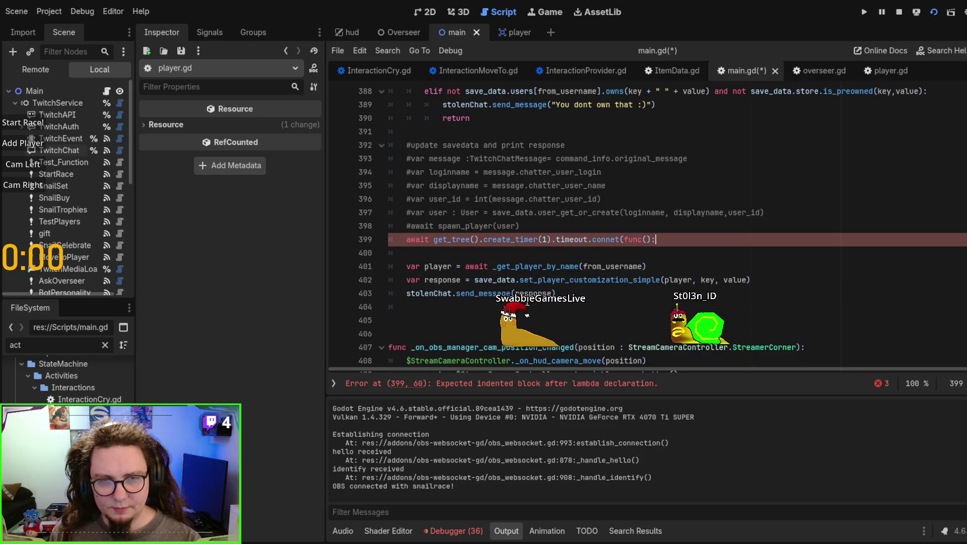
key(Delete)
text(:)
- Indent the three body lines into the lambda, close it with ')', and fix 'connect'
key(shift+Down)
key(shift+Down)
key(shift+Down)
key(Tab)
click(607, 296)
text())
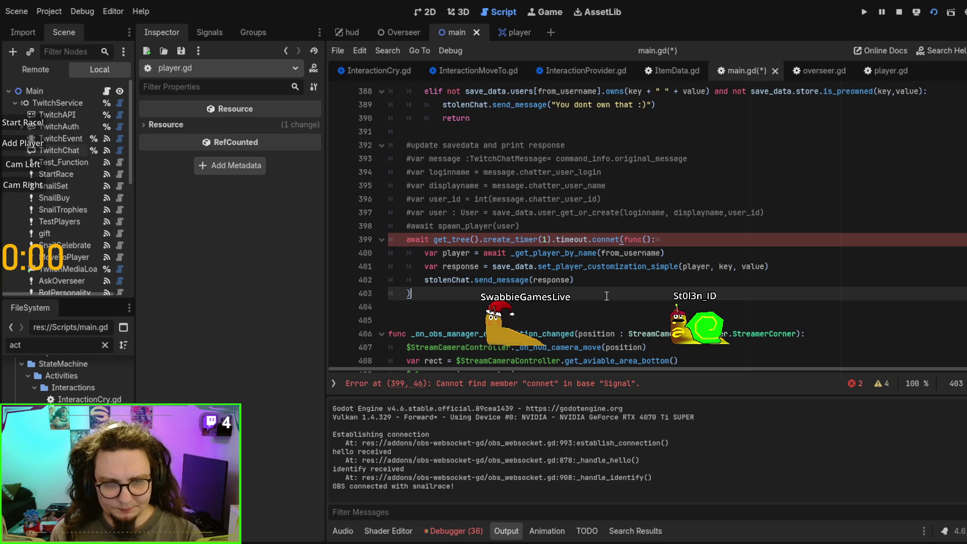
click(617, 239)
text(ct)
- Review the lambda's lookup, customization and send_message lines, then save and rerun the game
click(389, 320)
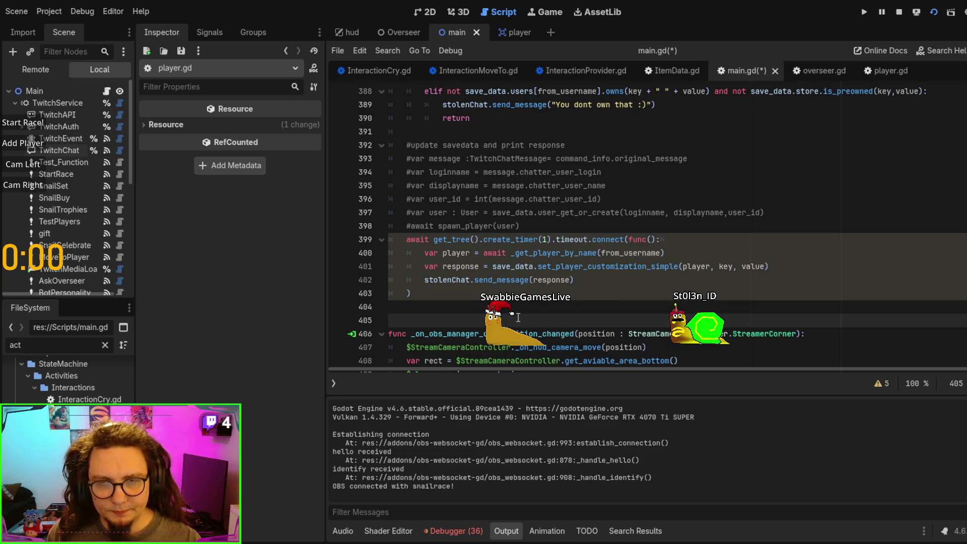
click(537, 281)
click(522, 308)
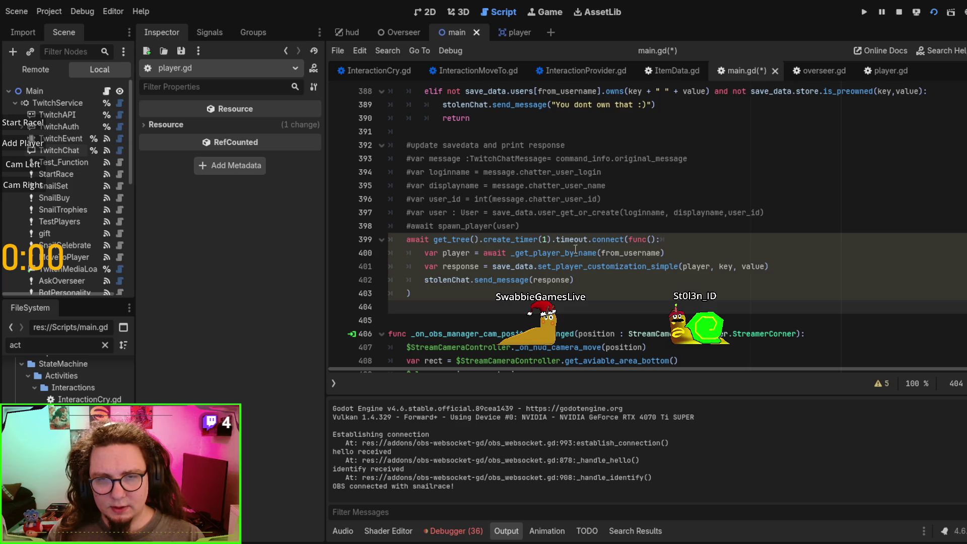
click(560, 252)
double_click(630, 253)
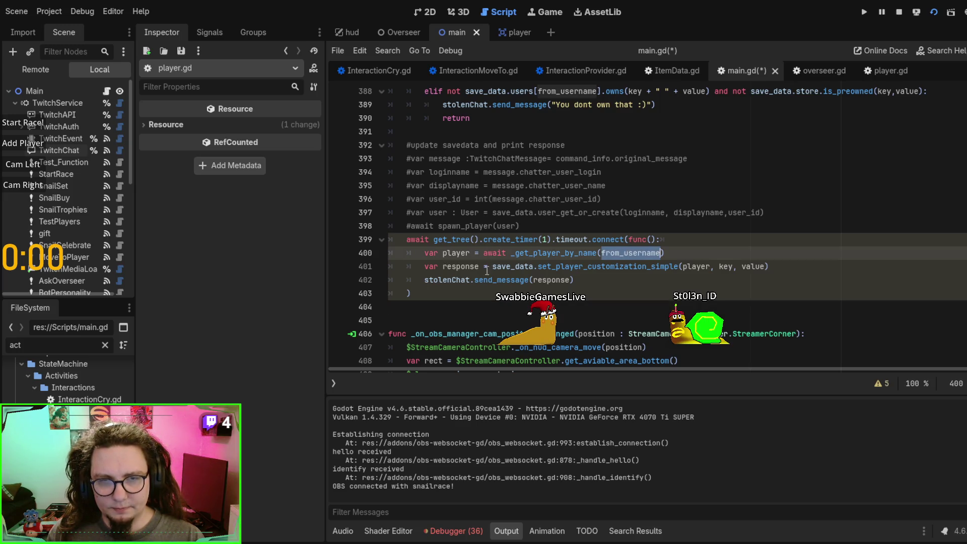
double_click(579, 267)
double_click(508, 280)
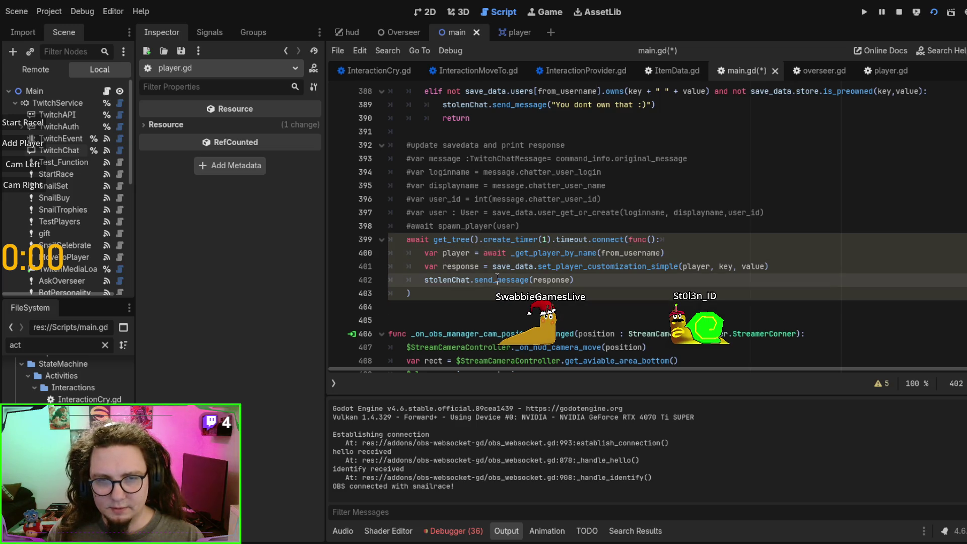
click(569, 289)
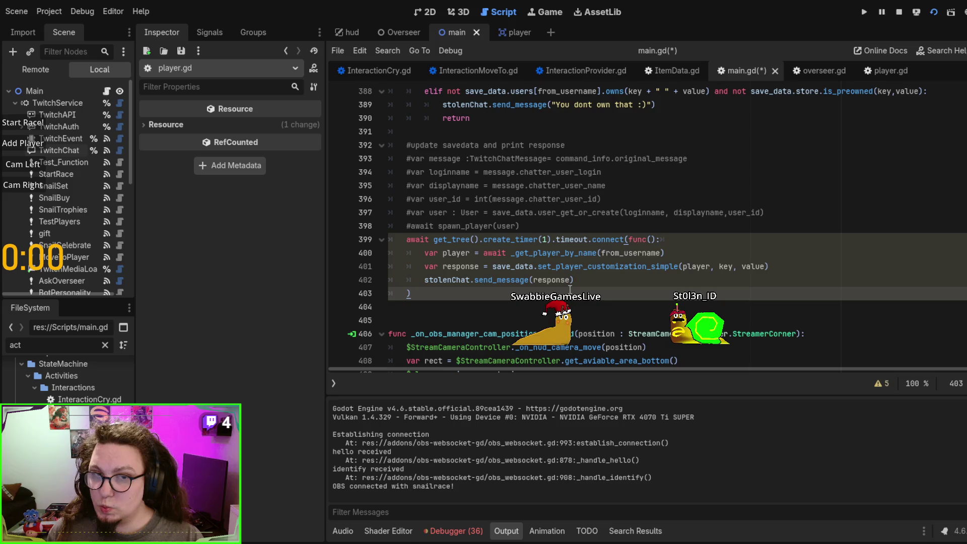
key(F5)
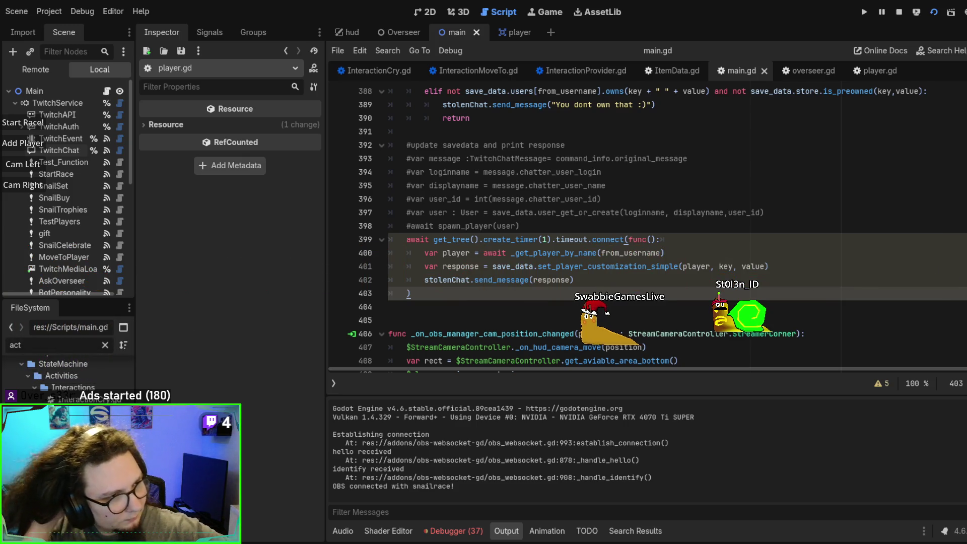
key(ctrl+z)
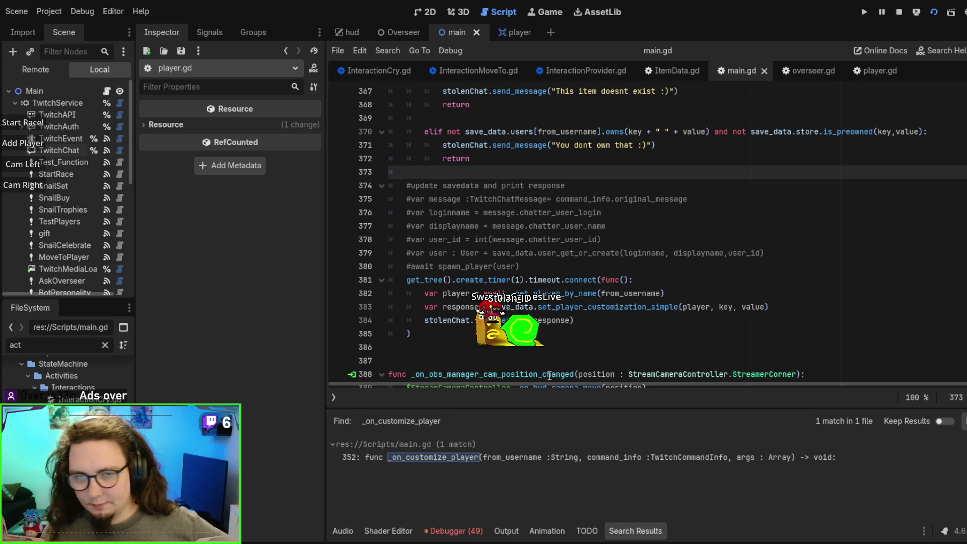
mouse_move(412, 335)
mouse_down()
mouse_move(403, 279)
mouse_move(388, 279)
mouse_up()
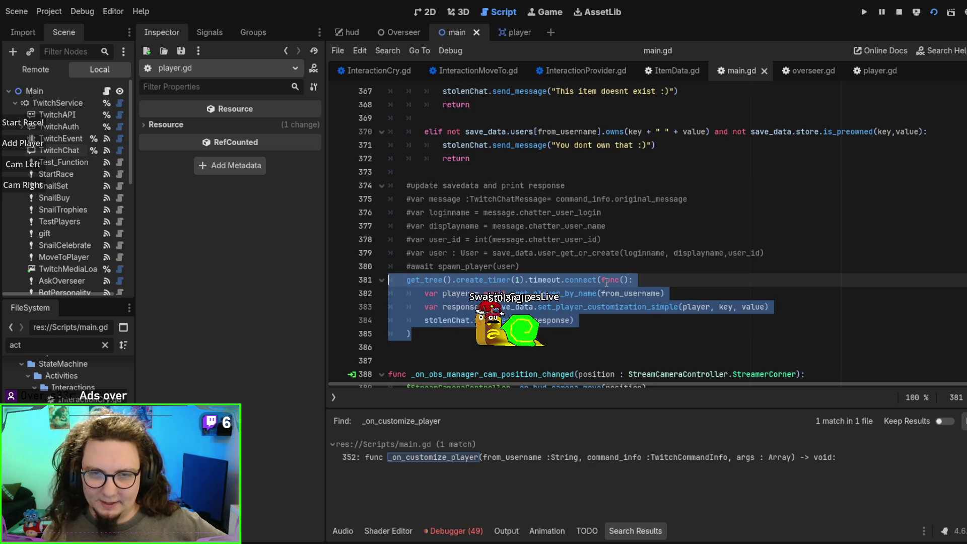
click(629, 280)
scroll(629, 278, up, 2)
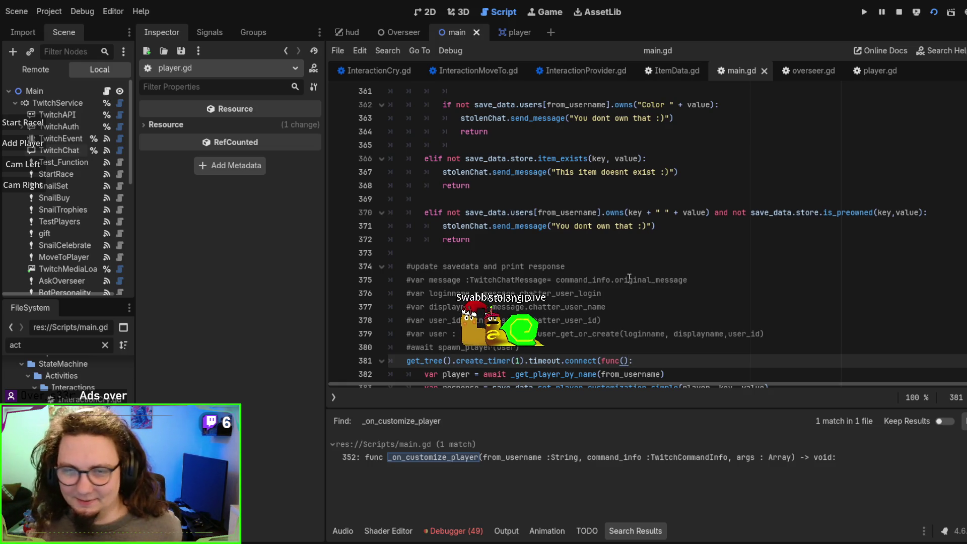
scroll(629, 279, down, 5)
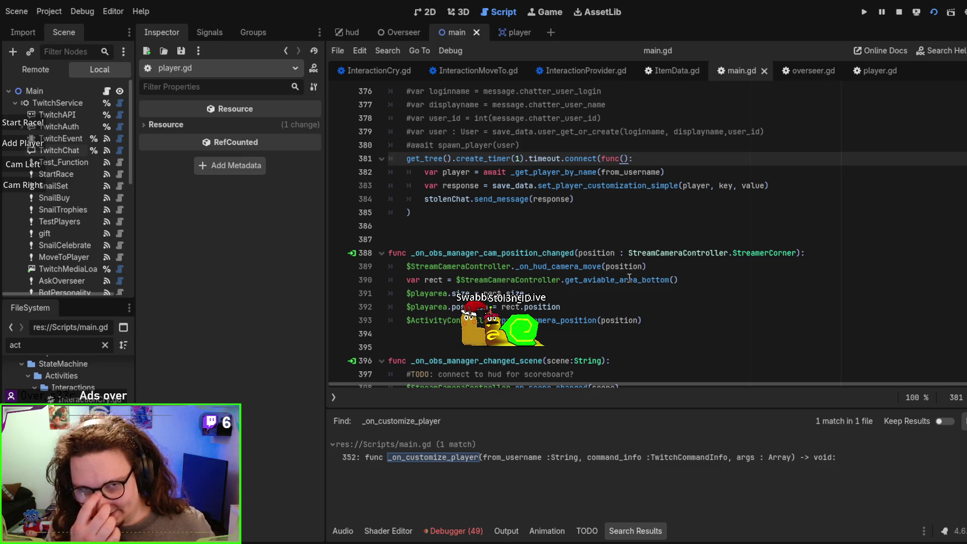
scroll(629, 279, up, 2)
click(417, 146)
mouse_move(417, 146)
mouse_down()
mouse_move(554, 213)
mouse_move(558, 228)
mouse_up()
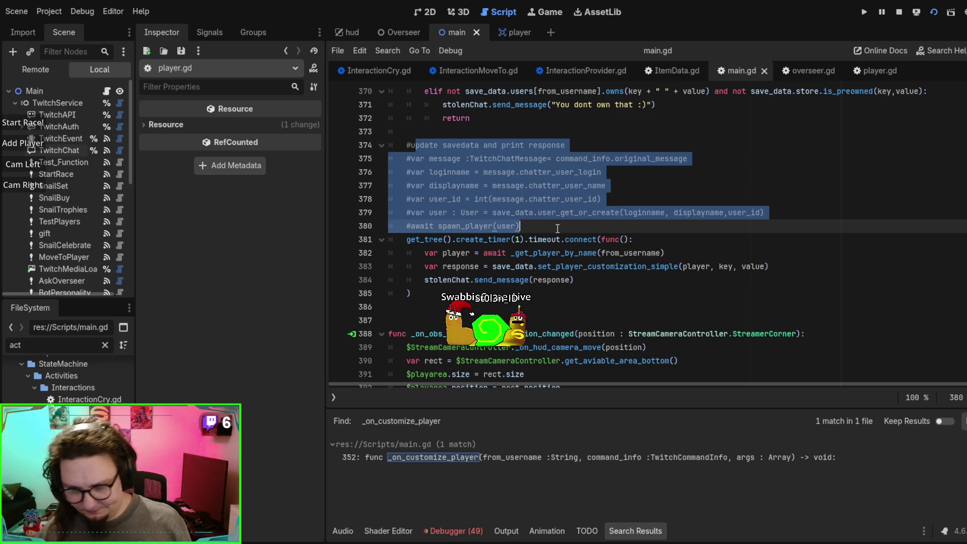
scroll(557, 228, up, 3)
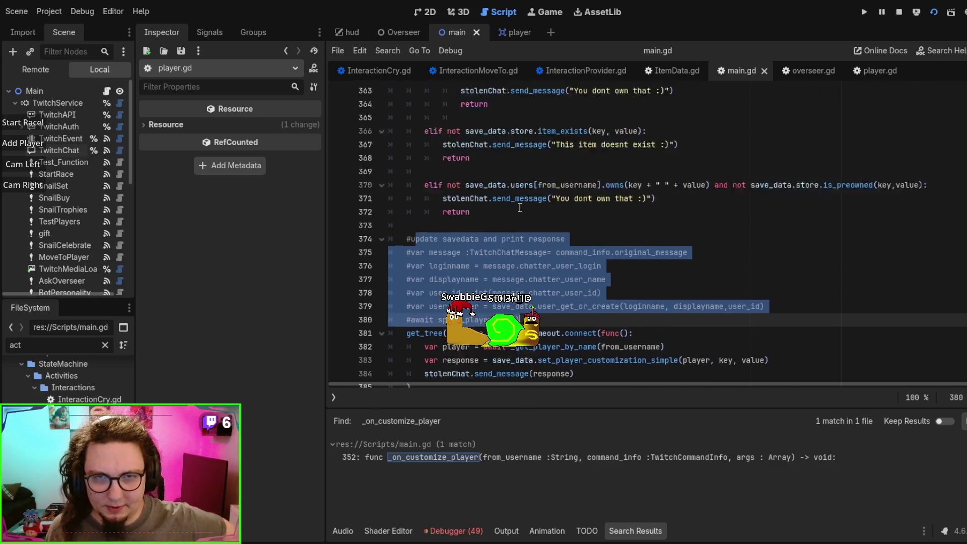
scroll(557, 250, down, 2)
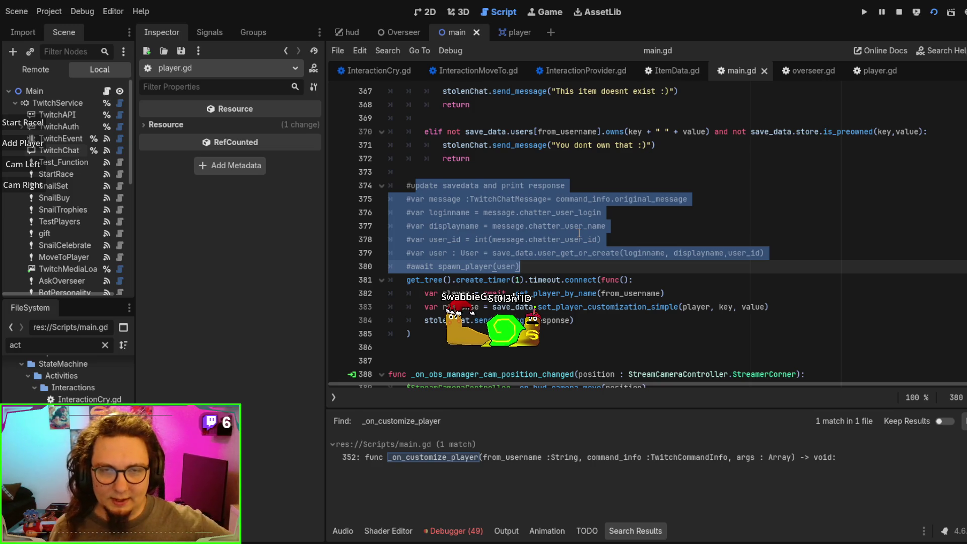
scroll(579, 233, up, 2)
scroll(591, 240, up, 2)
scroll(590, 240, down, 2)
click(592, 240)
scroll(594, 240, down, 3)
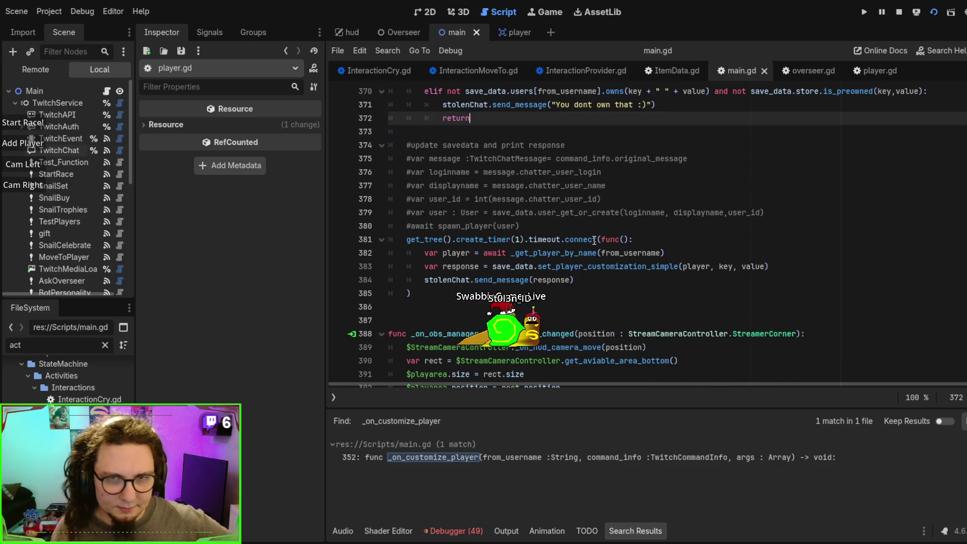
drag(524, 227, 372, 127)
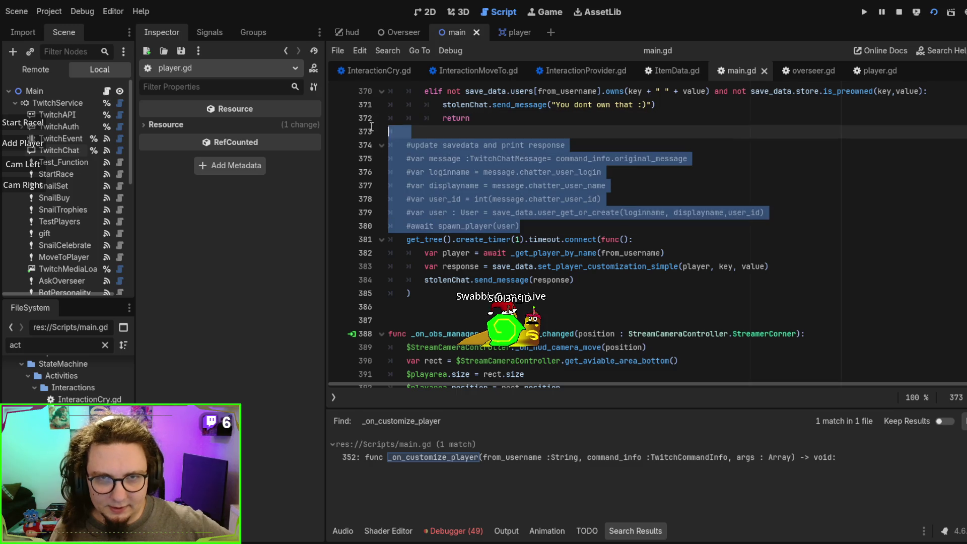
click(604, 181)
mouse_move(408, 239)
mouse_down()
mouse_move(669, 255)
mouse_move(585, 295)
mouse_up()
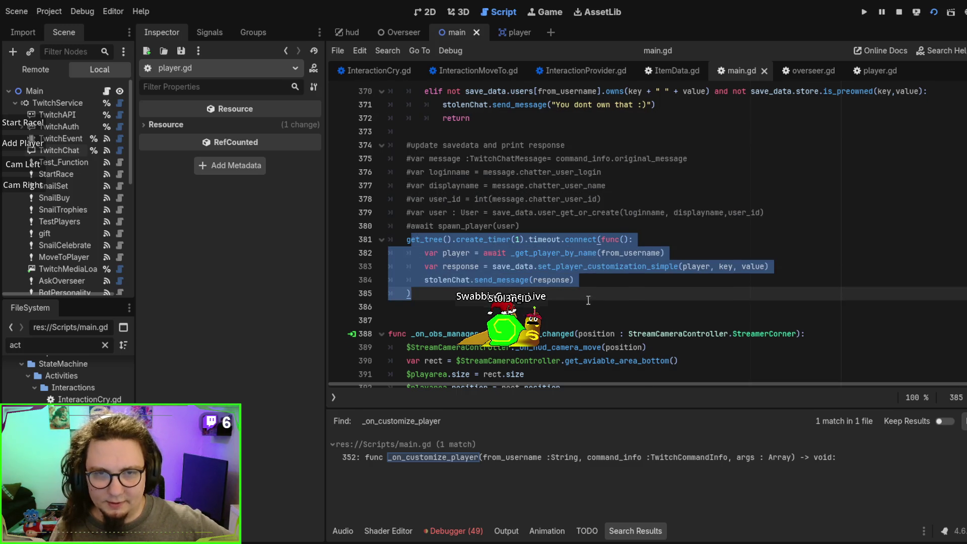
scroll(588, 300, up, 5)
click(588, 297)
scroll(589, 297, up, 4)
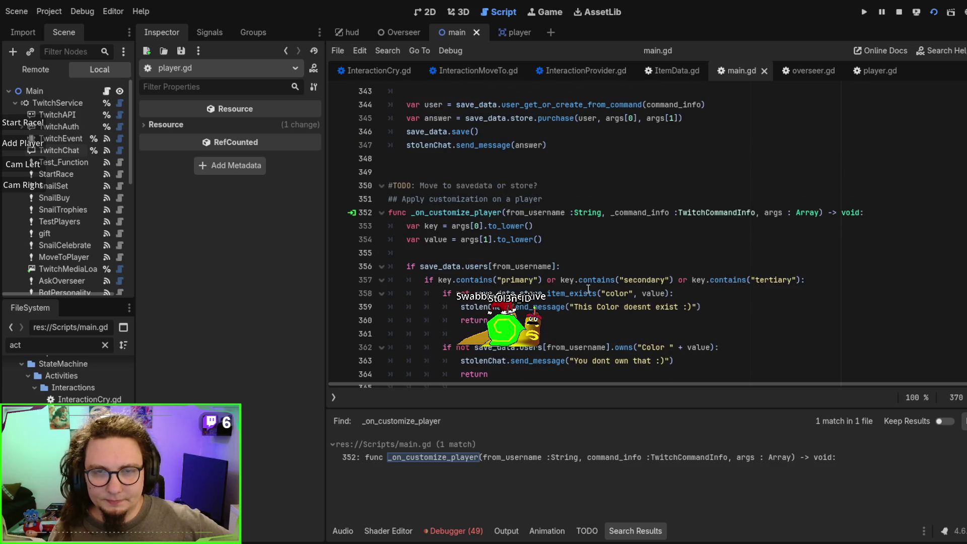
click(587, 234)
scroll(593, 248, down, 8)
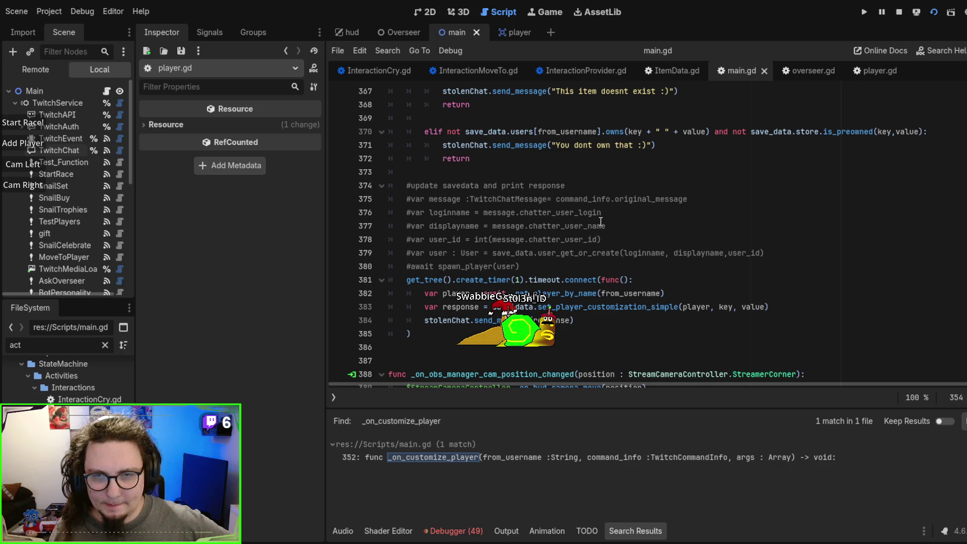
scroll(600, 222, up, 6)
scroll(587, 227, down, 7)
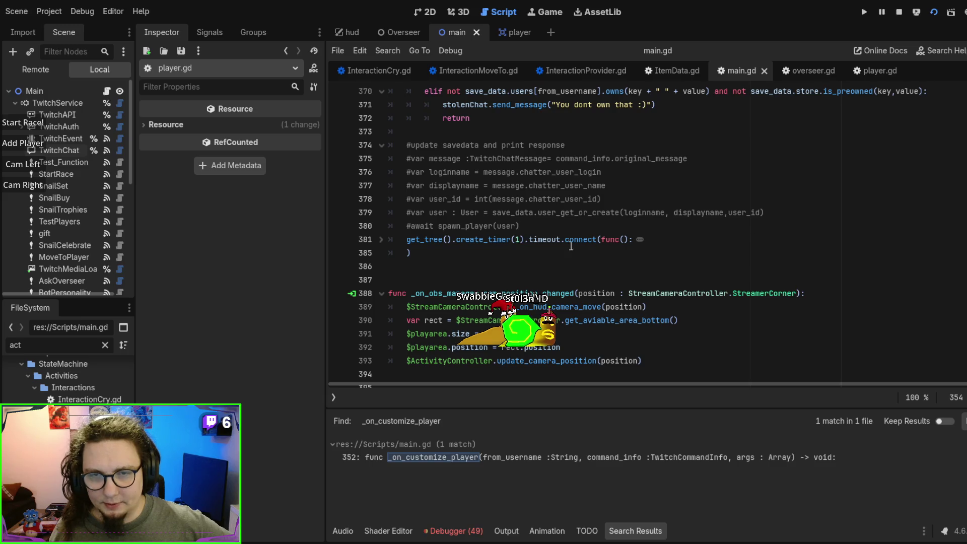
click(381, 239)
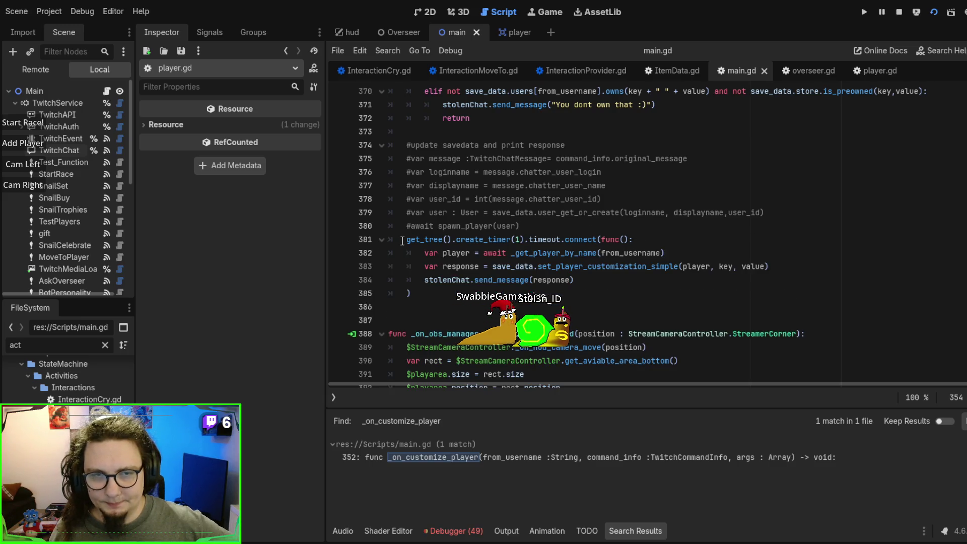
drag(406, 239, 665, 276)
click(665, 277)
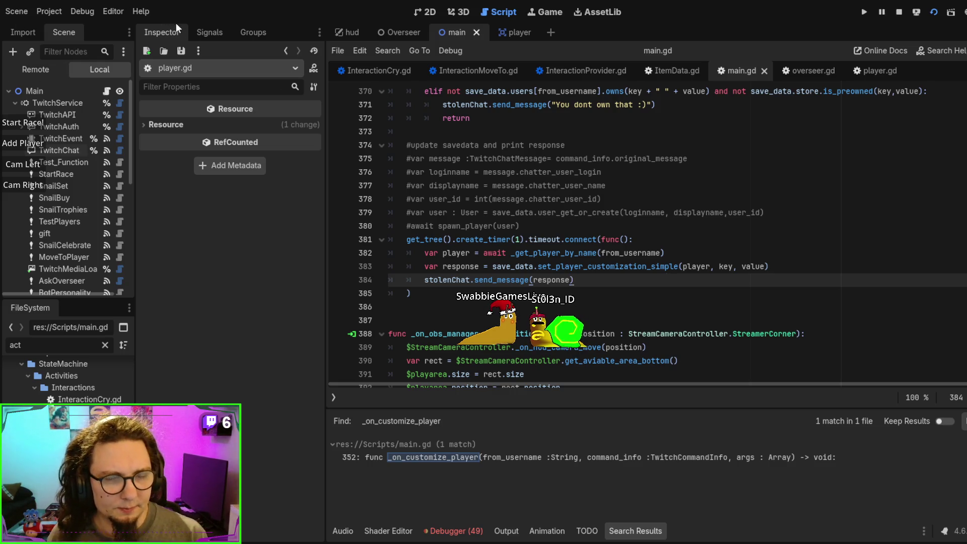
click(200, 29)
click(151, 31)
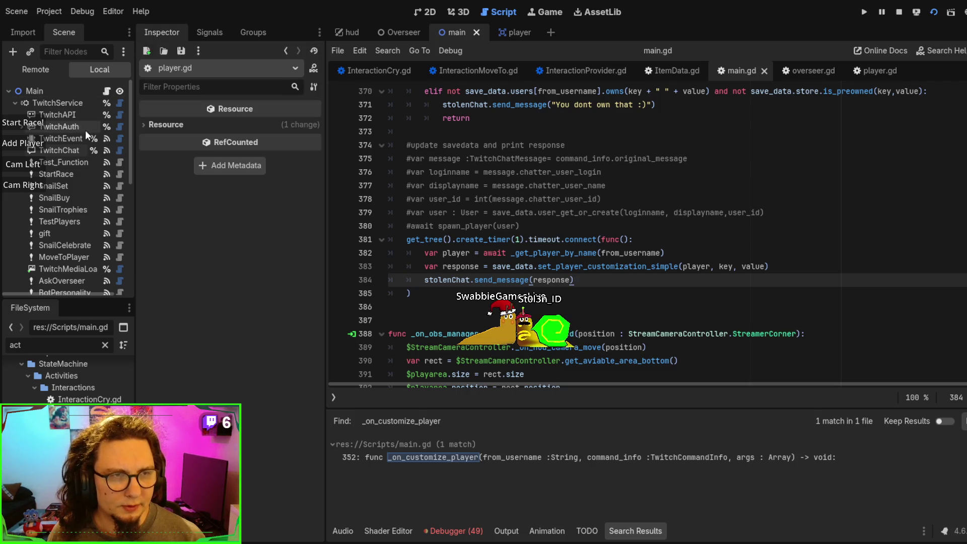
- Widen the Scene dock and jump to TwitchChat's message_received handler in main.gd
drag(134, 190, 370, 207)
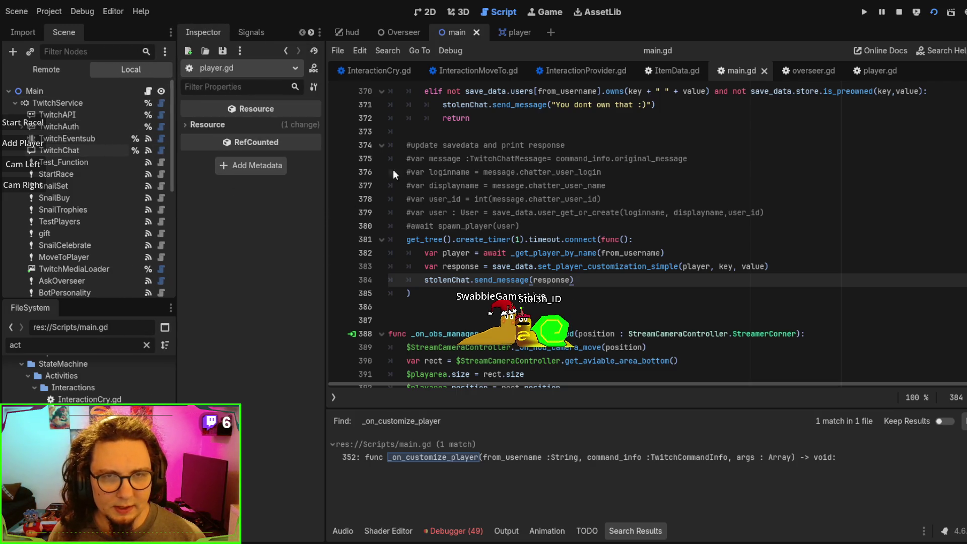
click(483, 144)
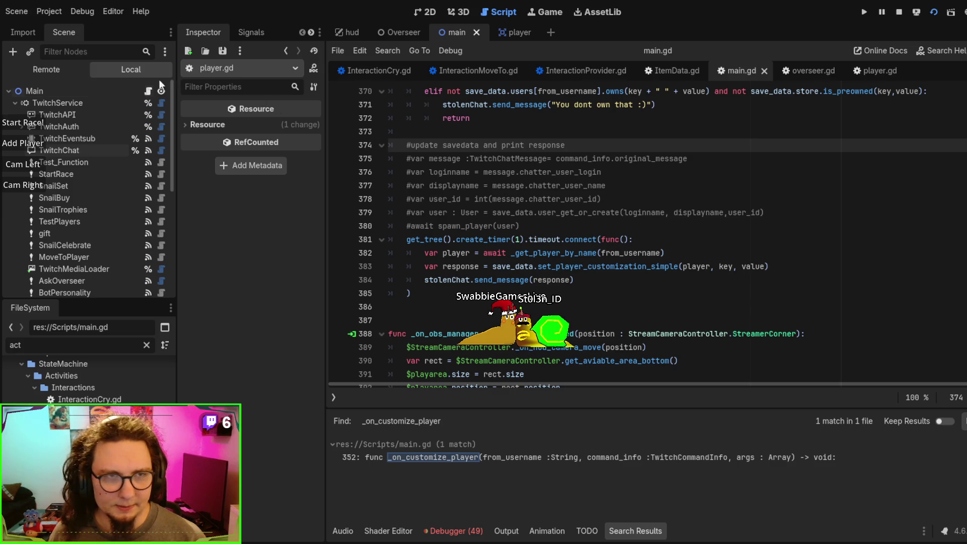
click(86, 150)
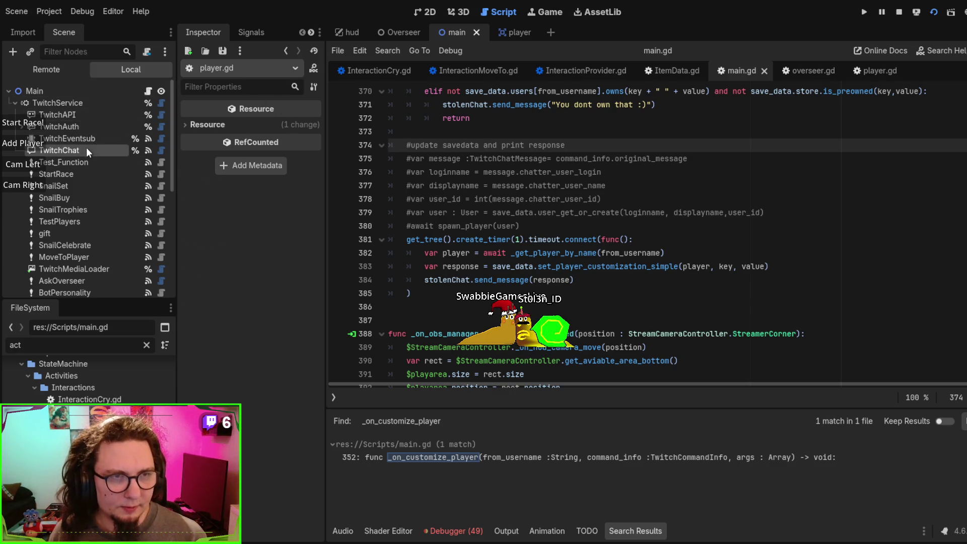
click(247, 33)
double_click(256, 97)
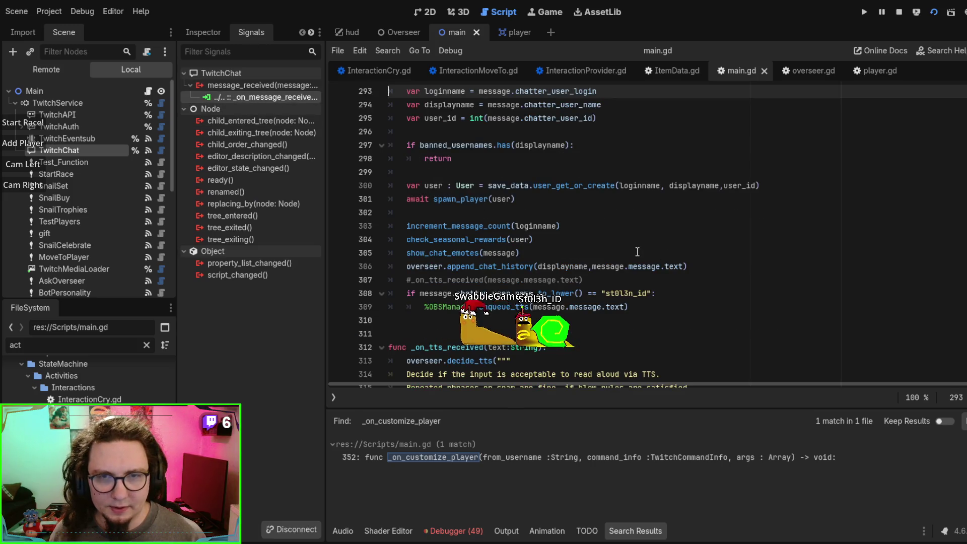
scroll(637, 251, up, 2)
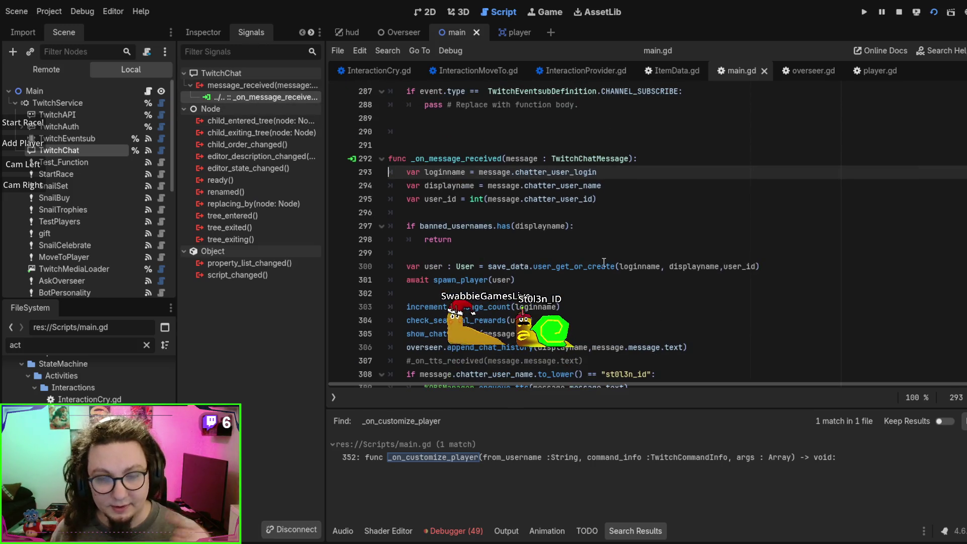
scroll(637, 250, down, 2)
scroll(598, 260, down, 1)
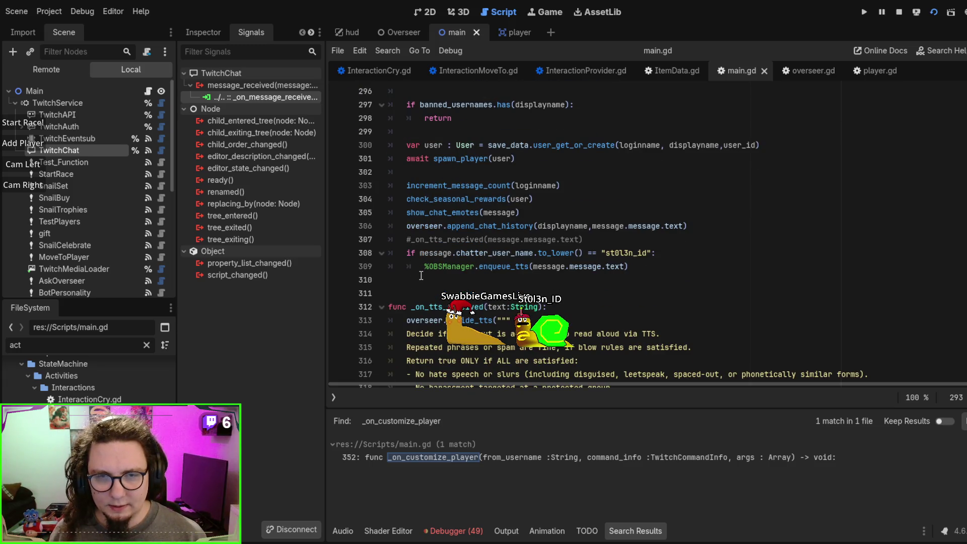
- Continue line 308's condition with a backslash onto an indented 'not message.' line
click(653, 253)
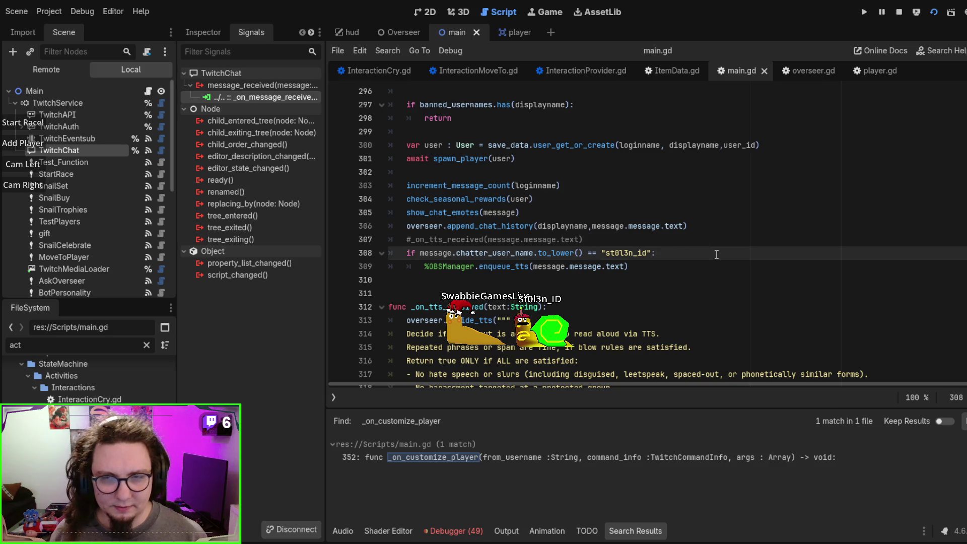
text(\)
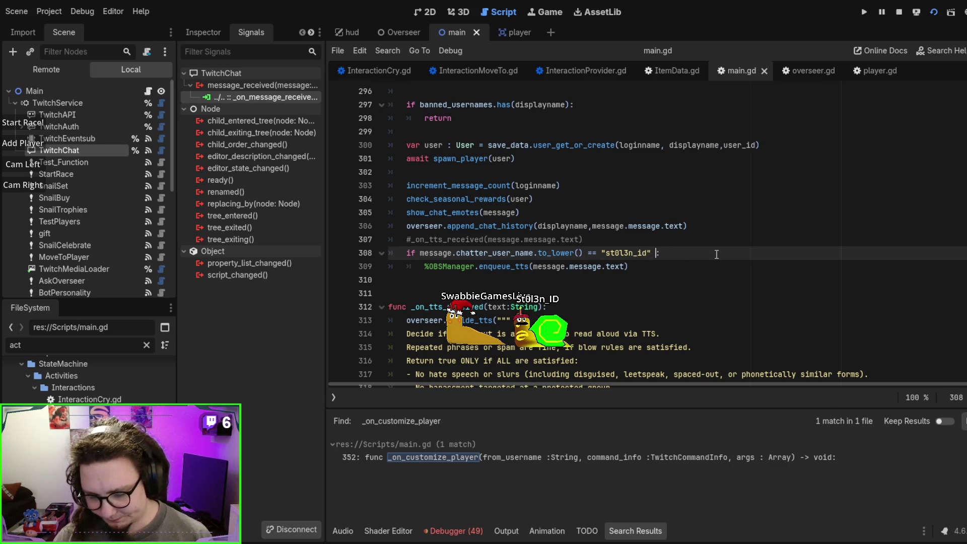
key(Return)
key(Tab)
text(not b)
key(BackSpace)
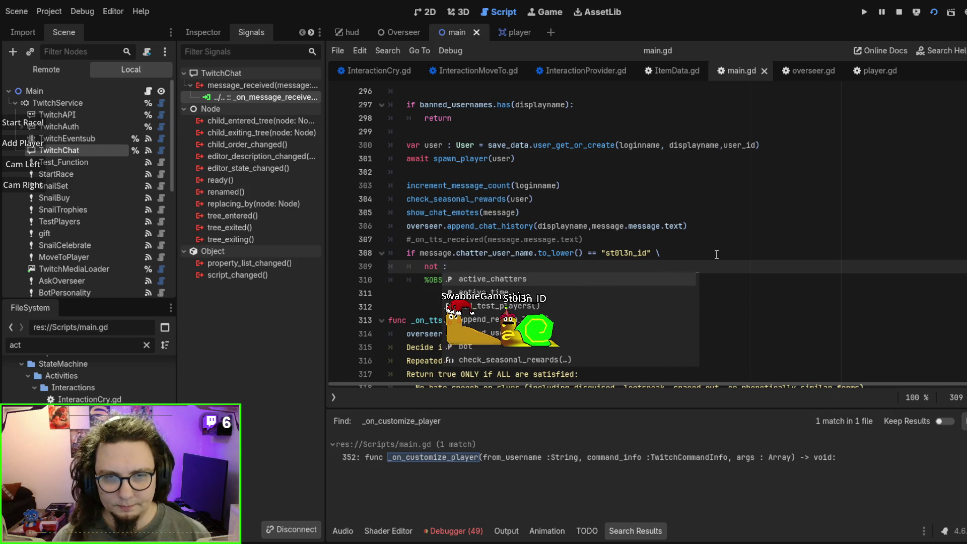
text(message.)
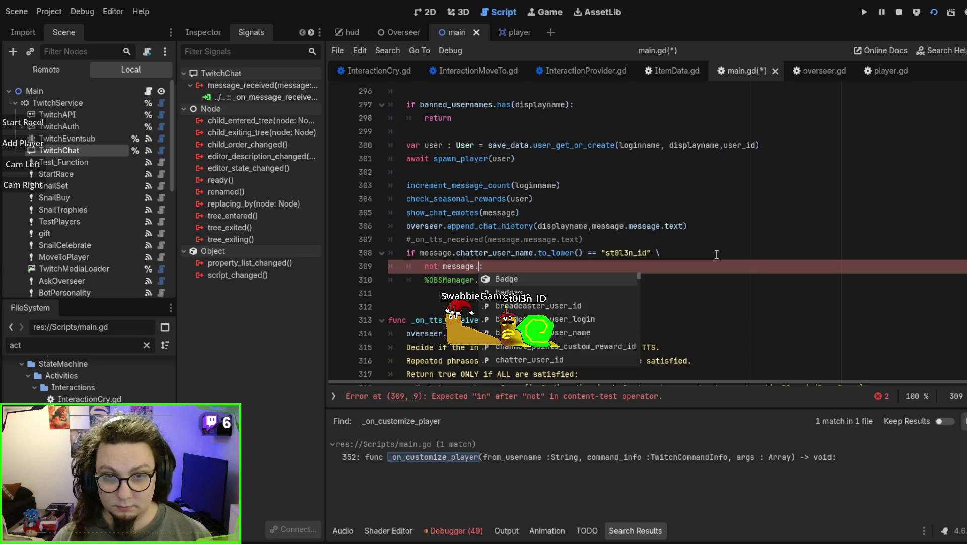
key(Down)
key(Down)
key(Down)
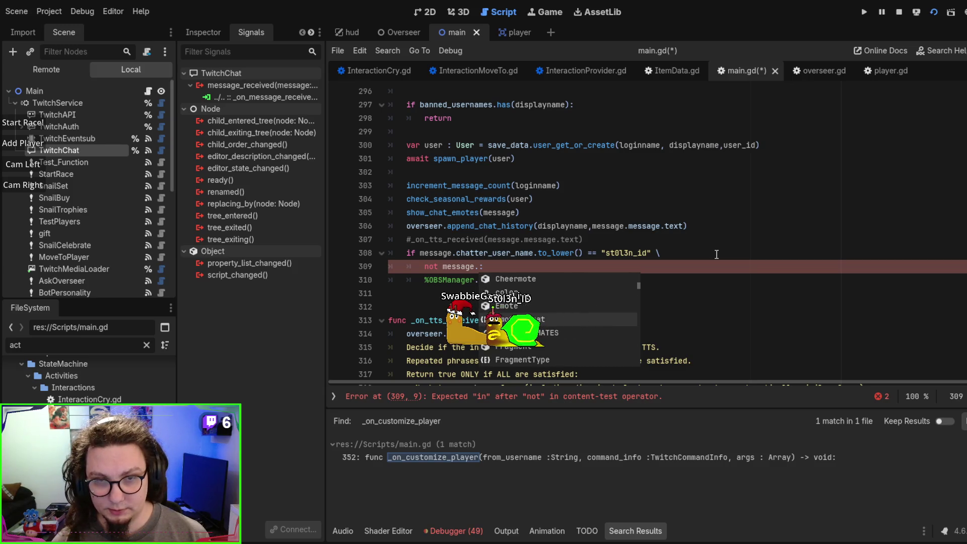
text(te)
key(BackSpace)
key(BackSpace)
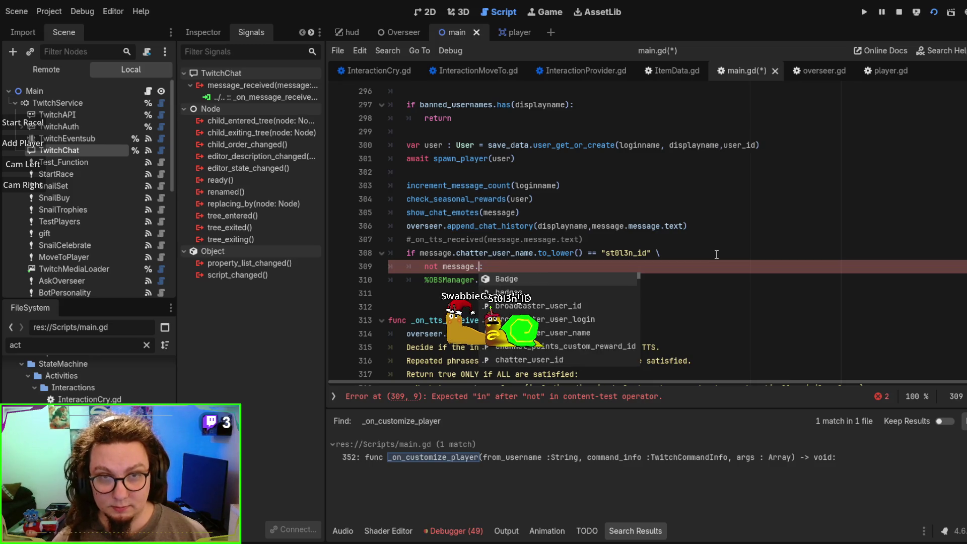
key(Escape)
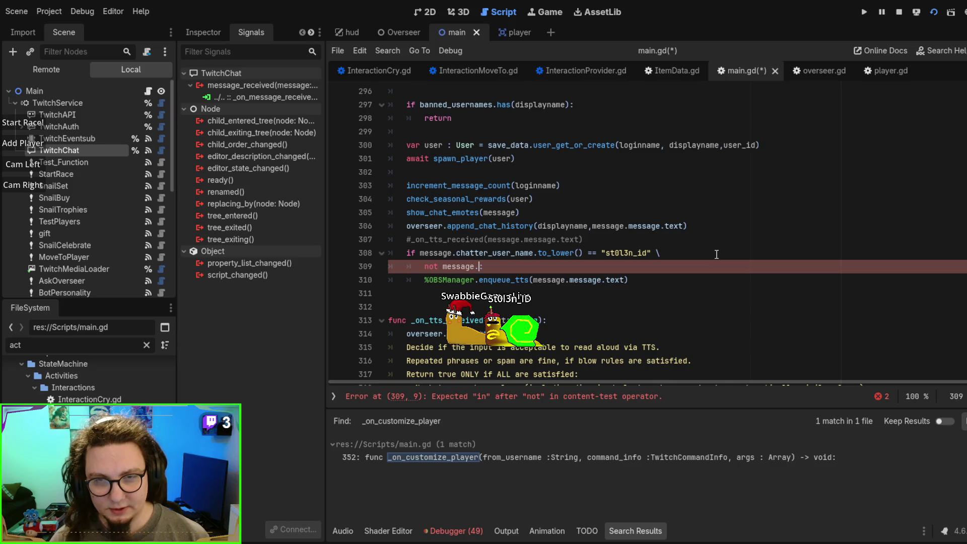
- Finish the condition as 'and not message.message.text.begins_with("!")'
text(messag)
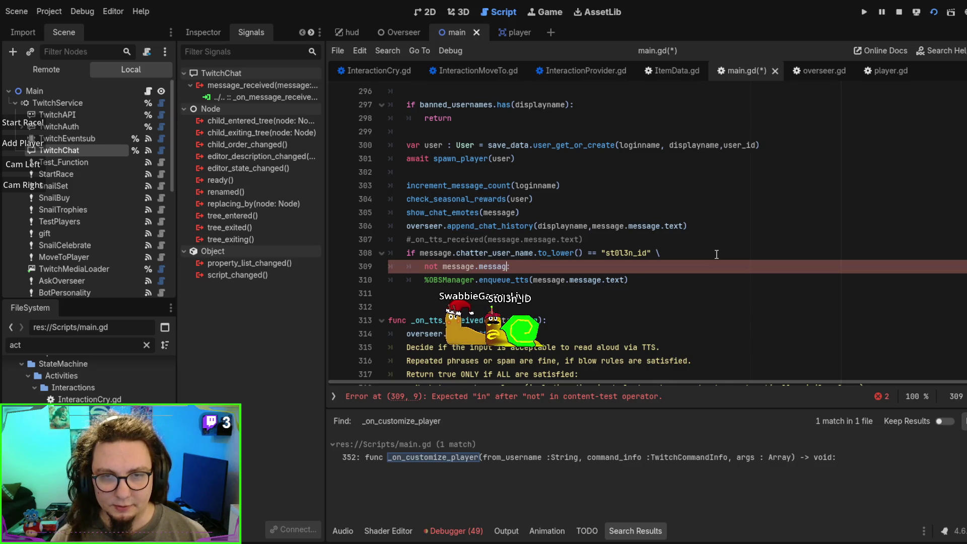
text(e.text.beg)
key(Return)
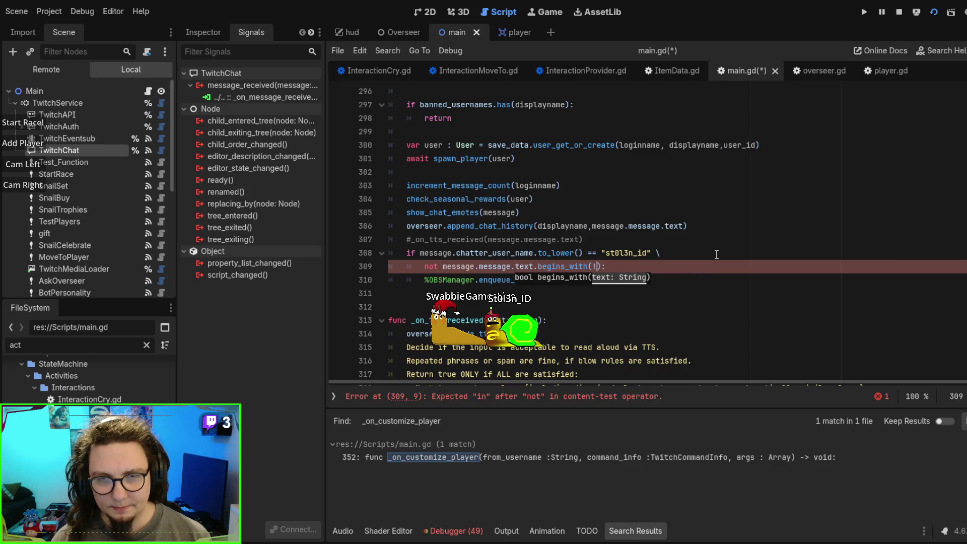
key(BackSpace)
text("!)
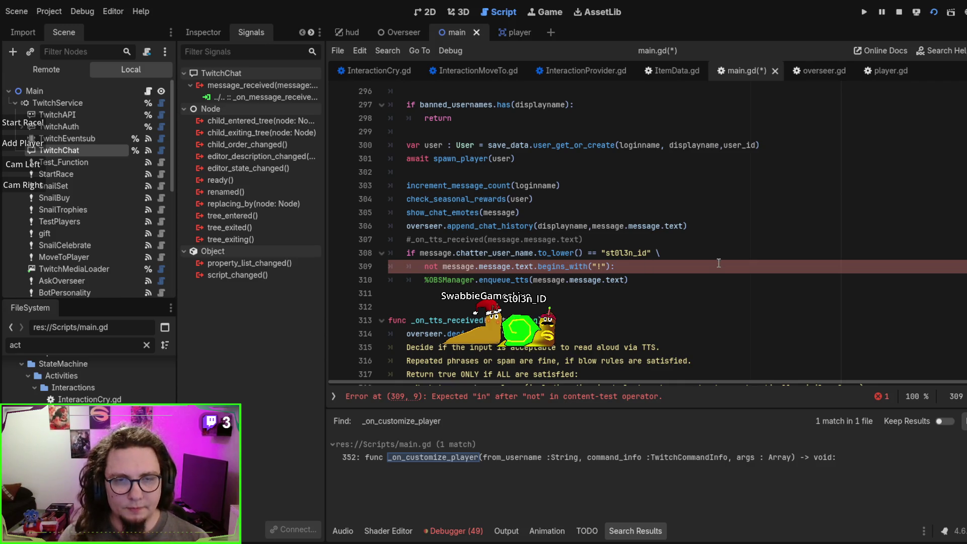
text(and)
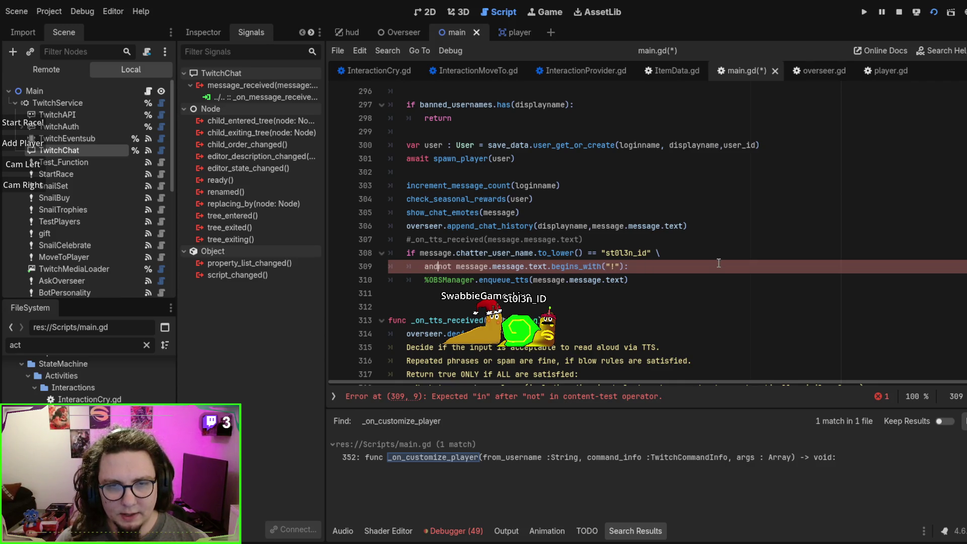
- Review the continued condition on lines 308–309 and the quoted "!"
click(702, 288)
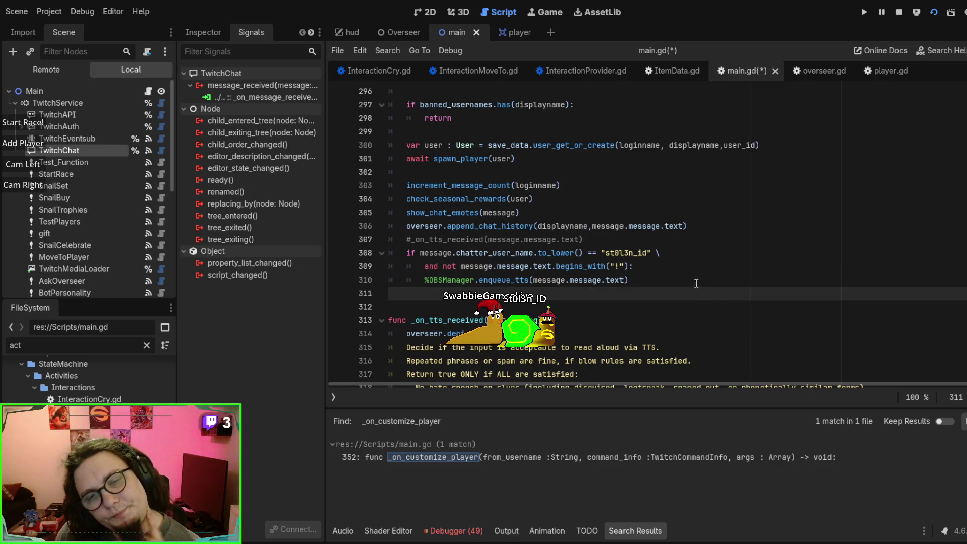
key(Up)
key(Up)
key(Up)
key(Home)
key(shift+End)
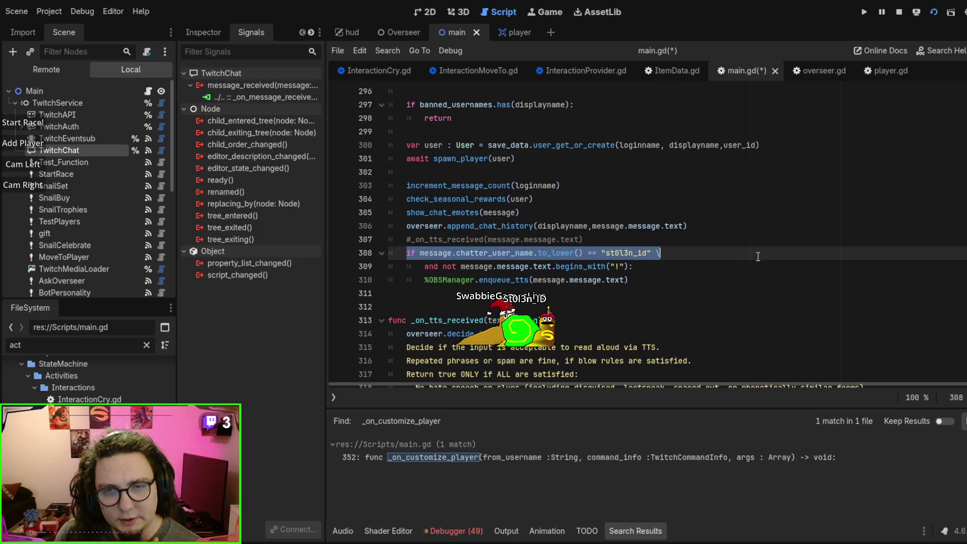
key(Down)
key(End)
key(Left)
key(Left)
key(shift+Left)
key(Down)
key(Down)
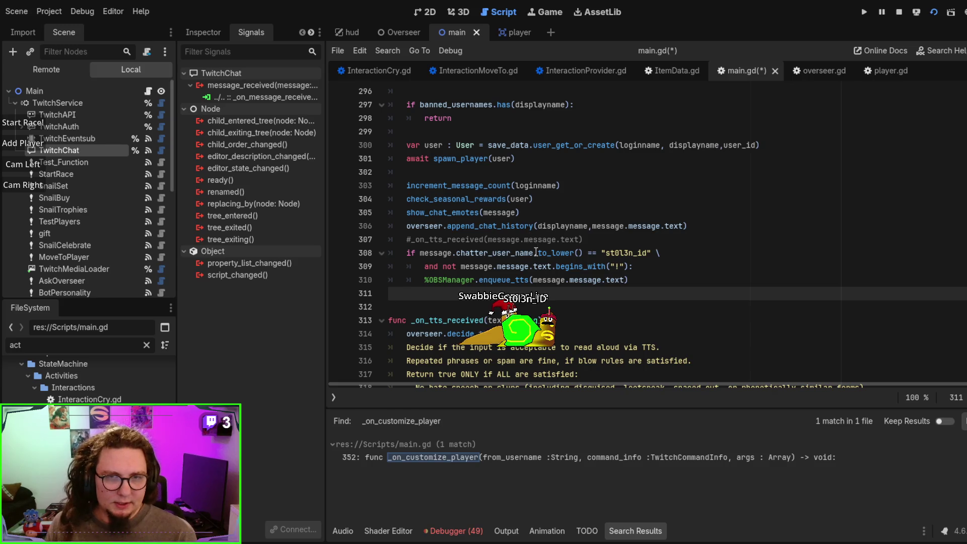
- Set a breakpoint on line 308, run the game, and inspect the paused chat message object
click(338, 252)
click(653, 234)
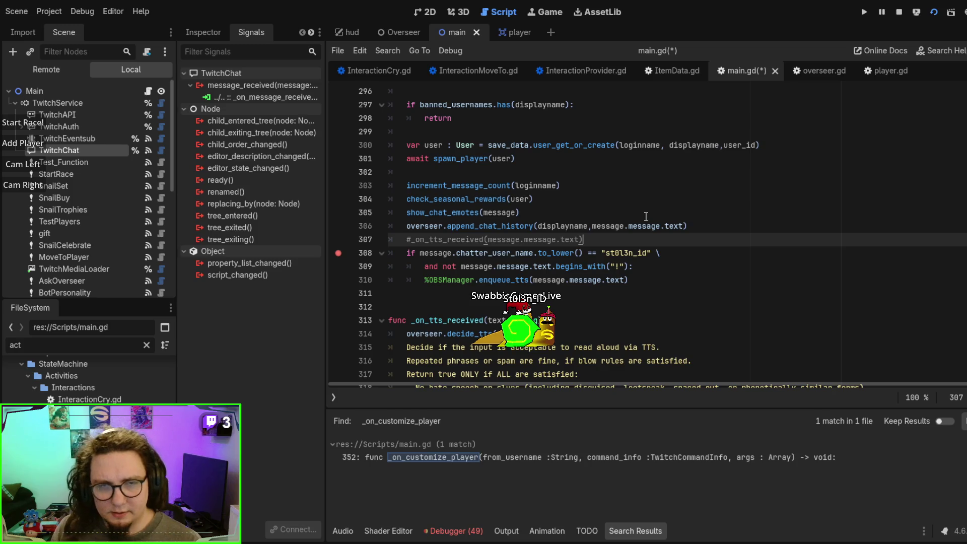
key(F5)
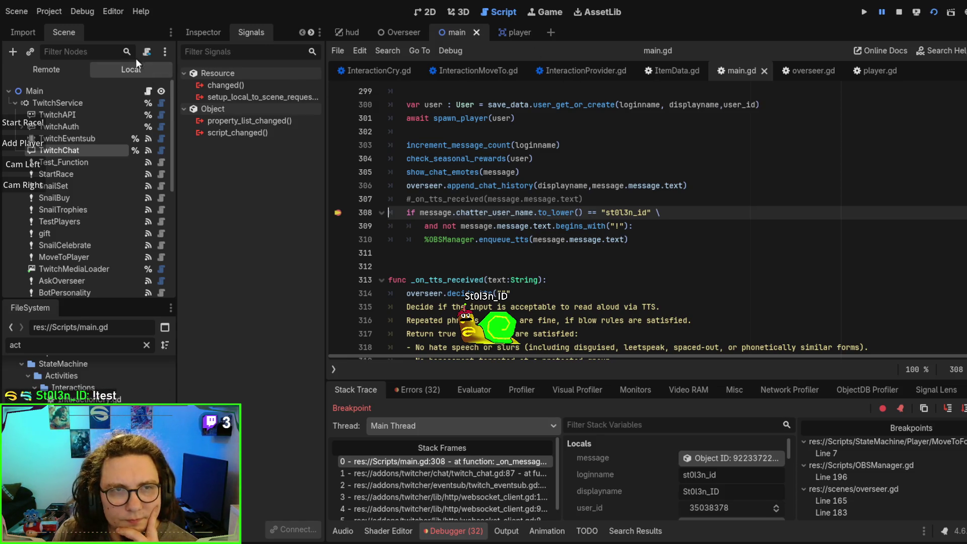
click(202, 33)
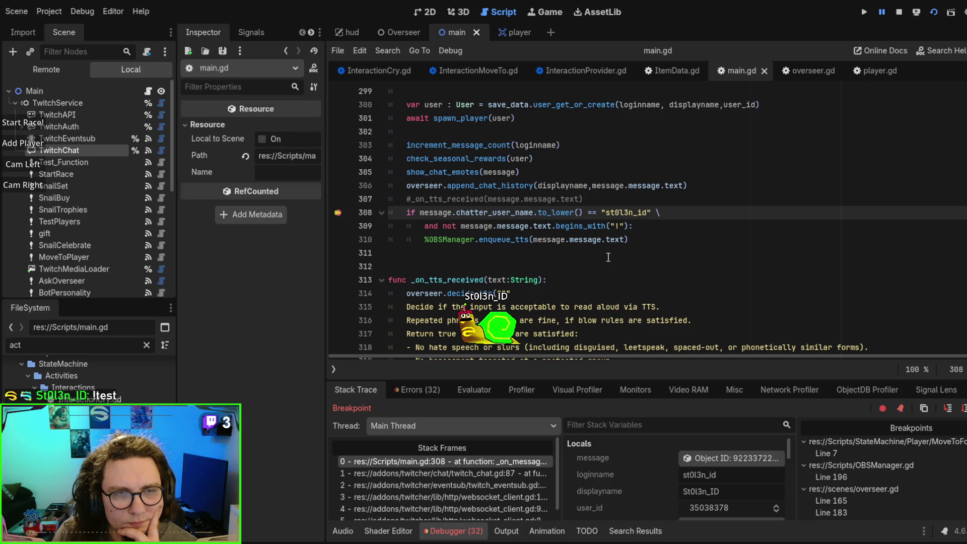
click(724, 459)
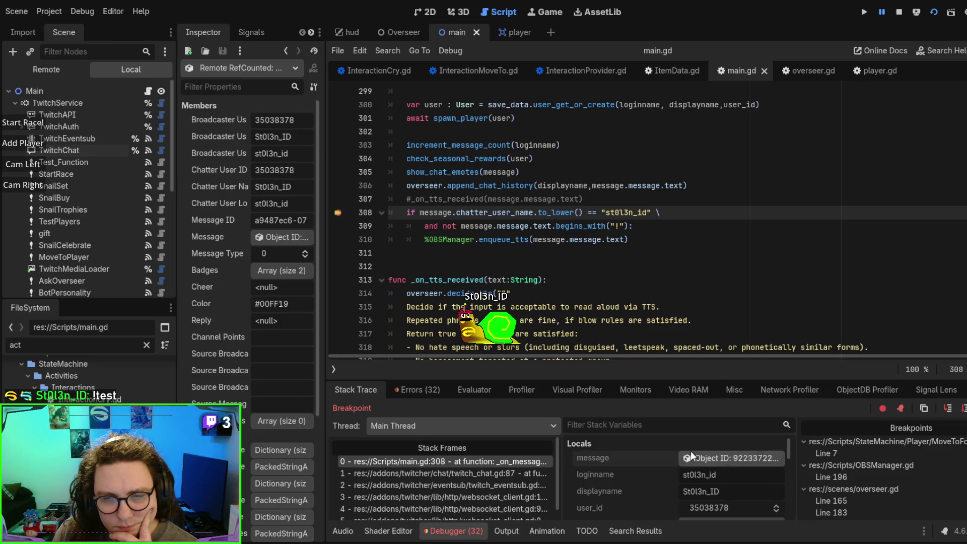
drag(325, 146, 428, 163)
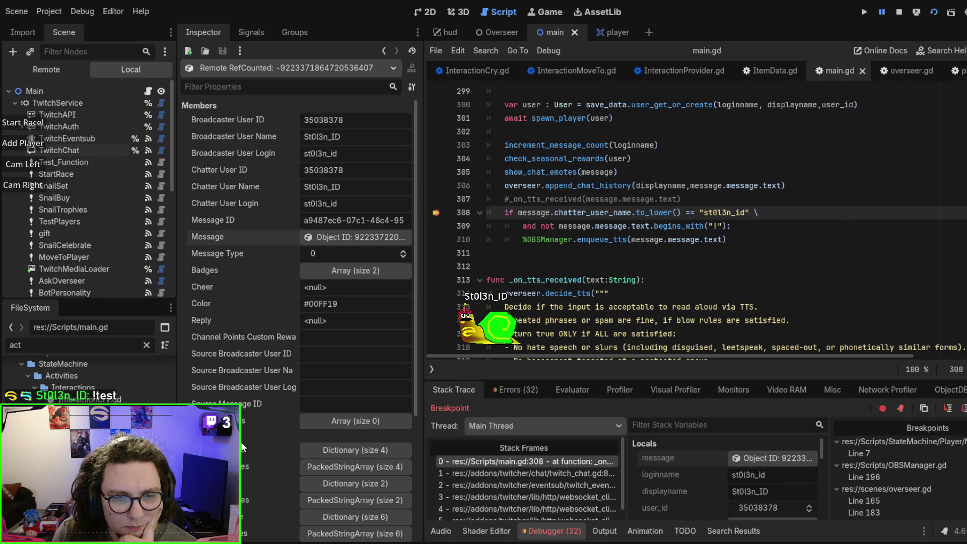
- Expand and collapse the Fragment Type, Fragment Types and Emote Format dictionaries
scroll(383, 425, down, 3)
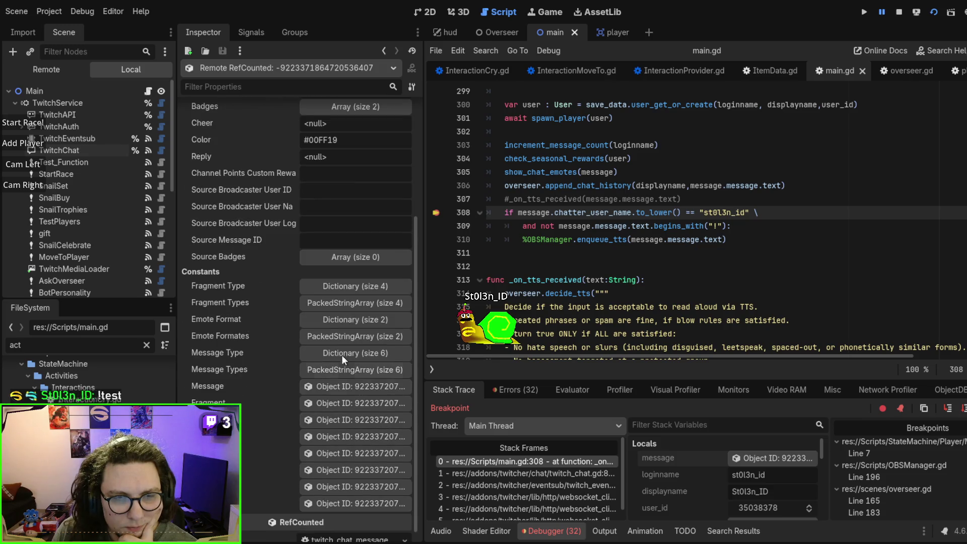
click(355, 285)
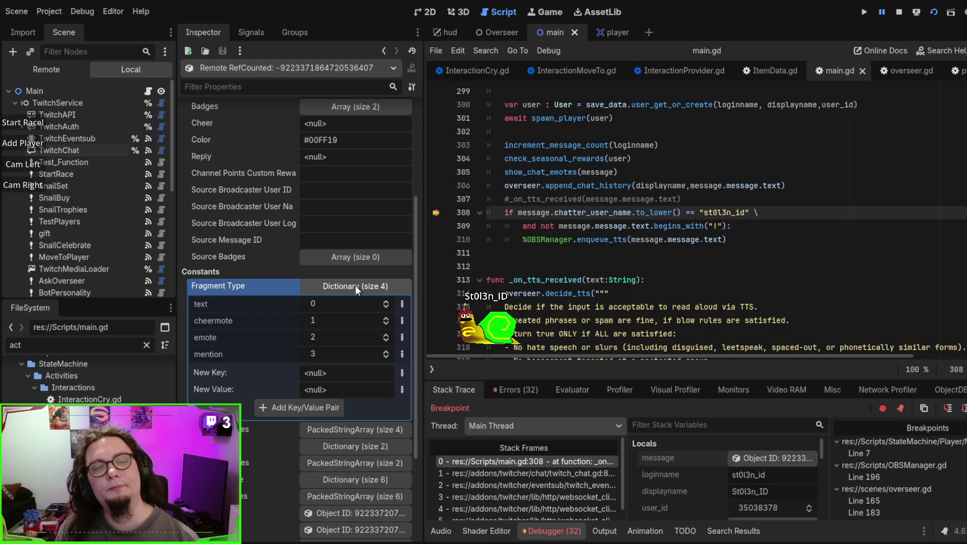
click(355, 285)
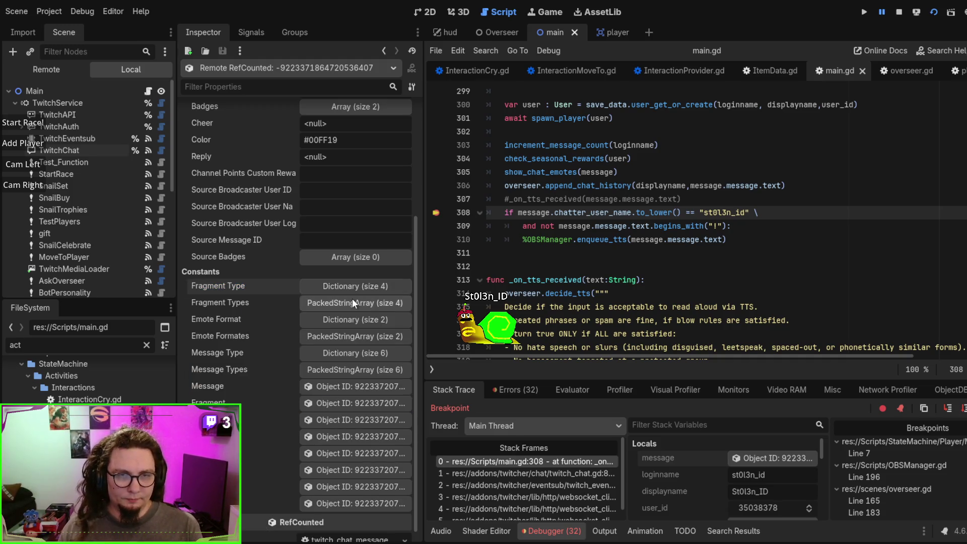
click(352, 300)
click(352, 299)
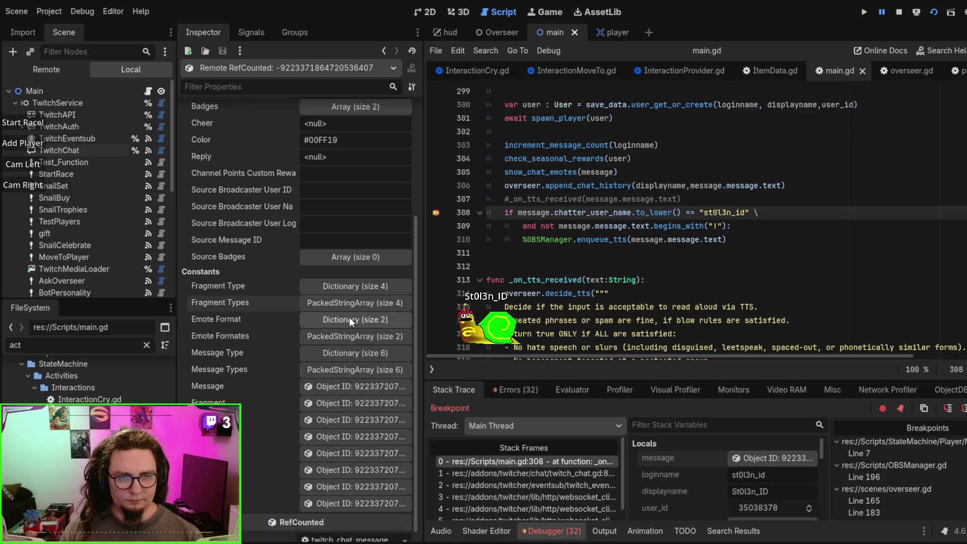
click(349, 319)
click(349, 318)
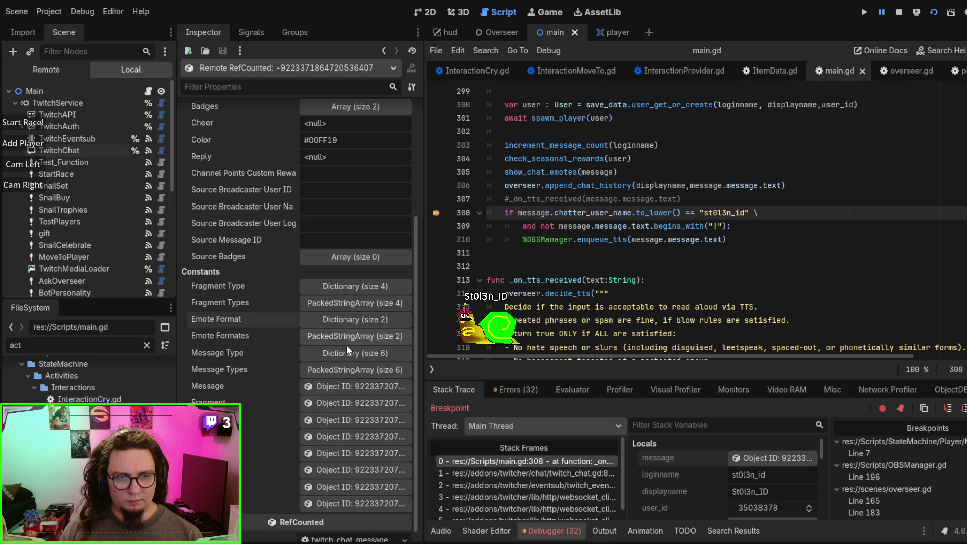
- Look through the Message Type dictionary, then open a referenced object's GDScript resource
click(349, 343)
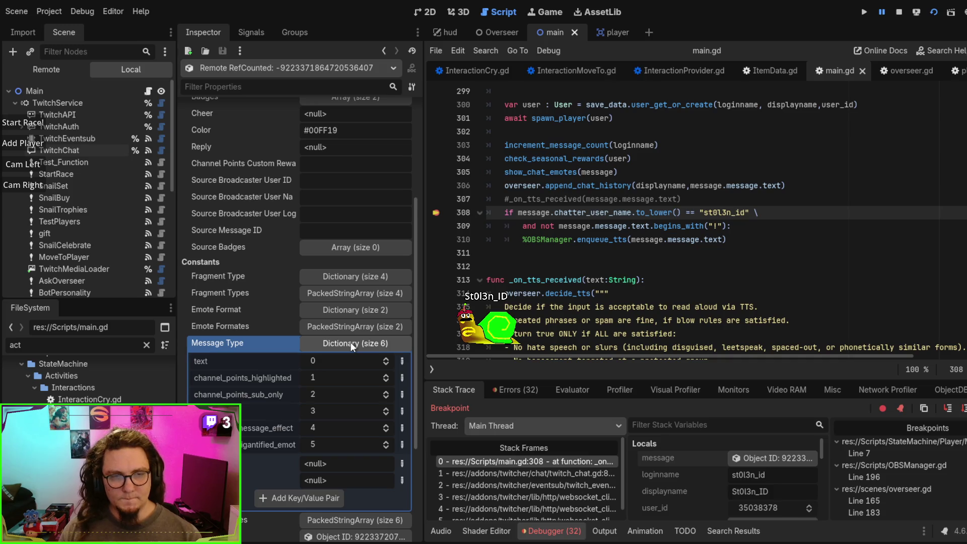
drag(196, 376, 309, 371)
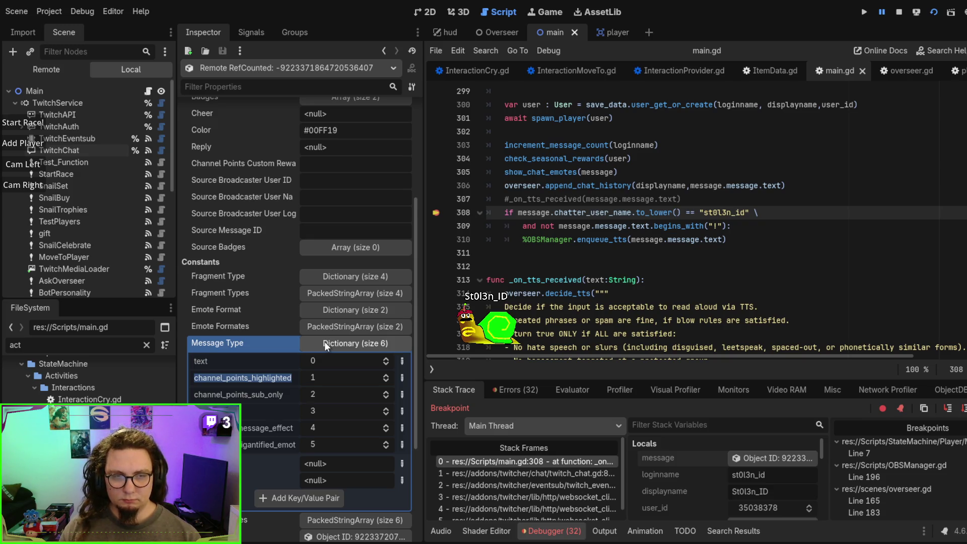
click(324, 341)
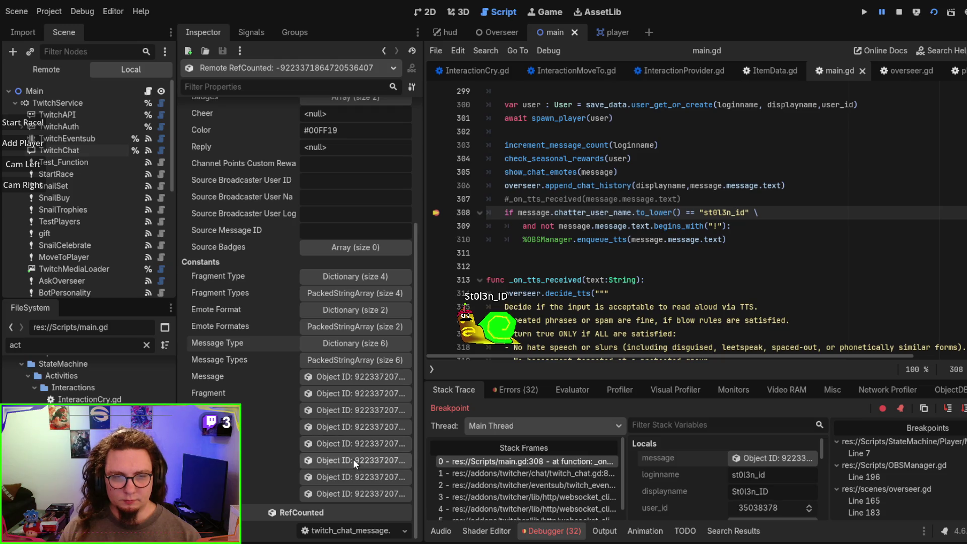
click(355, 475)
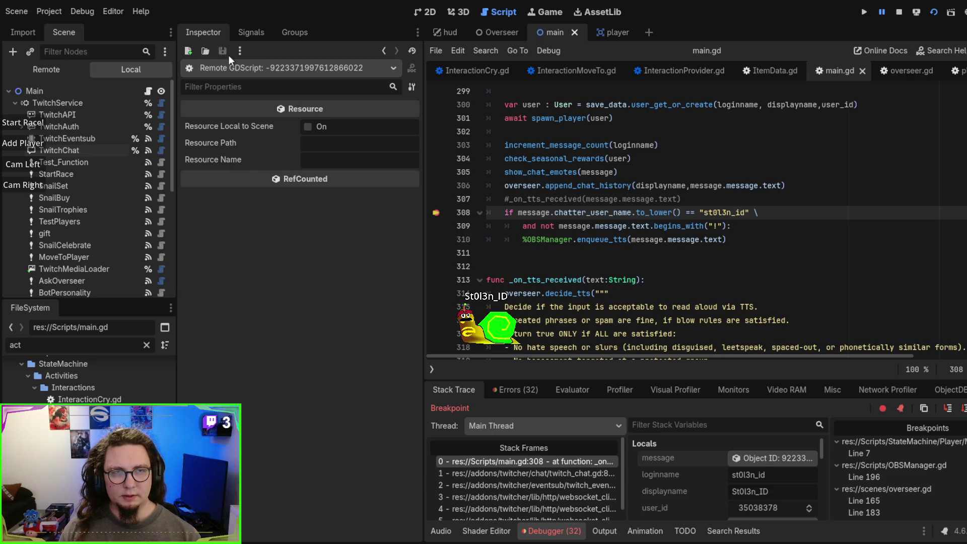
- Inspect the message's first '!test' fragment, widen the script editor, and resume with F12
click(385, 47)
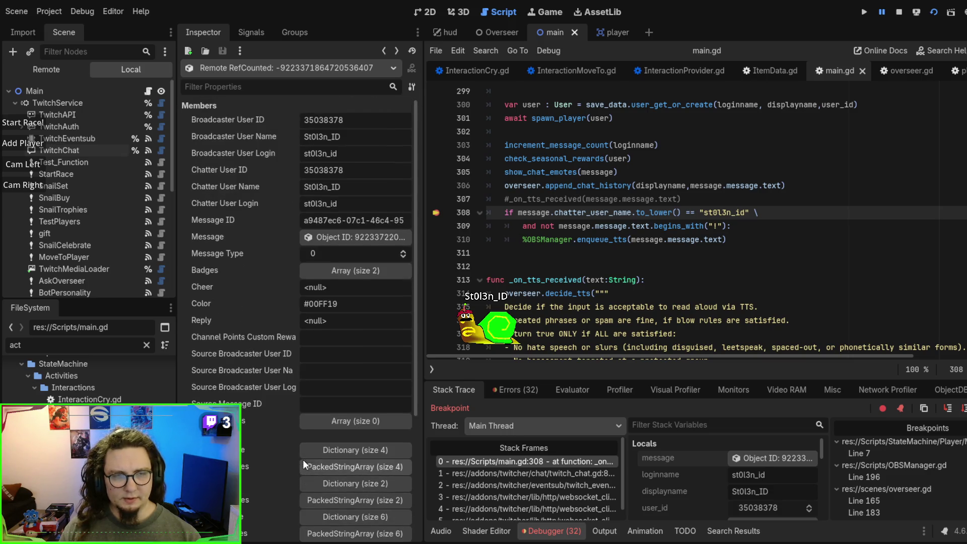
click(346, 238)
click(320, 136)
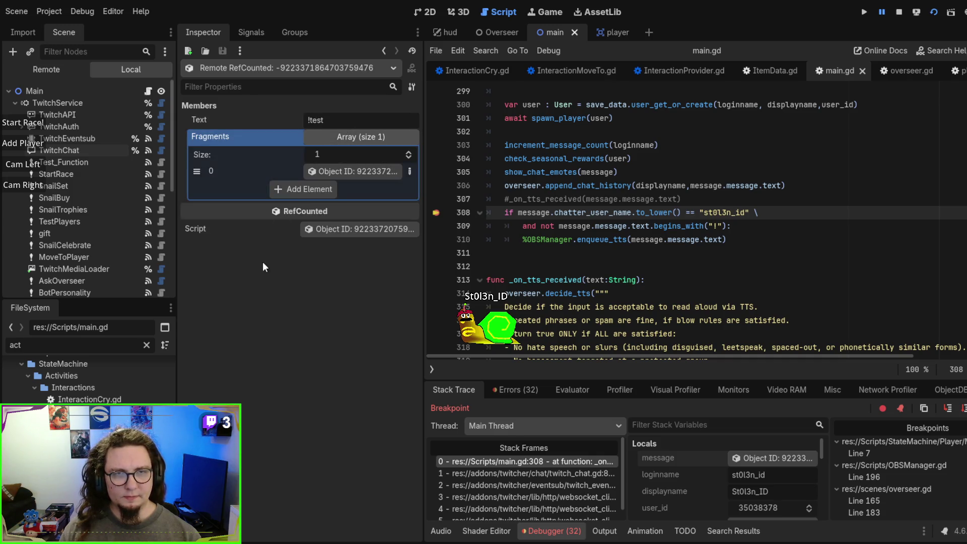
click(375, 170)
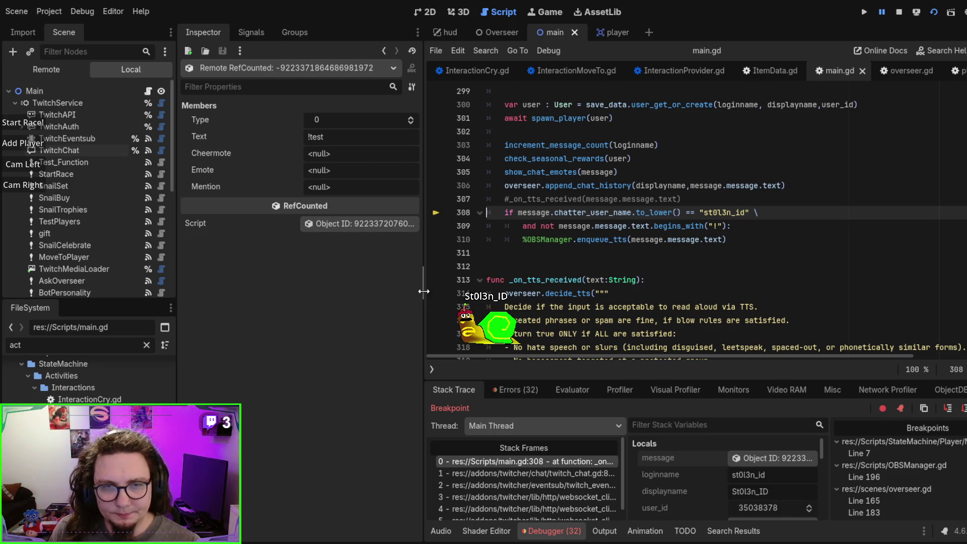
drag(424, 291, 355, 291)
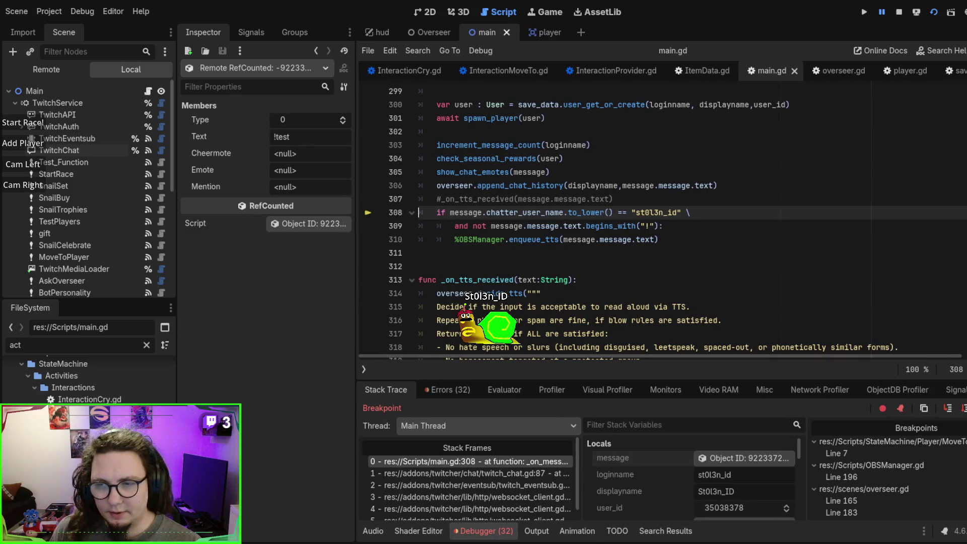
key(F12)
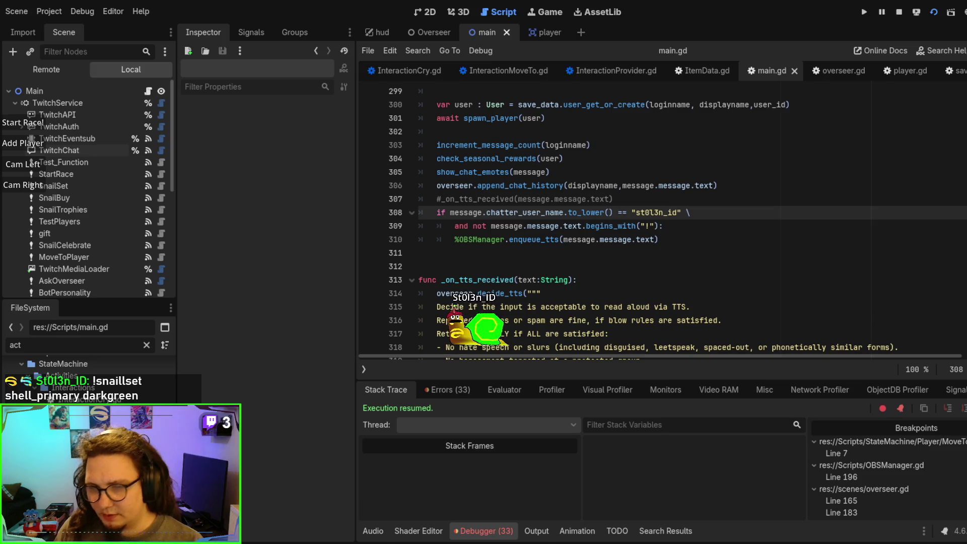
- On line 309, try adding a trim() call to the message text, then remove it
click(808, 307)
click(670, 239)
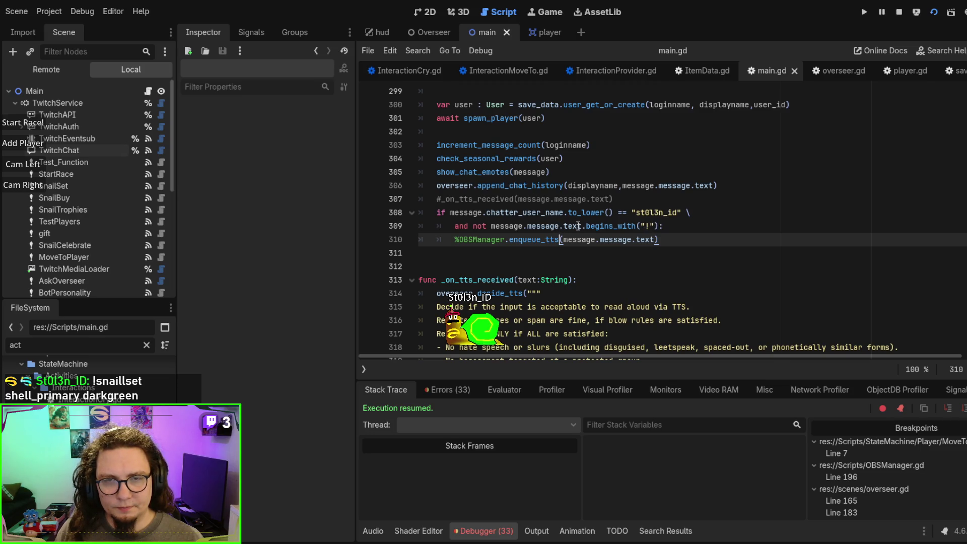
click(491, 226)
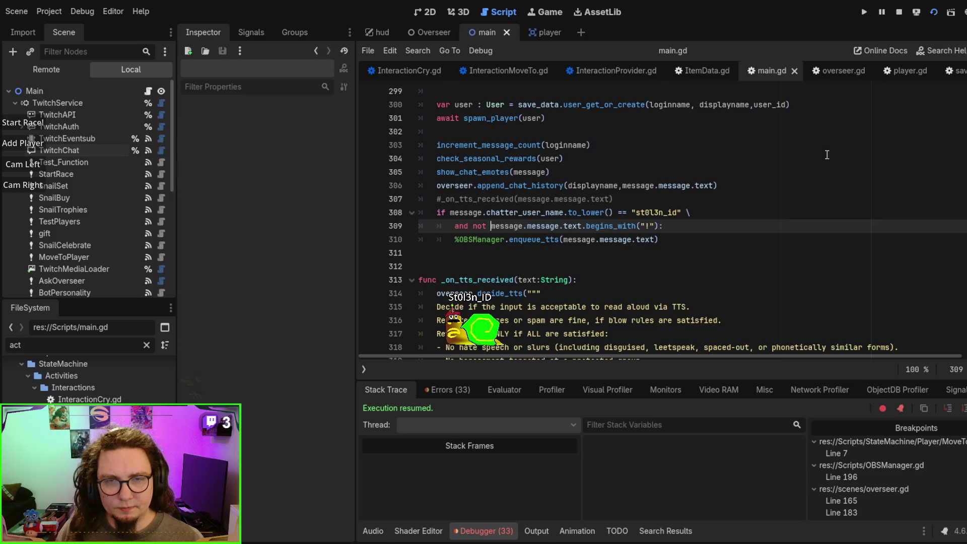
key(Right)
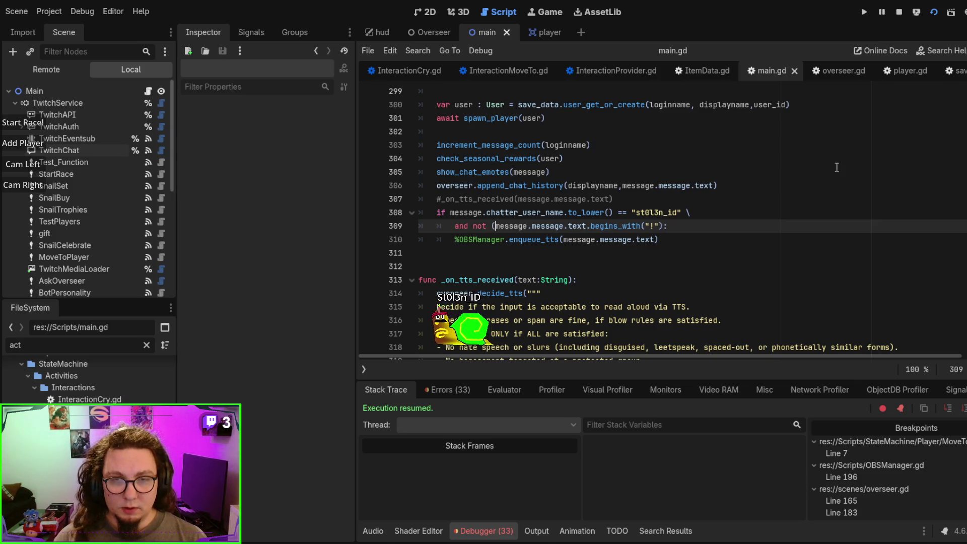
key(Right)
key(Right)
key(Right)
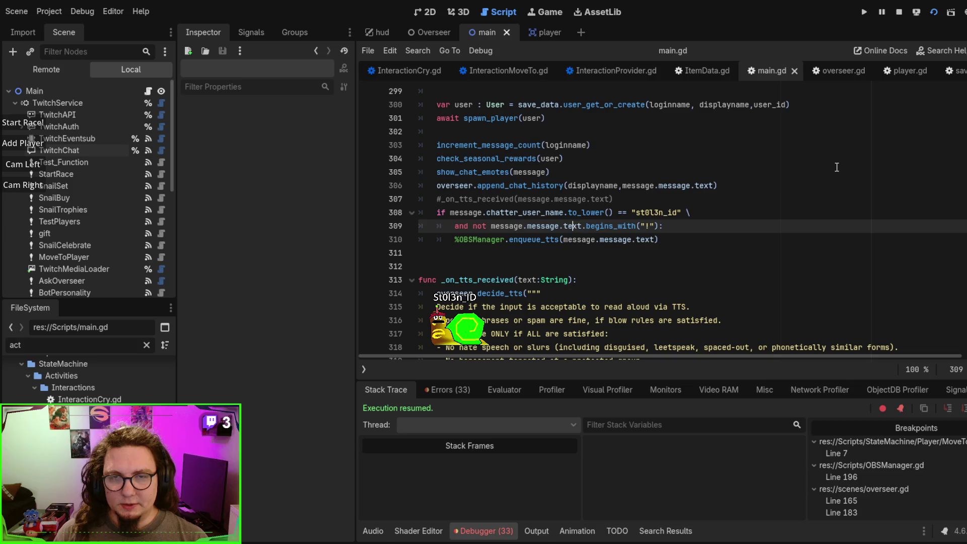
key(Right)
key(Right)
text(.trim)
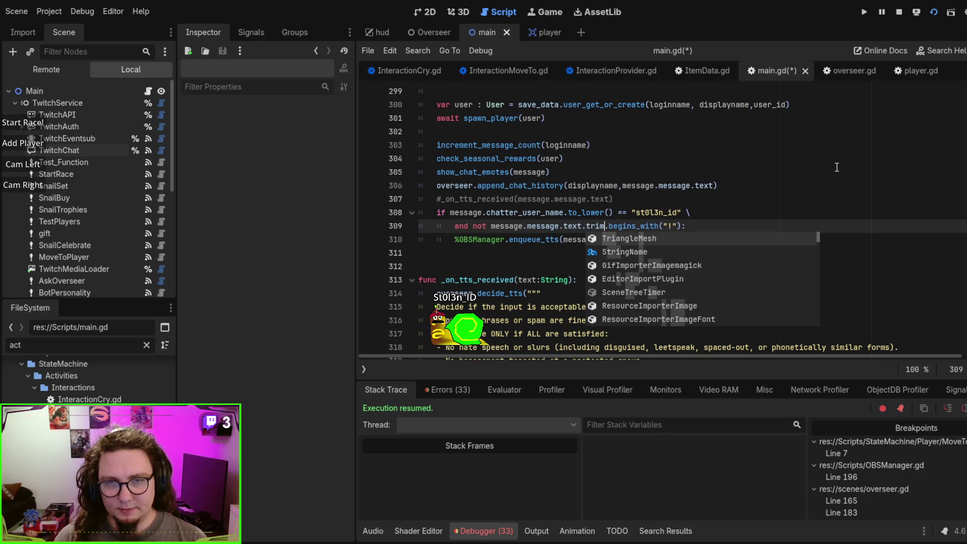
text(()
key(BackSpace)
key(BackSpace)
key(BackSpace)
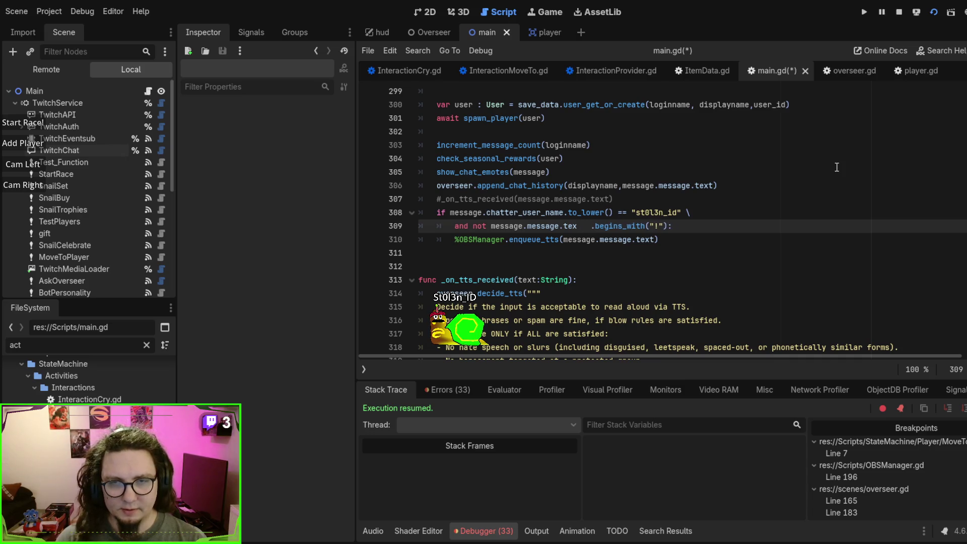
key(ctrl+space)
text(trim)
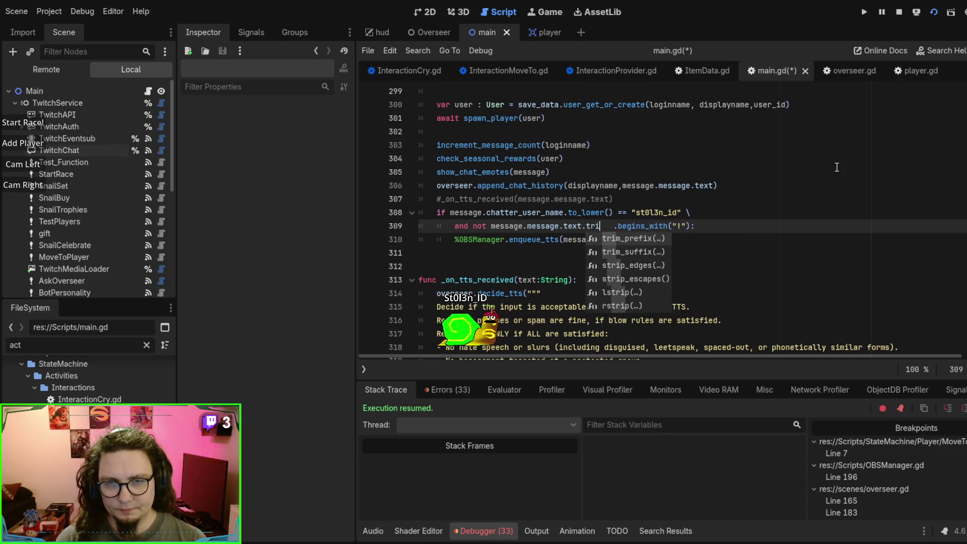
key(BackSpace)
key(BackSpace)
key(BackSpace)
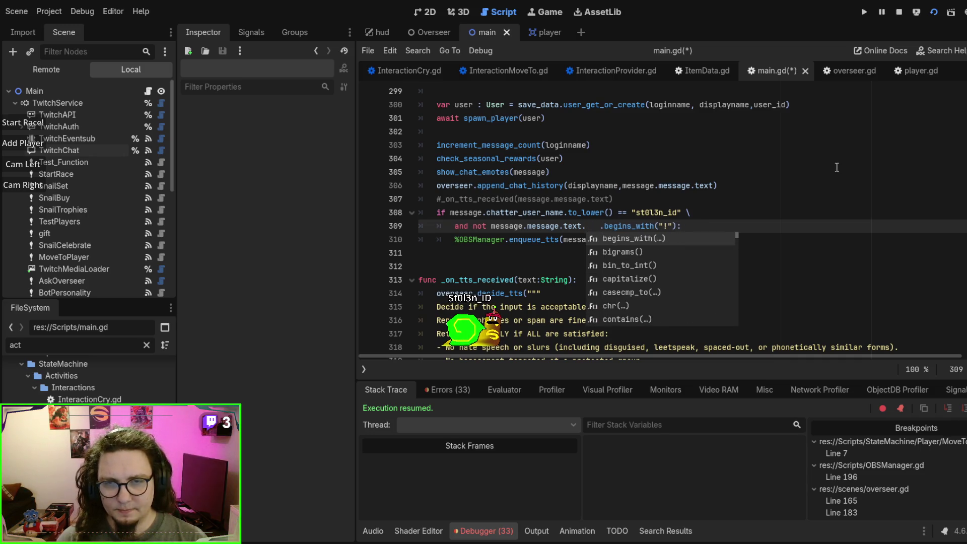
- Browse the suggested String methods for the message text, then dismiss the list
key(Down)
key(Down)
key(Down)
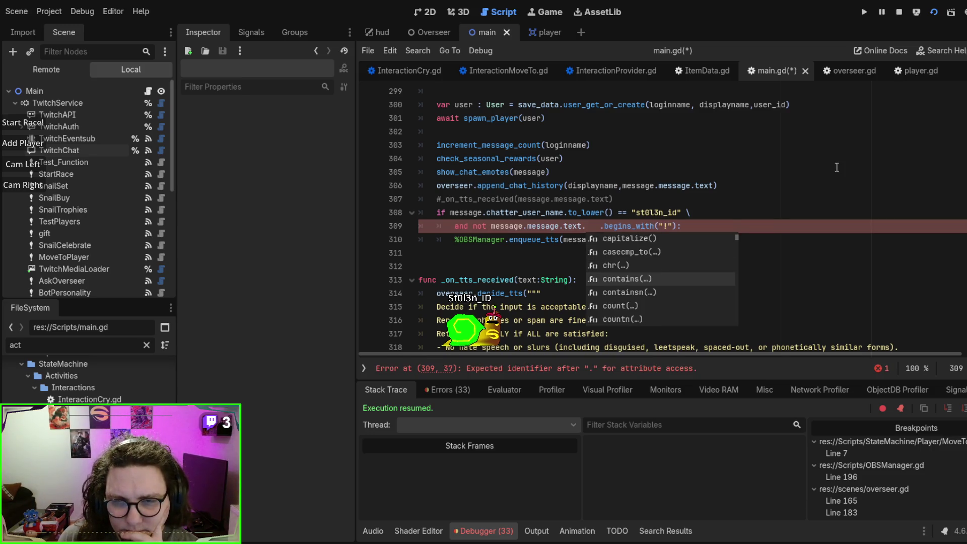
key(Down)
key(Down)
key(Down)
key(Down)
key(Down)
key(Down)
key(Down)
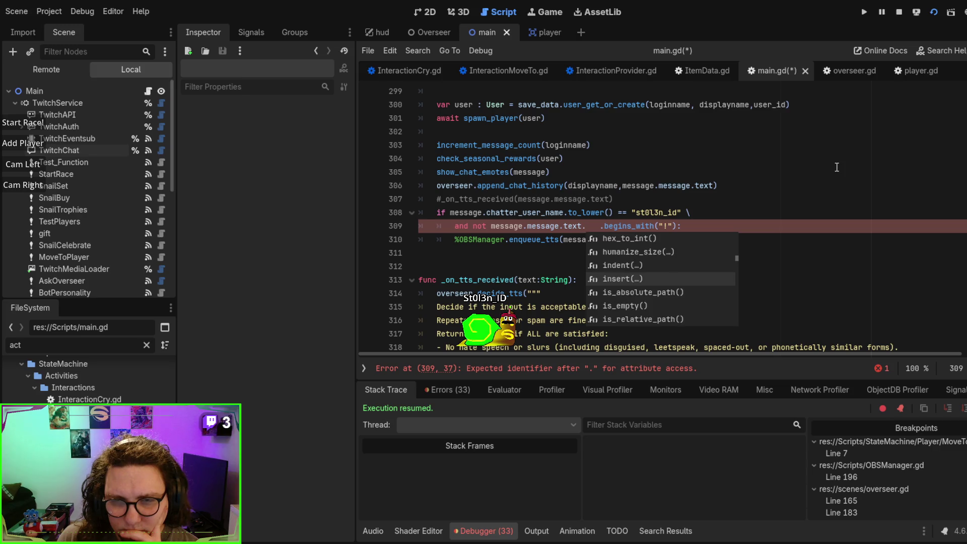
key(Down)
key(Down)
key(Down)
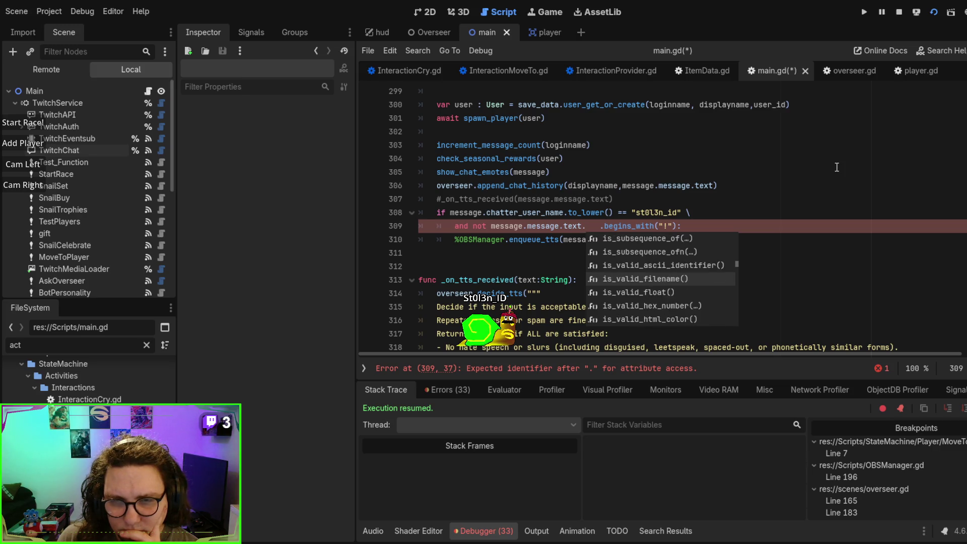
key(Down)
key(Down)
key(Down)
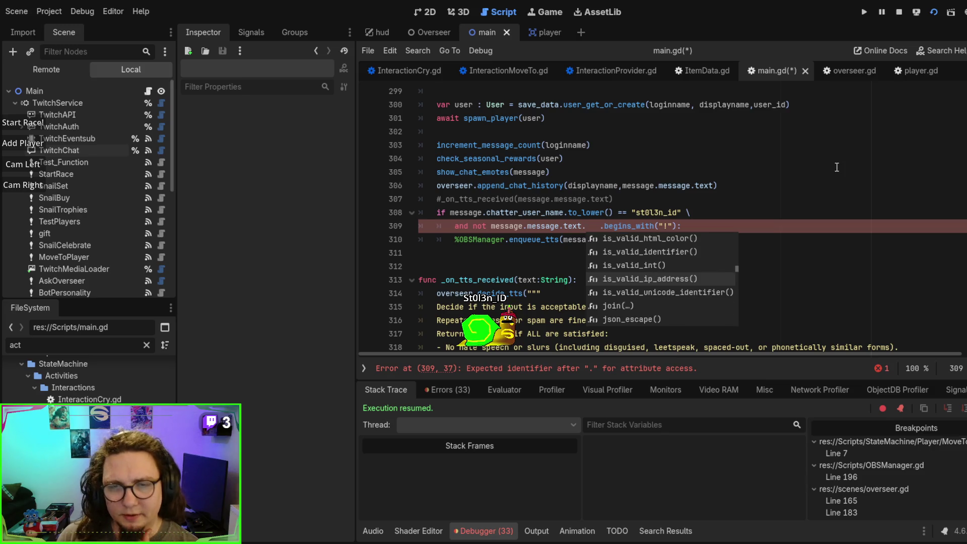
key(Down)
key(Down)
key(Down)
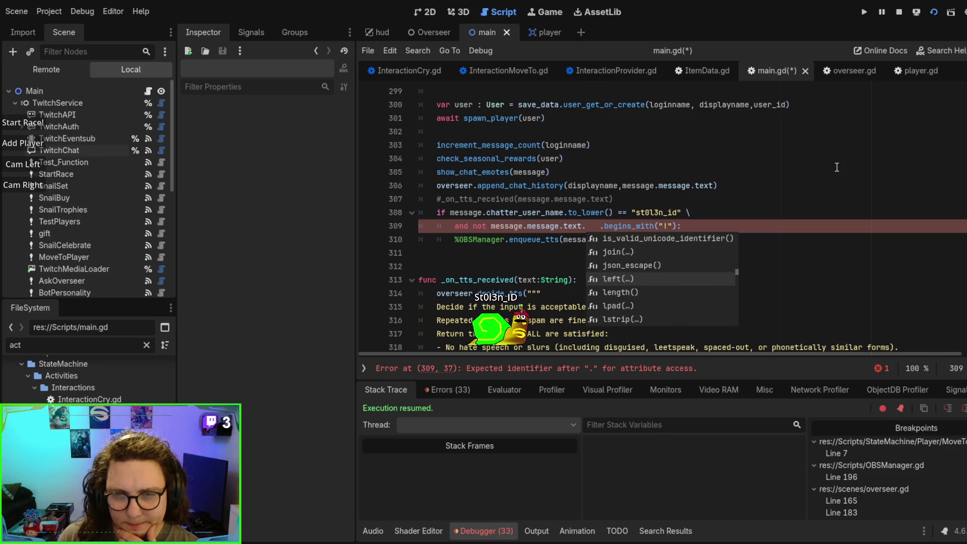
key(Down)
key(Down)
key(Down)
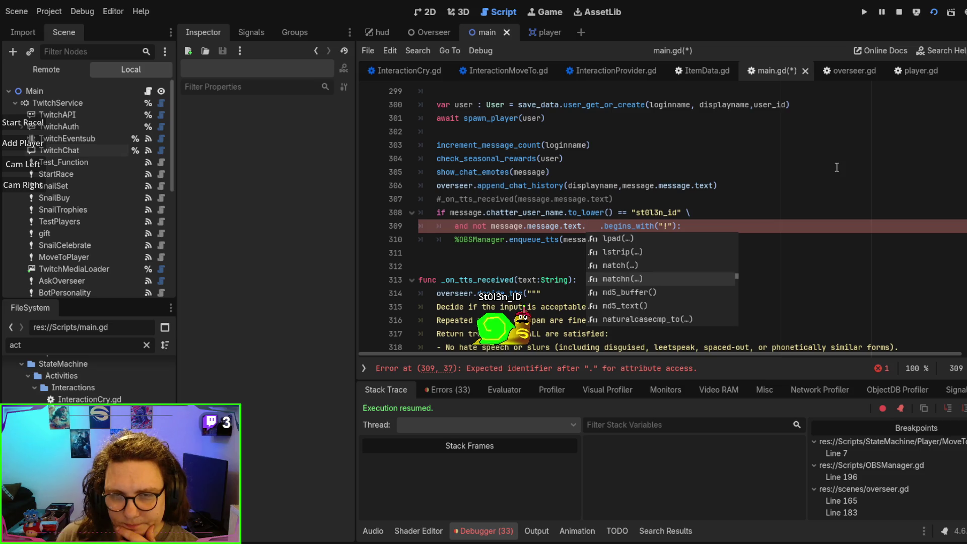
key(Down)
key(Down)
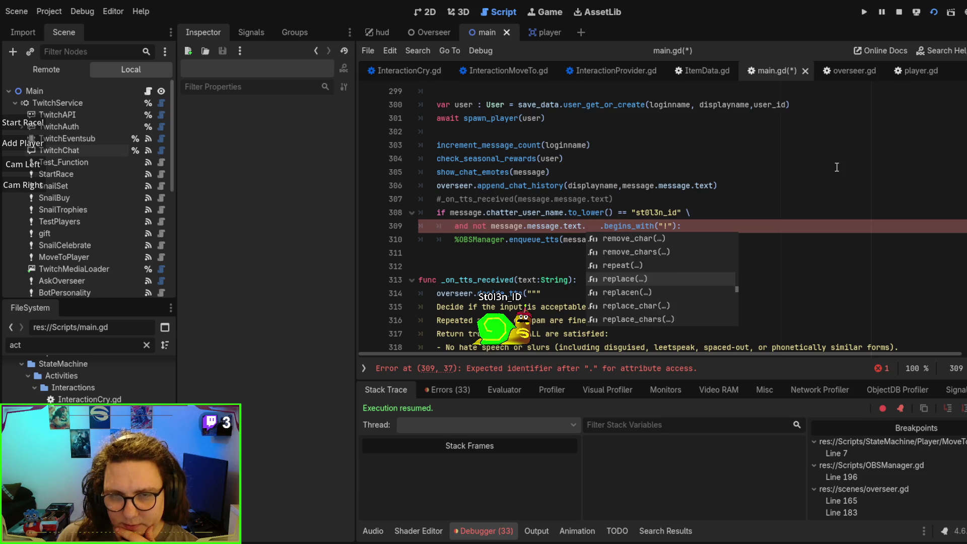
key(Down)
key(Down)
key(Down)
key(Down)
key(Down)
key(Down)
key(Down)
key(Down)
key(Down)
key(Down)
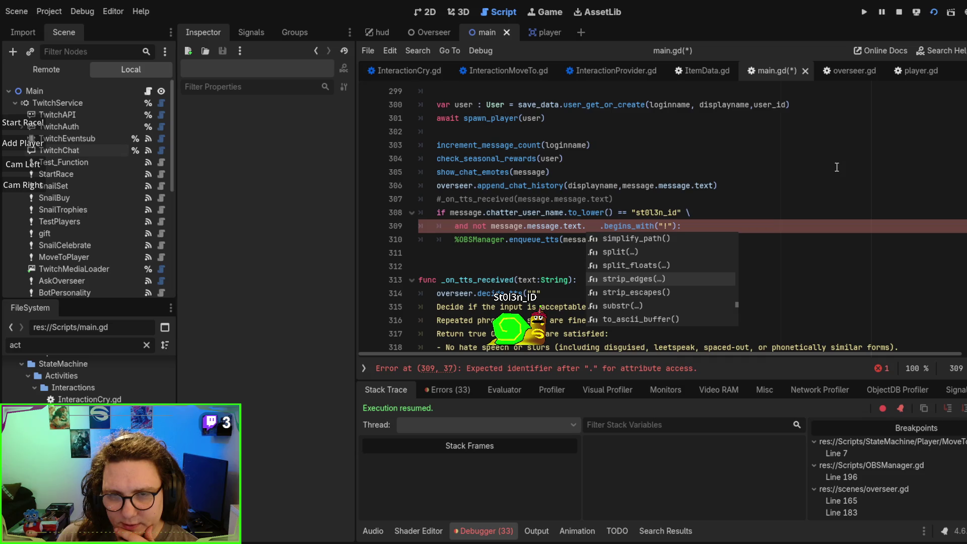
key(Down)
key(Down)
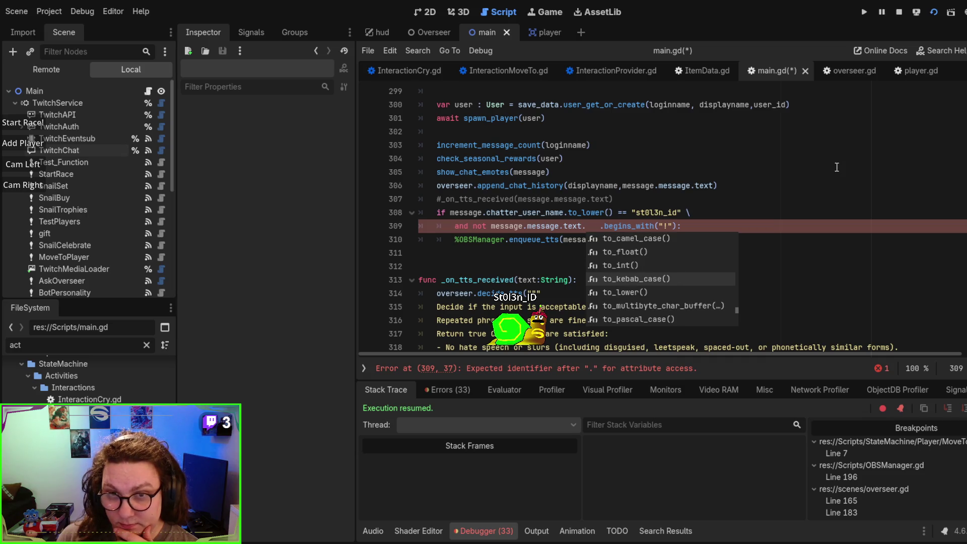
key(Down)
key(Down)
key(Down)
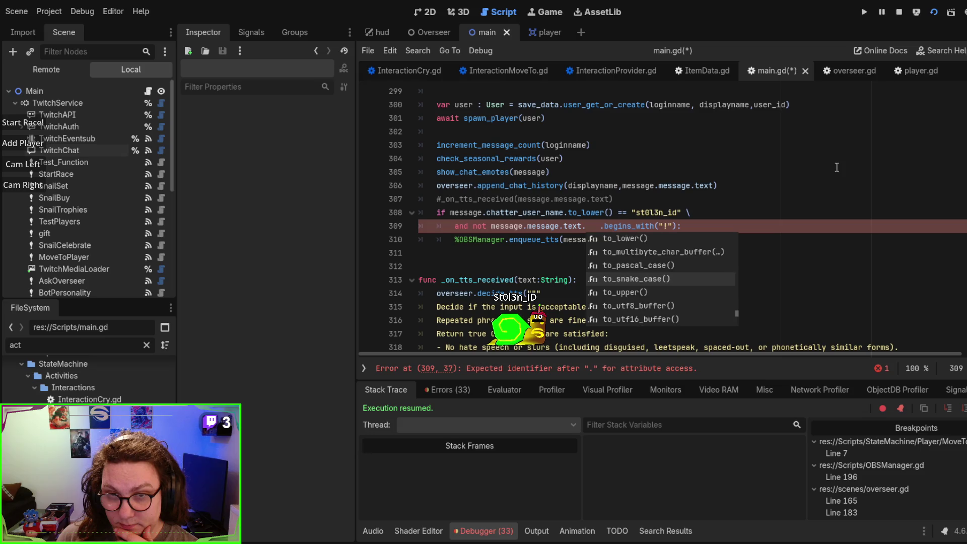
key(Down)
key(Down)
key(Down)
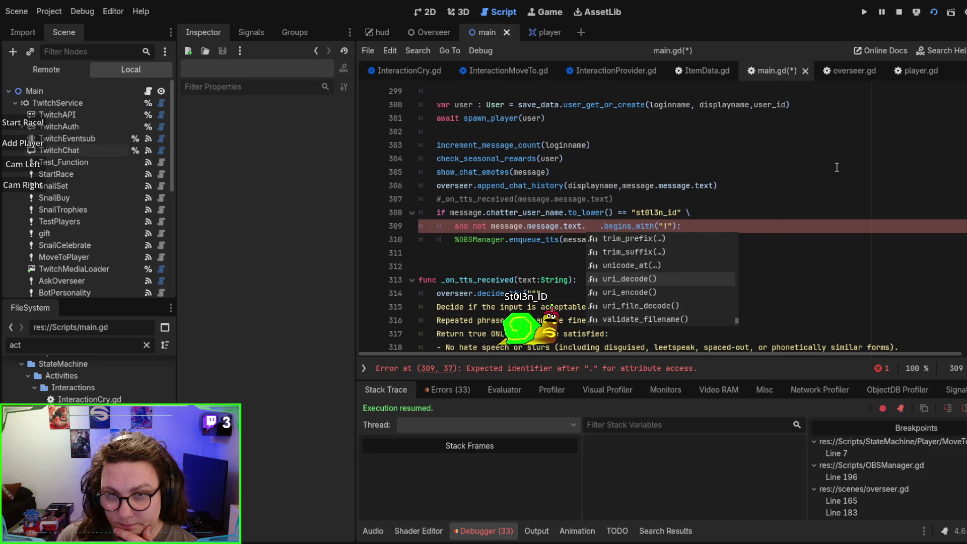
key(Down)
key(Down)
key(Down)
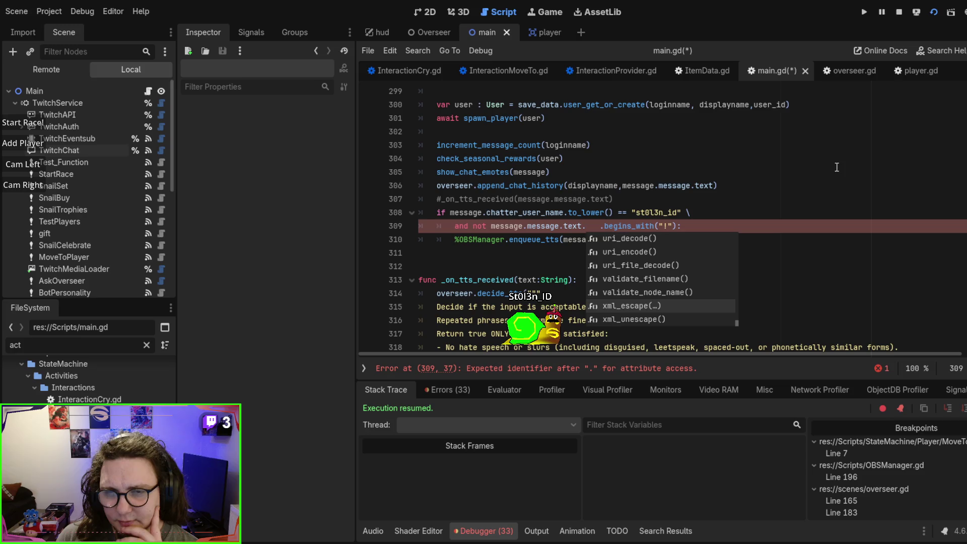
key(Escape)
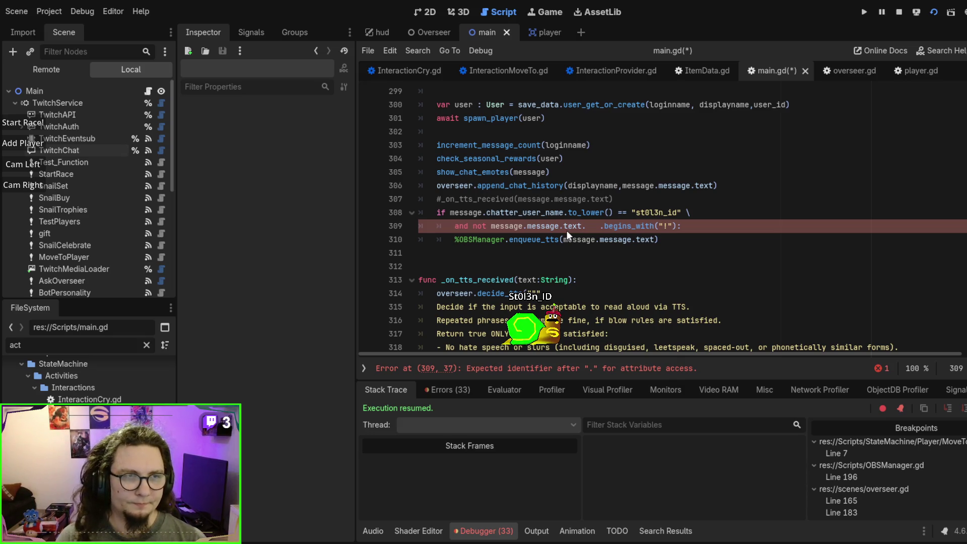
- Open the String class reference and scroll its methods, checking c_escape()
ctrl+click(566, 230)
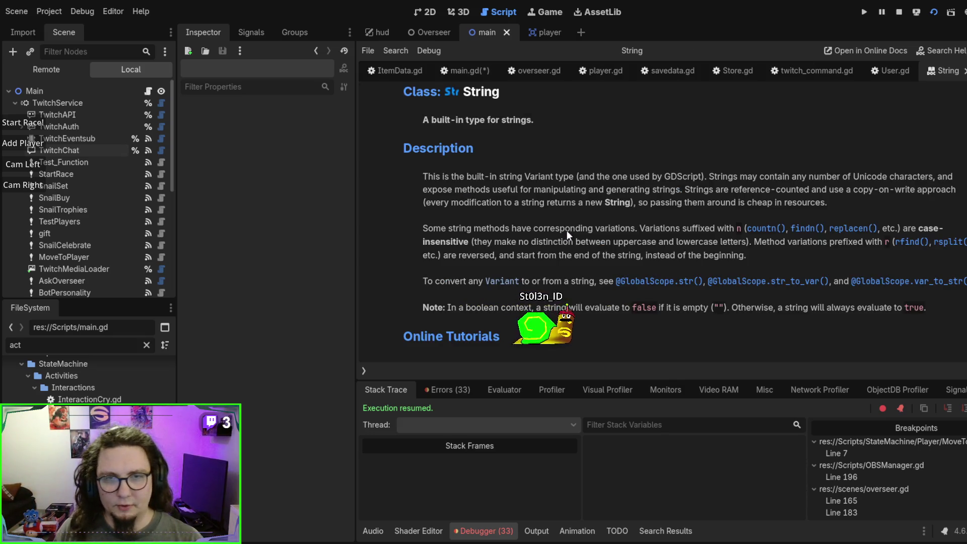
scroll(566, 231, down, 3)
scroll(720, 237, down, 3)
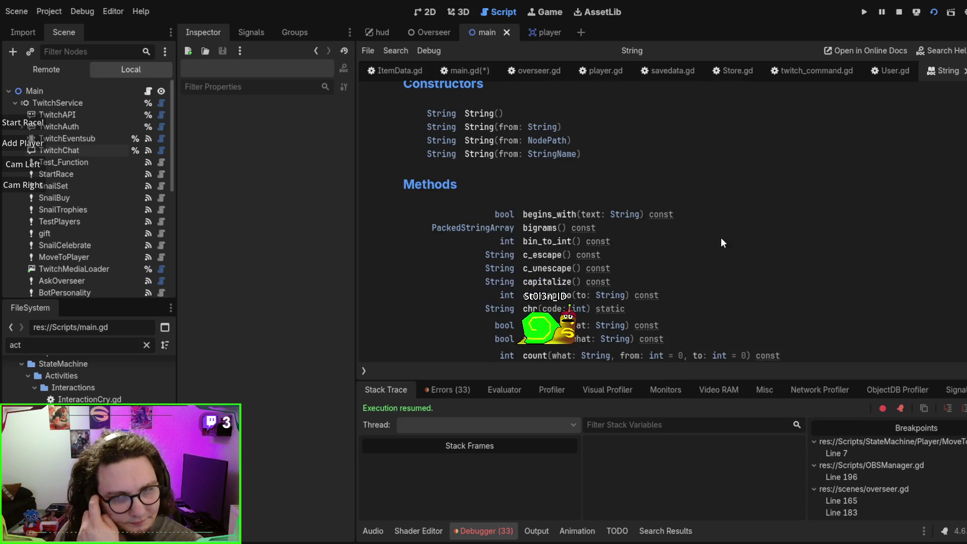
scroll(832, 239, down, 3)
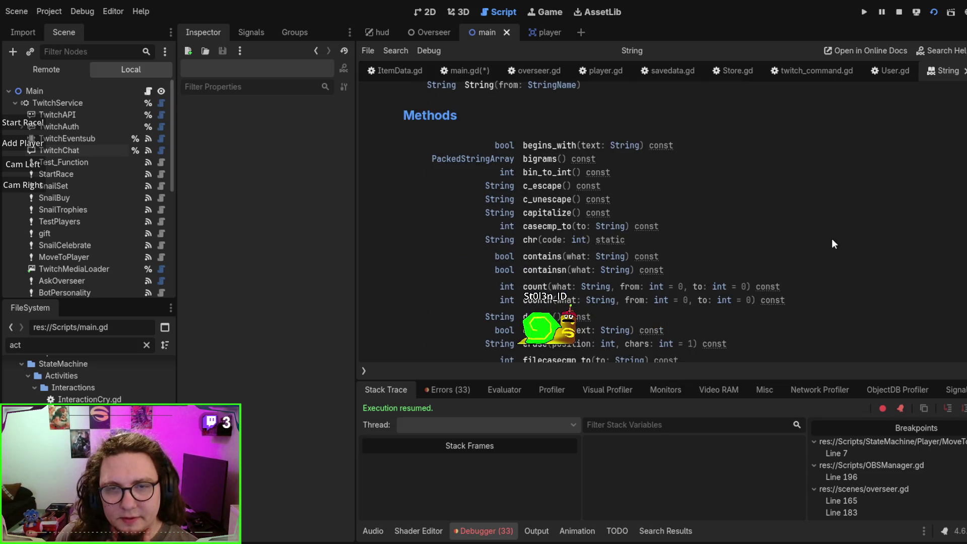
click(542, 187)
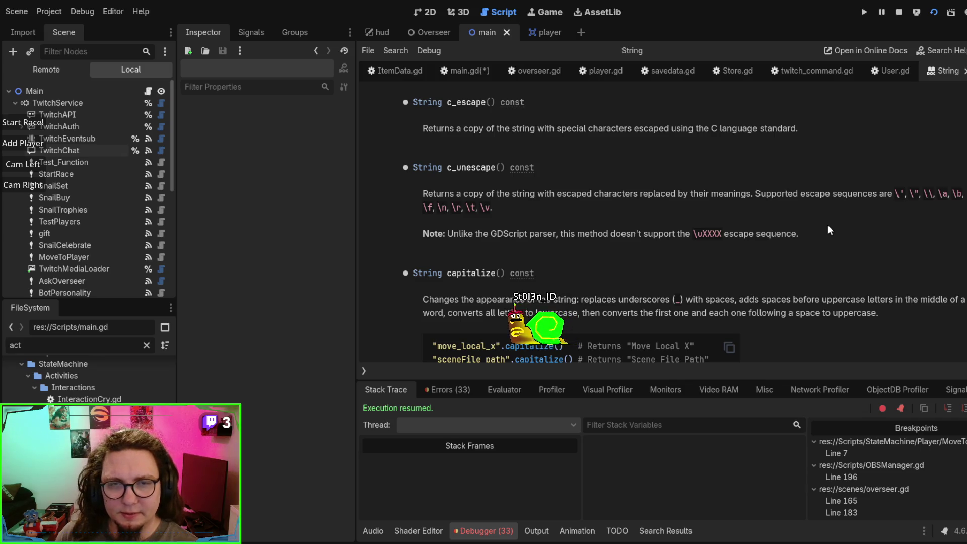
key(alt+Left)
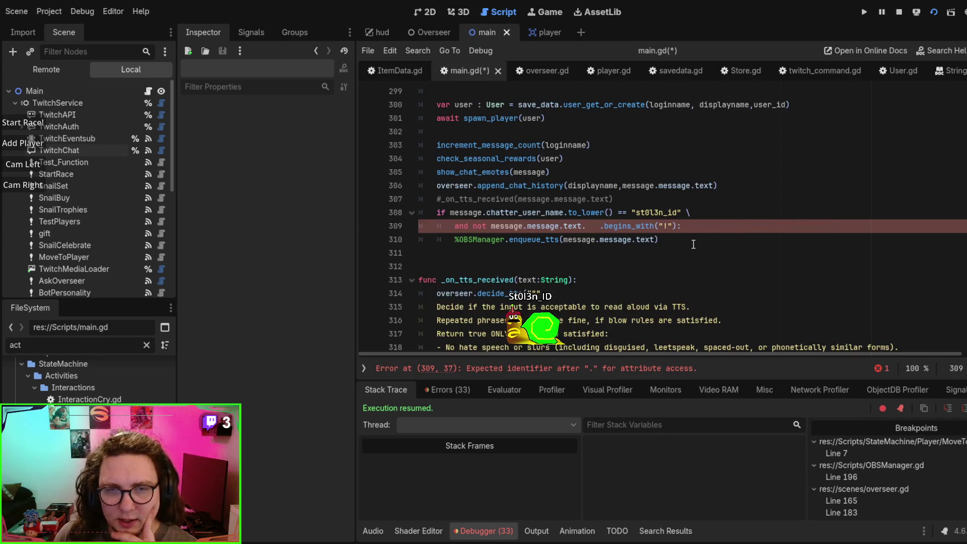
key(alt+Right)
scroll(702, 254, down, 8)
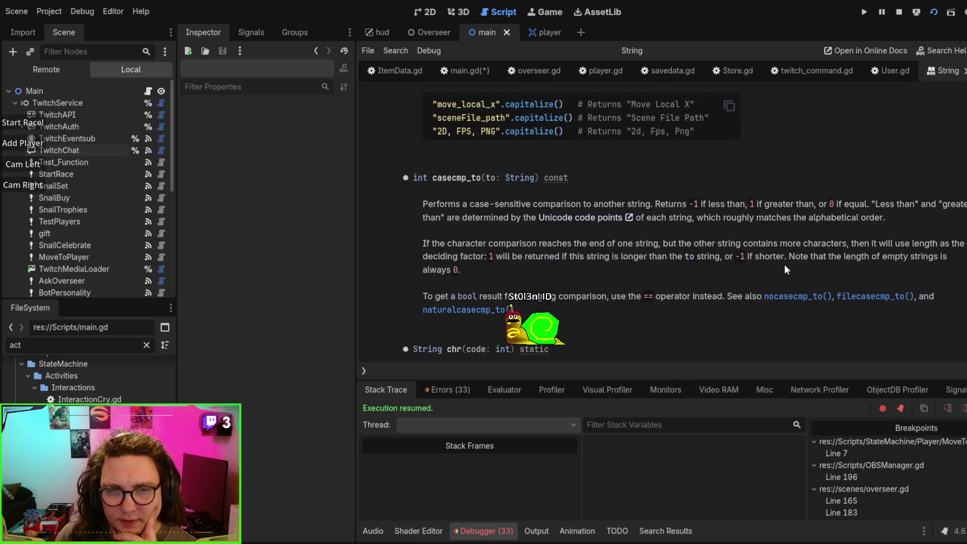
scroll(808, 277, down, 2)
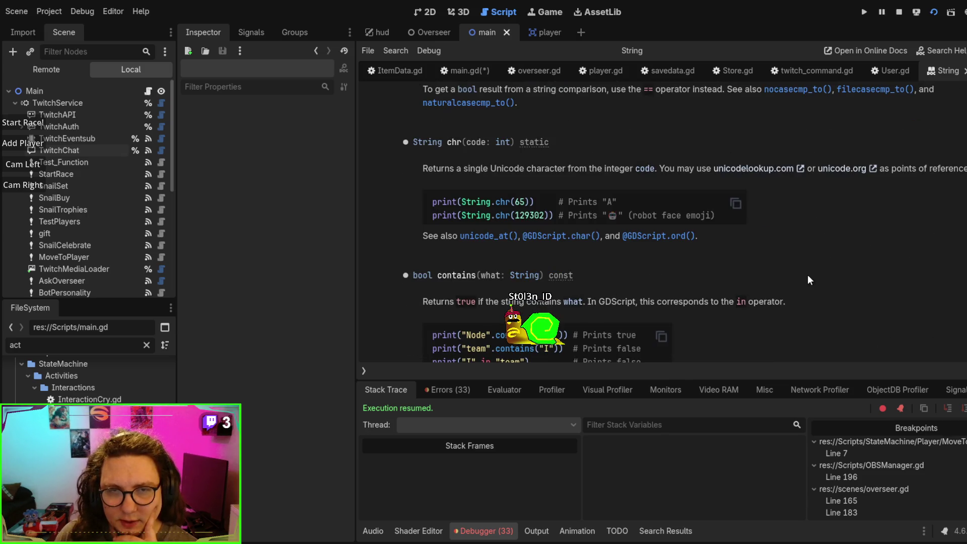
scroll(808, 276, down, 3)
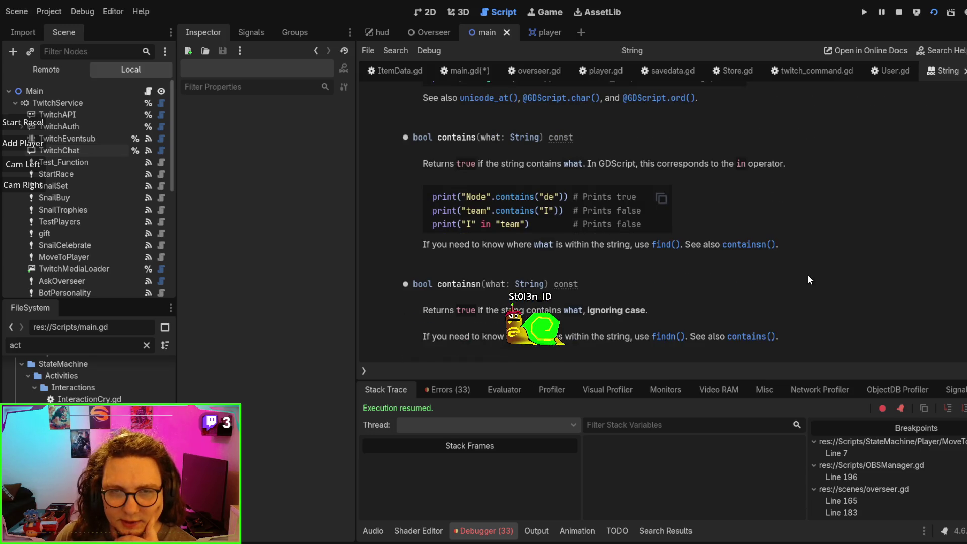
scroll(808, 275, down, 7)
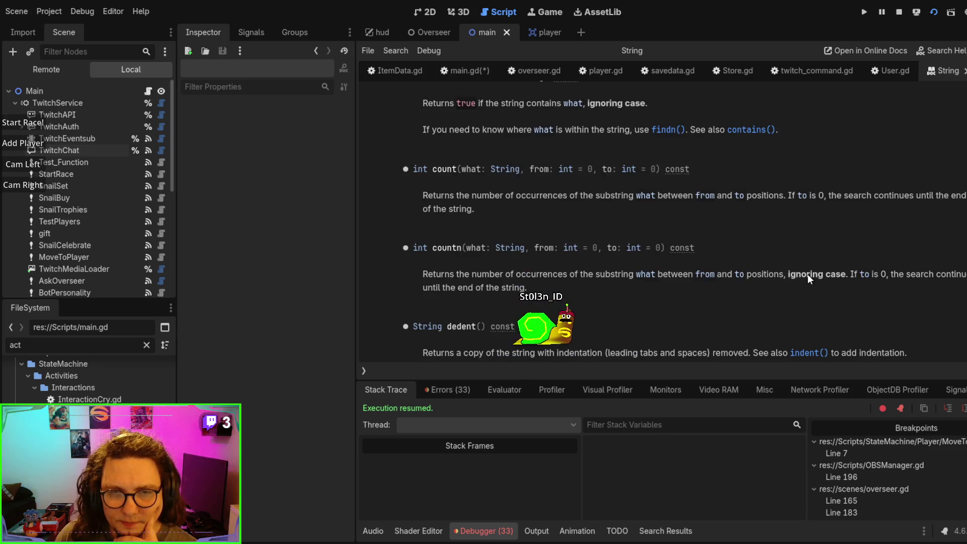
scroll(808, 274, down, 4)
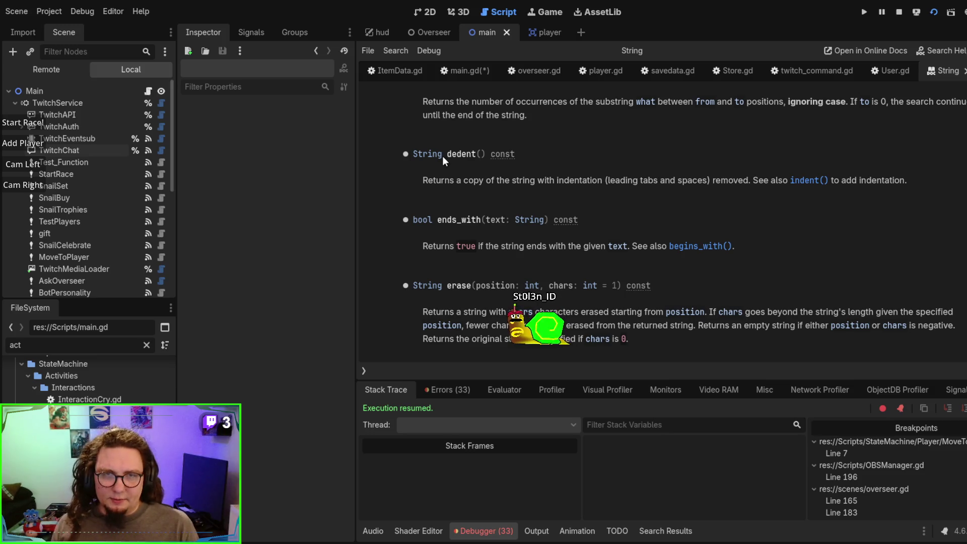
- Find dedent() in the Methods list, scan further down, then return to main.gd
drag(446, 154, 484, 157)
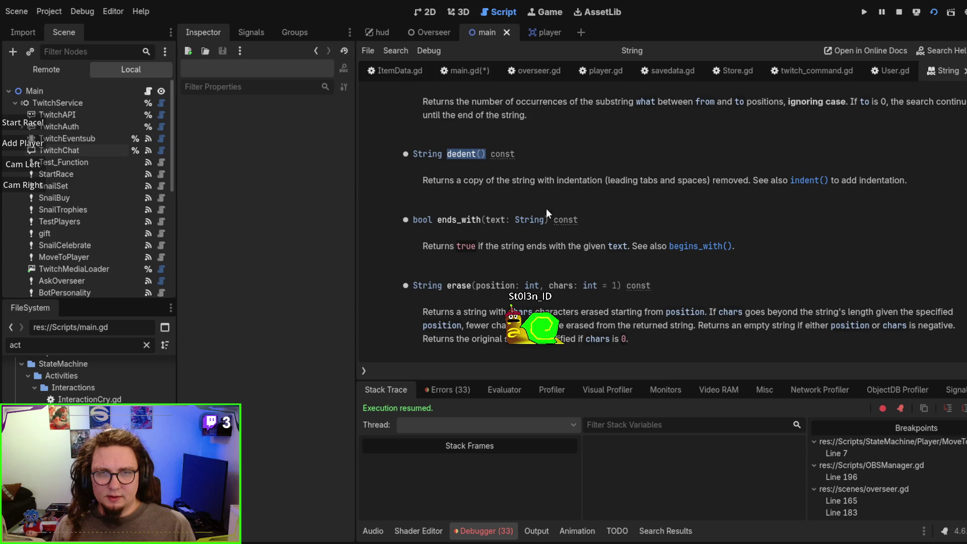
scroll(841, 292, down, 3)
click(842, 276)
scroll(842, 276, down, 15)
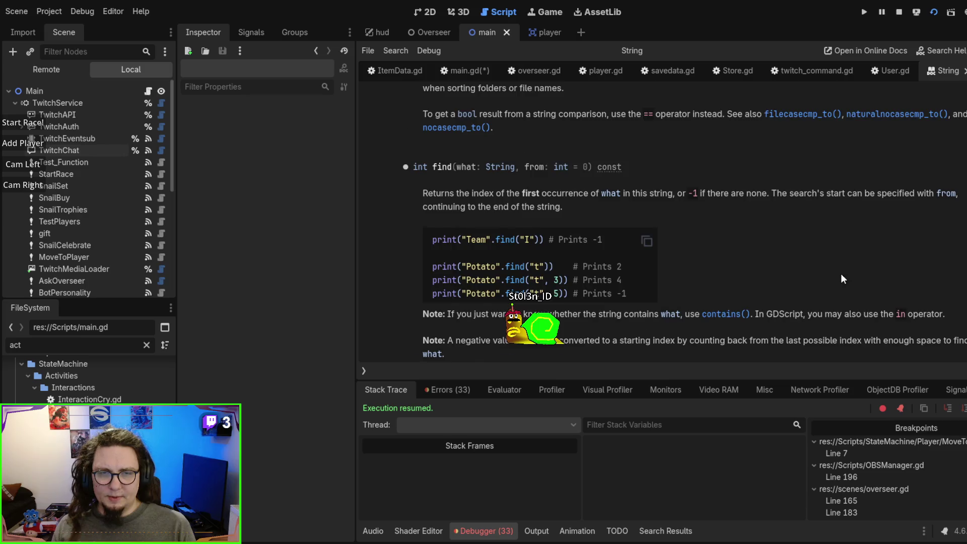
scroll(841, 274, down, 6)
scroll(835, 276, down, 4)
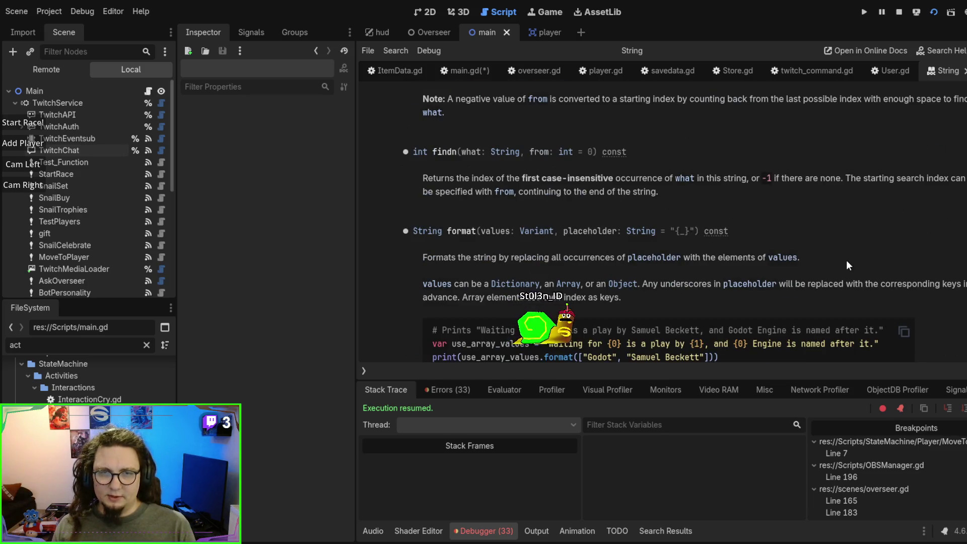
scroll(847, 260, down, 1)
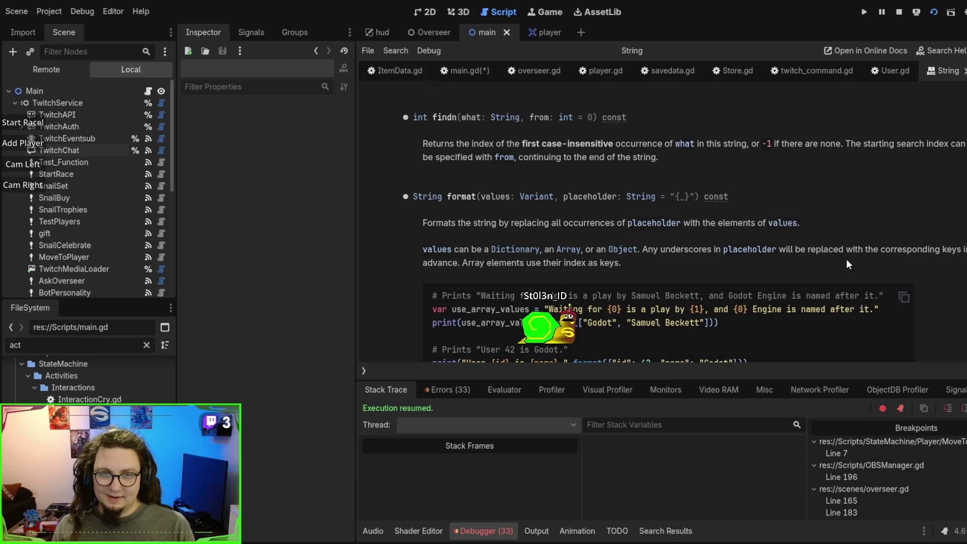
scroll(847, 264, down, 2)
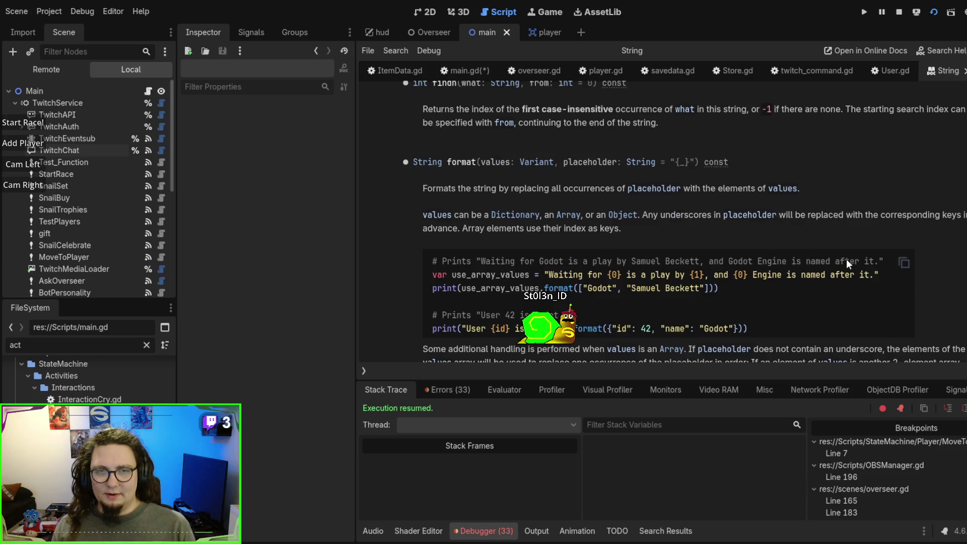
scroll(848, 263, down, 1)
scroll(846, 263, down, 10)
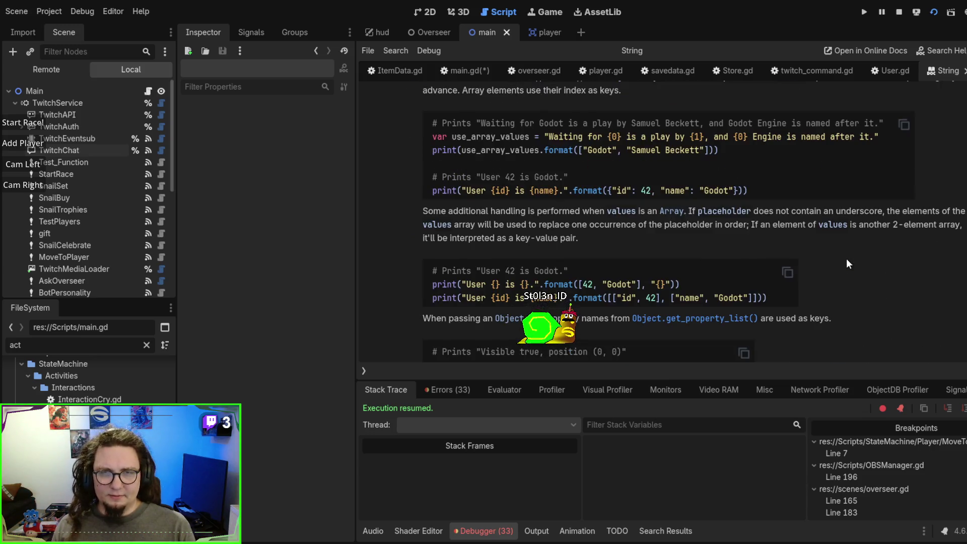
scroll(847, 260, down, 13)
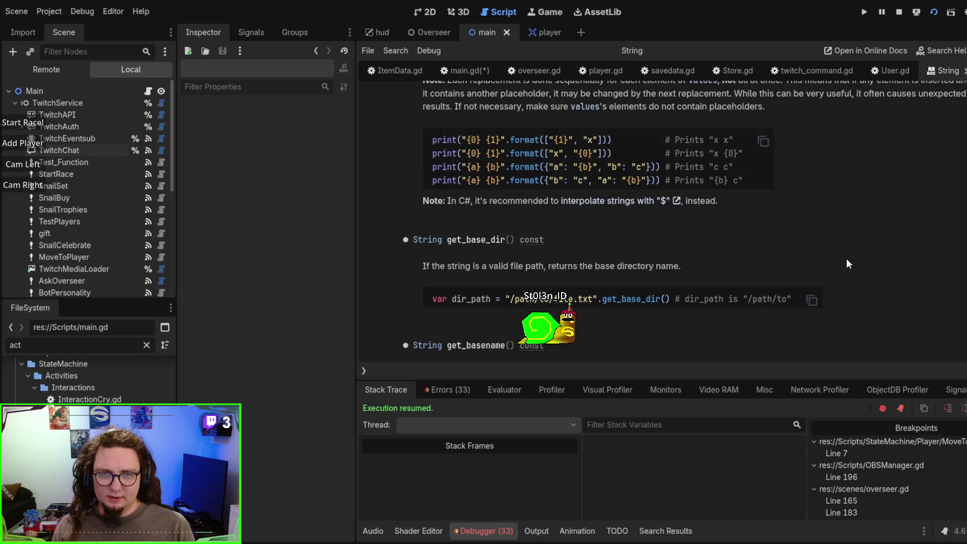
scroll(846, 262, down, 15)
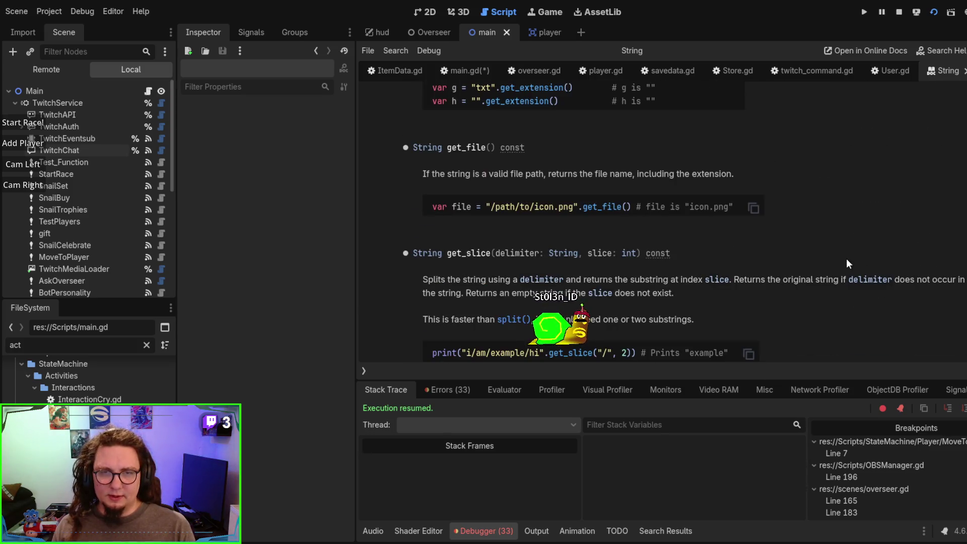
scroll(846, 258, down, 5)
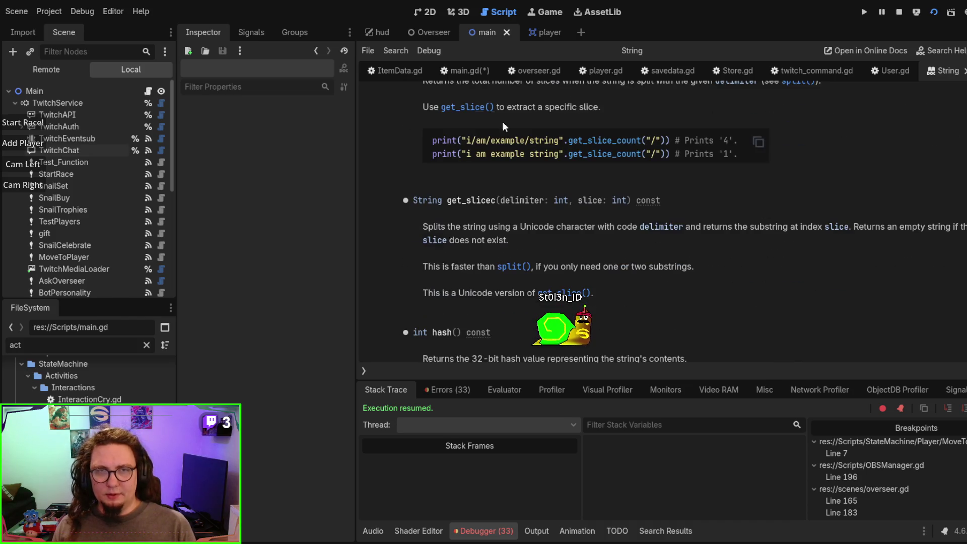
click(452, 71)
- Change line 309 to text.dedent().begins_with("!"), then save main.gd and run the game
text(dedent()  .begins_with("!"):)
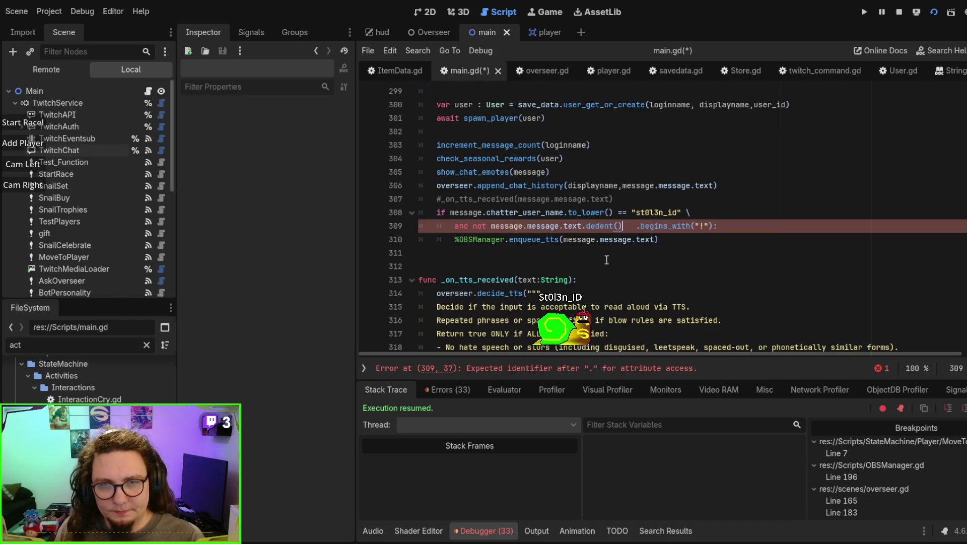
key(Delete)
key(Delete)
key(Delete)
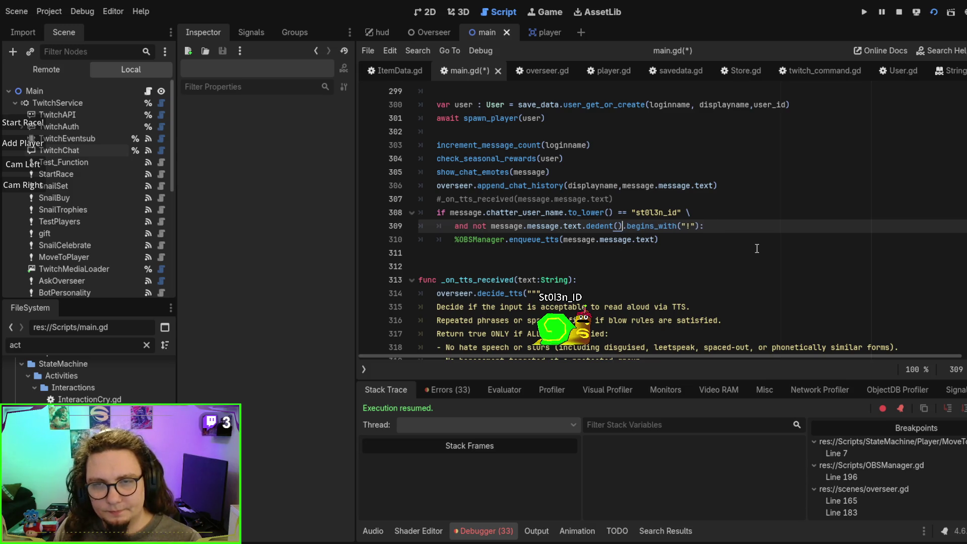
click(751, 252)
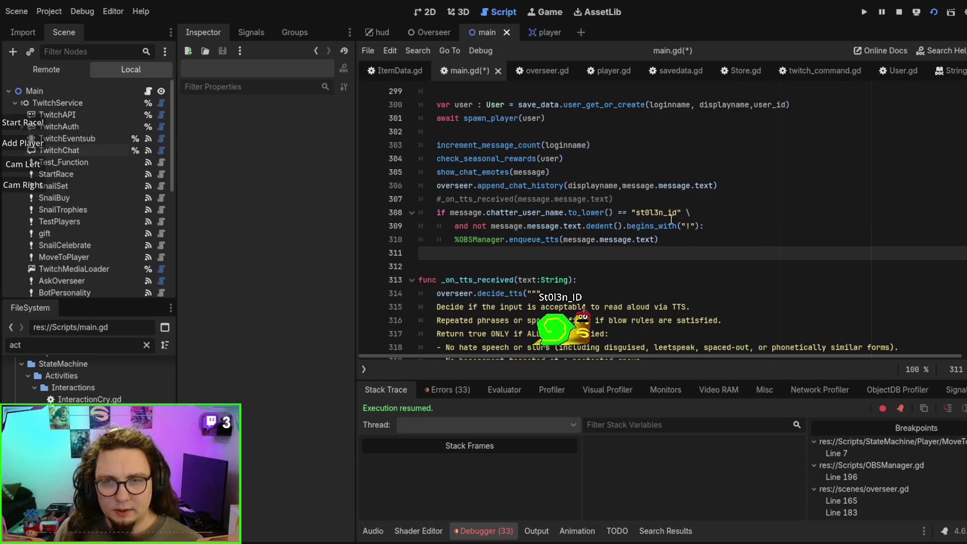
double_click(688, 226)
click(700, 278)
key(Up)
key(Up)
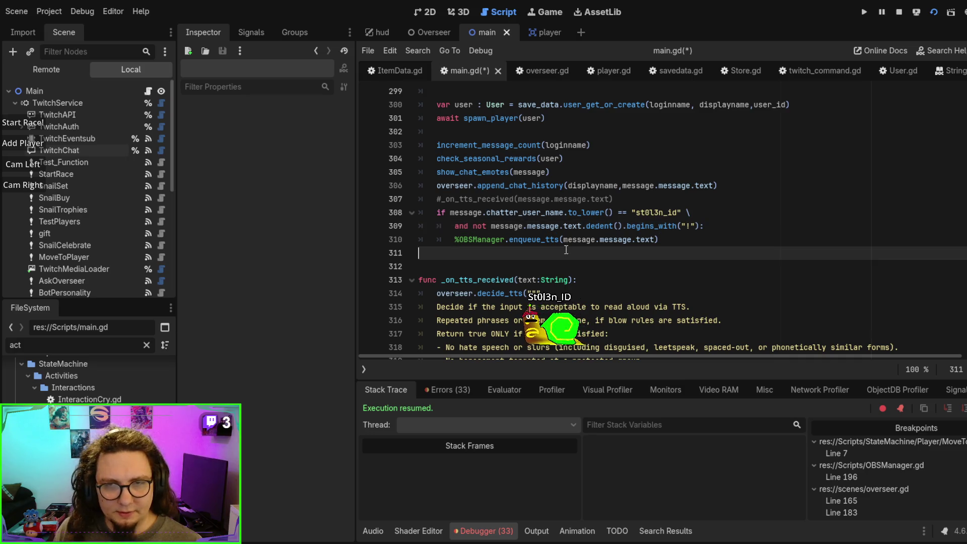
key(F5)
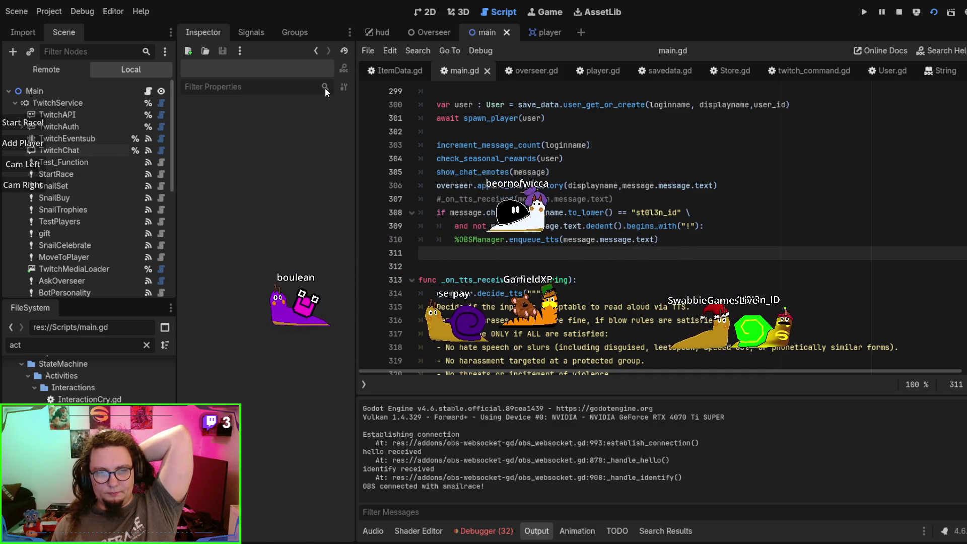
key(F8)
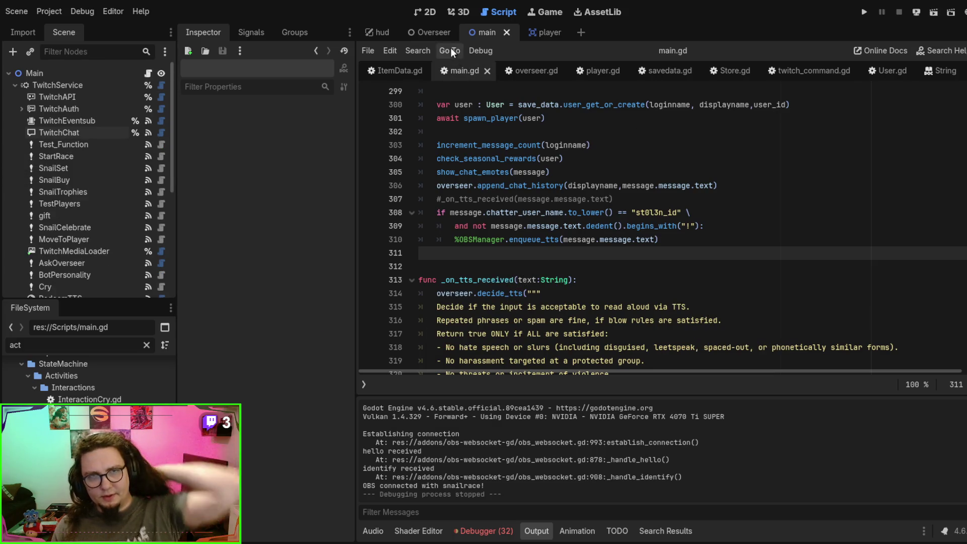
click(394, 74)
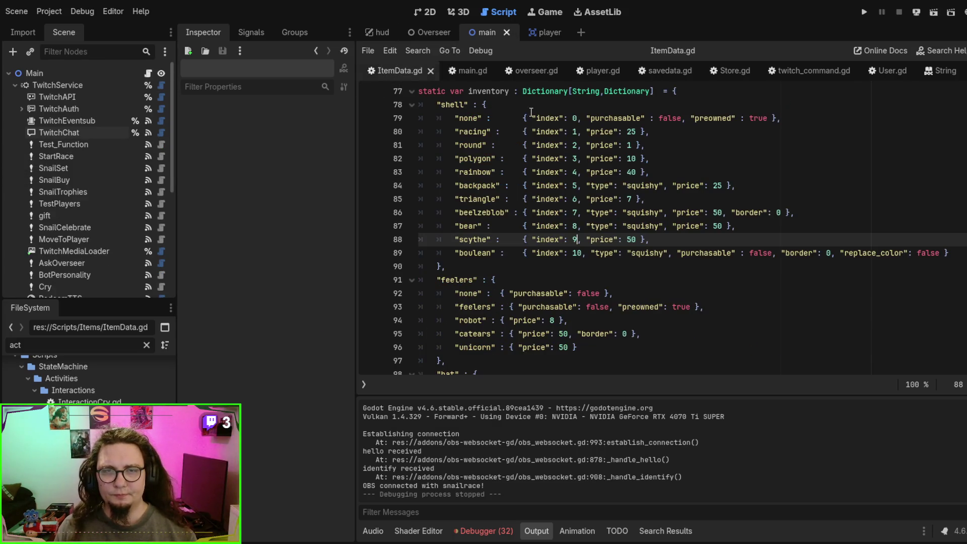
double_click(648, 252)
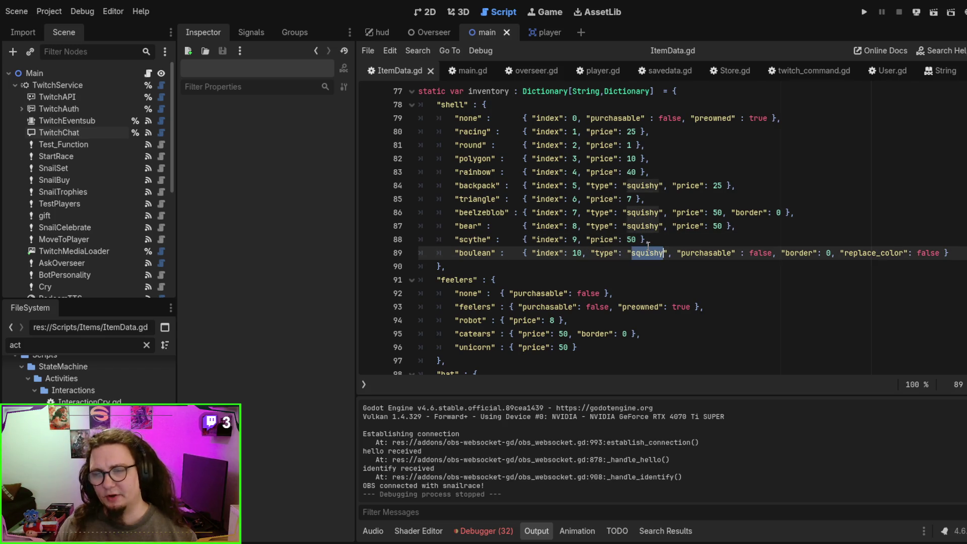
key(F6)
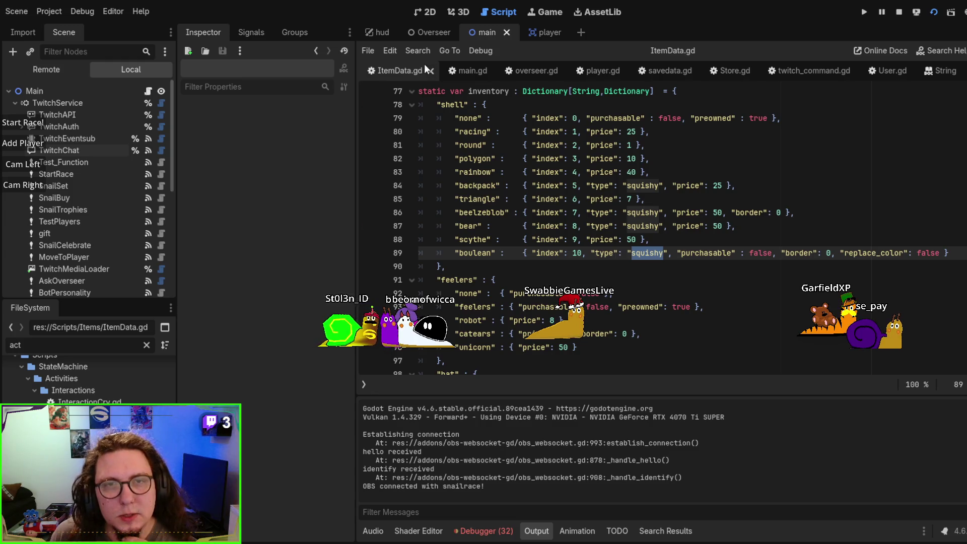
- In the Remote live tree, inspect the first snail player's Character and shell nodes
click(71, 73)
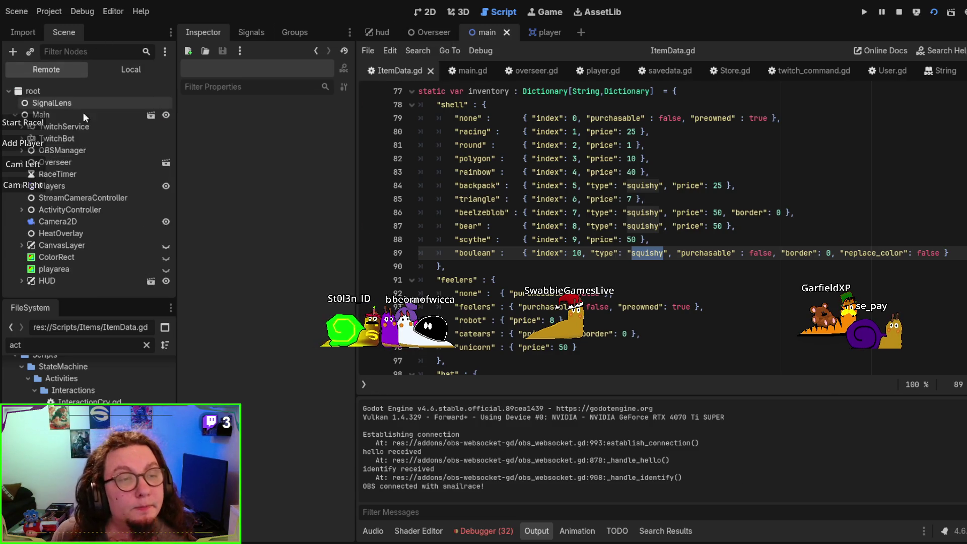
click(58, 187)
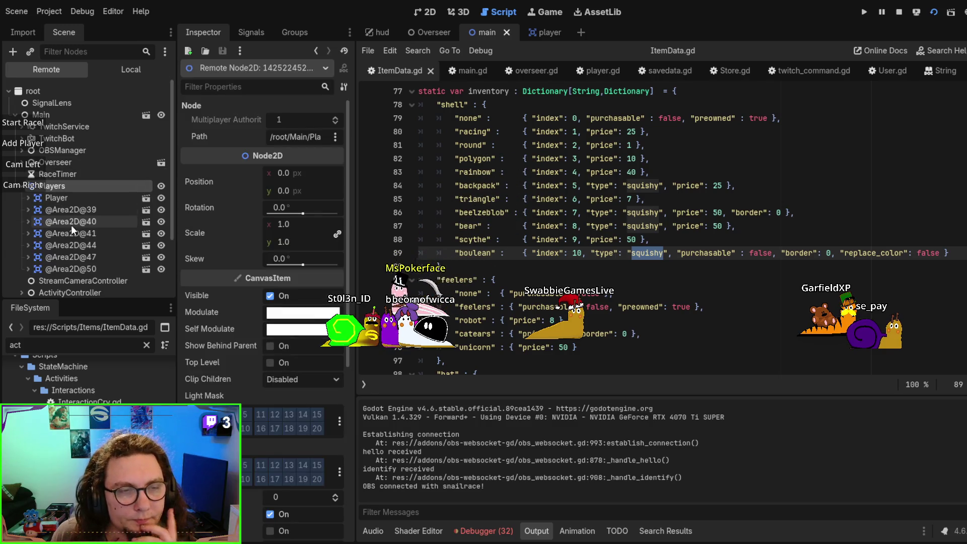
click(72, 210)
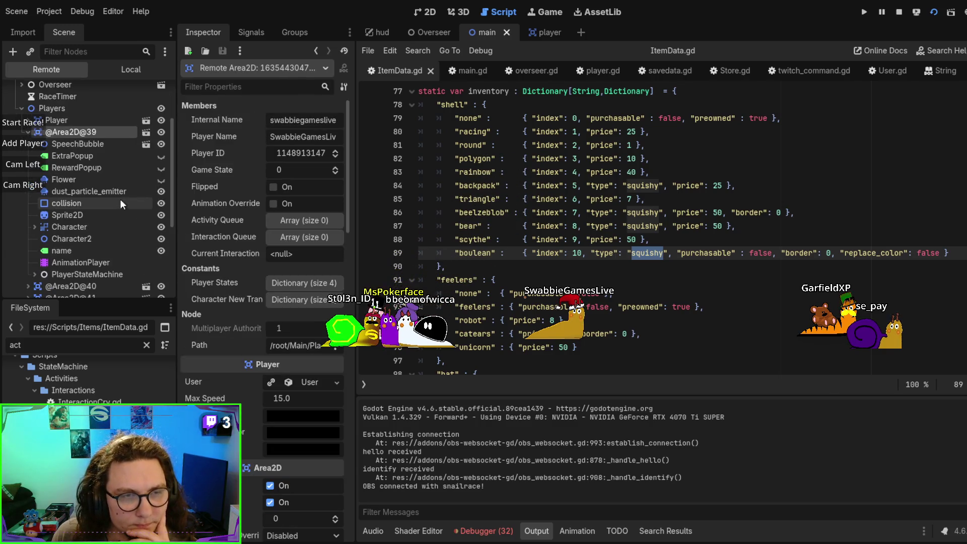
click(92, 227)
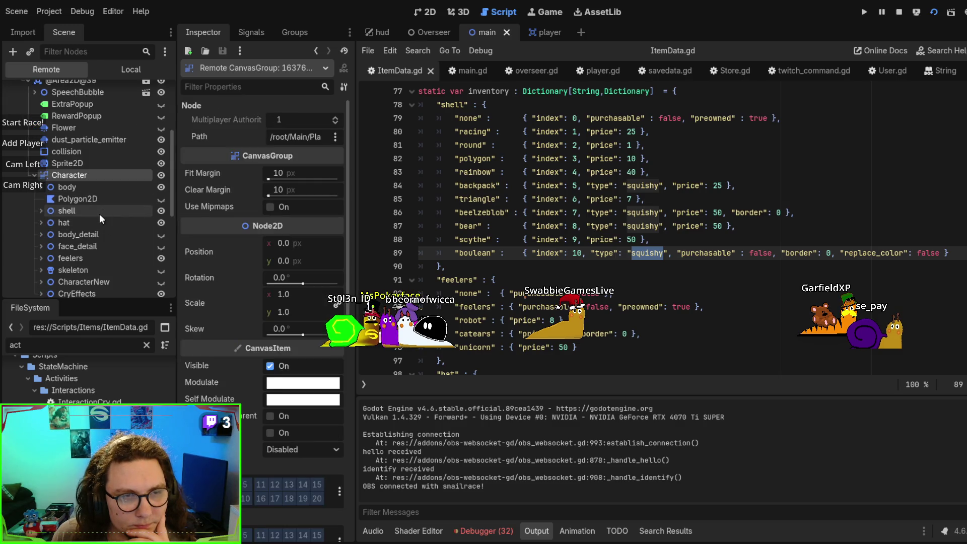
click(100, 212)
scroll(88, 184, up, 5)
click(78, 158)
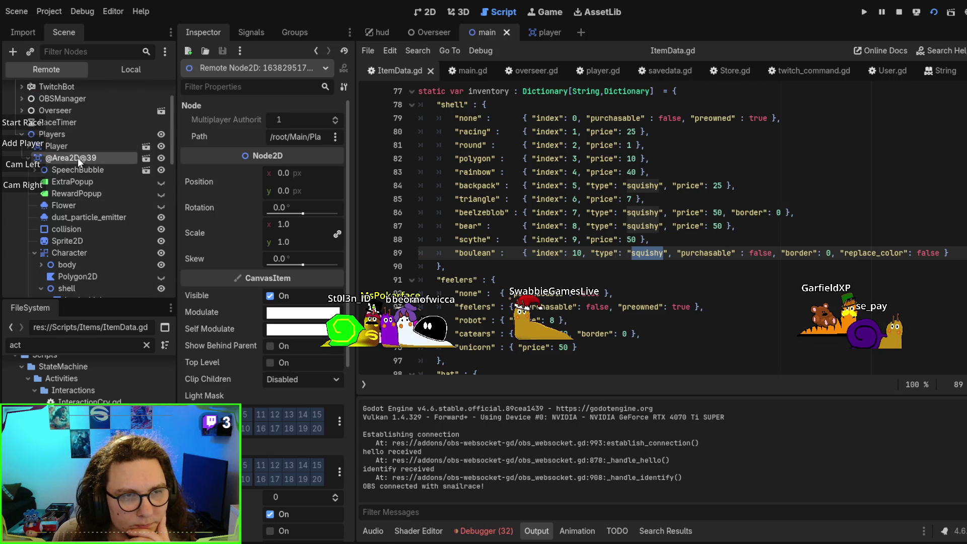
click(30, 158)
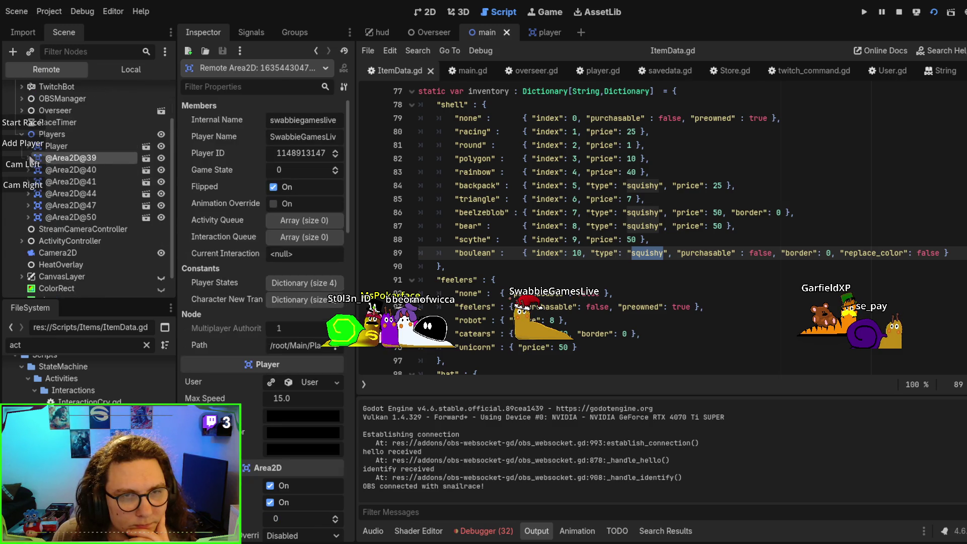
- Inspect the boulean snail's Character node and its Rigid shell layer
click(89, 170)
click(83, 181)
click(79, 170)
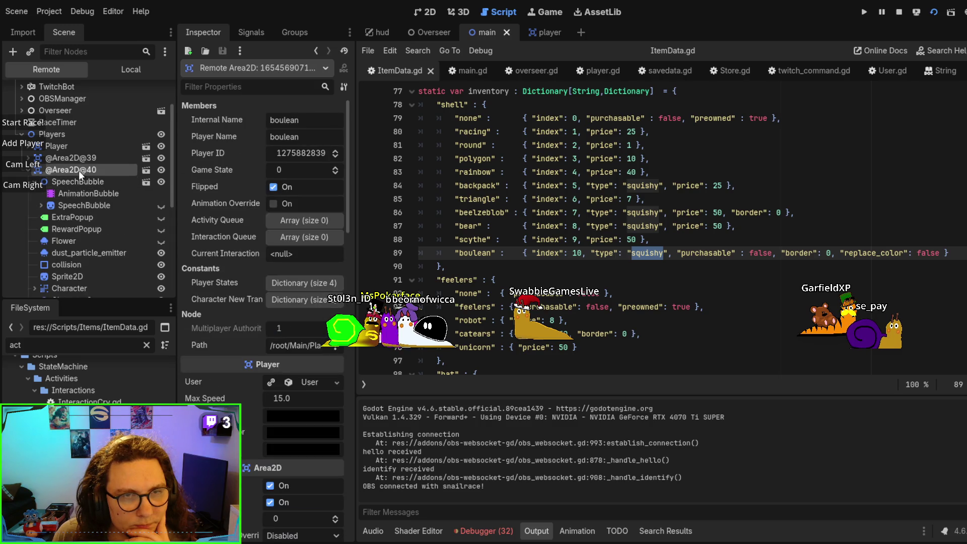
scroll(86, 234, down, 1)
click(84, 261)
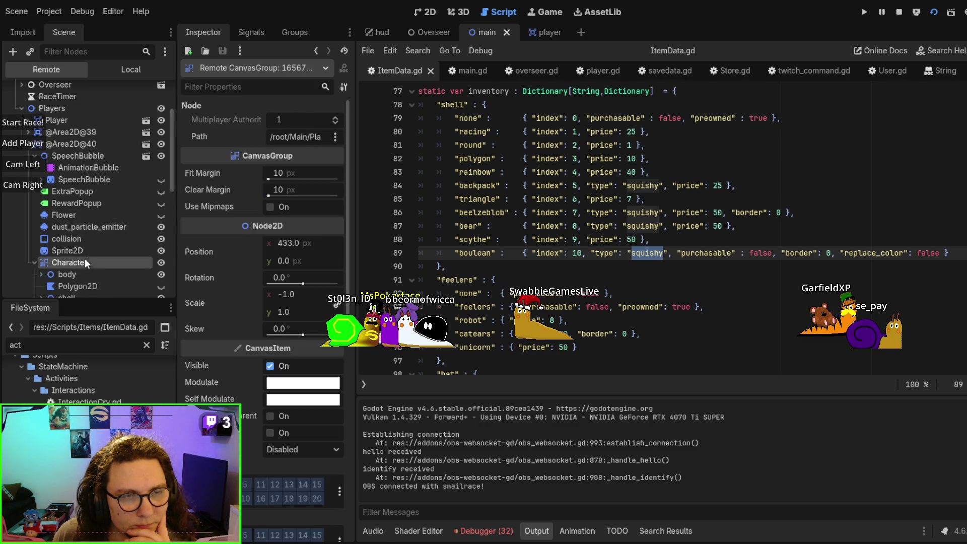
scroll(97, 240, down, 4)
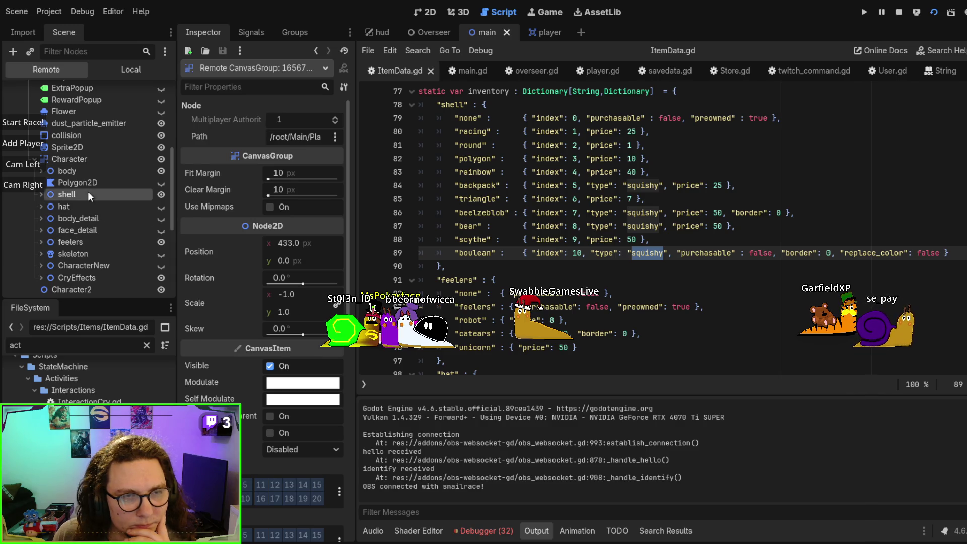
double_click(88, 195)
scroll(87, 201, down, 5)
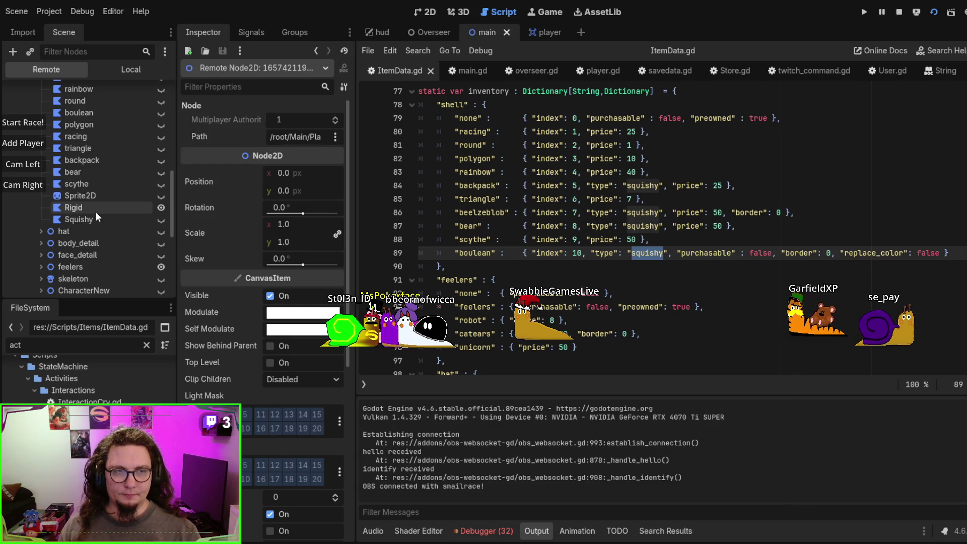
click(79, 205)
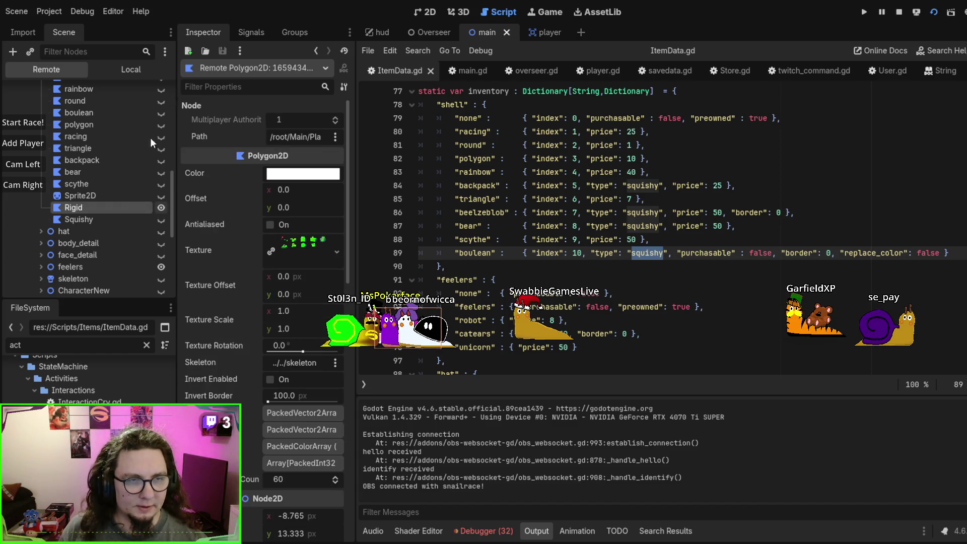
- Stop the running overlay game
click(899, 16)
scroll(40, 111, down, 3)
scroll(41, 254, down, 3)
scroll(55, 211, down, 1)
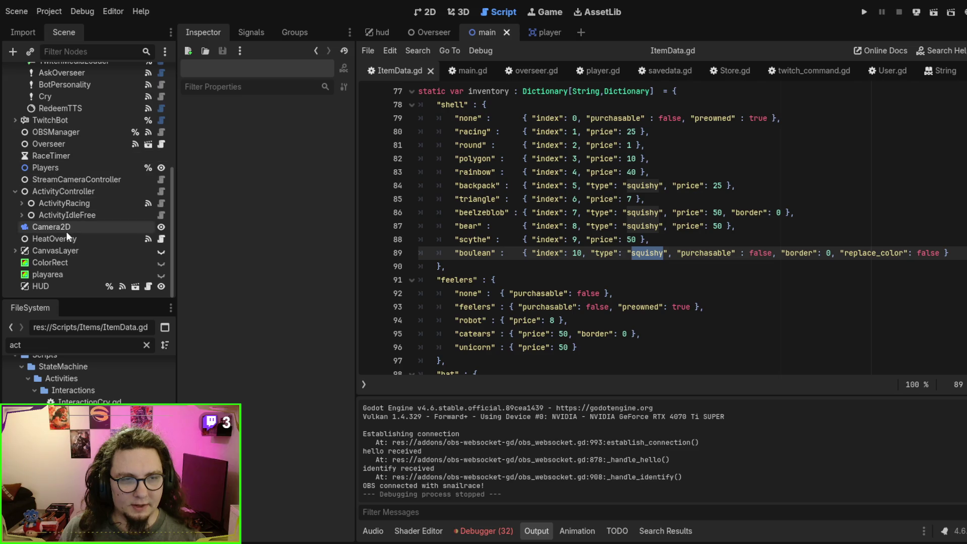
- Open the player scene and select its Rigid shell node
scroll(60, 181, up, 5)
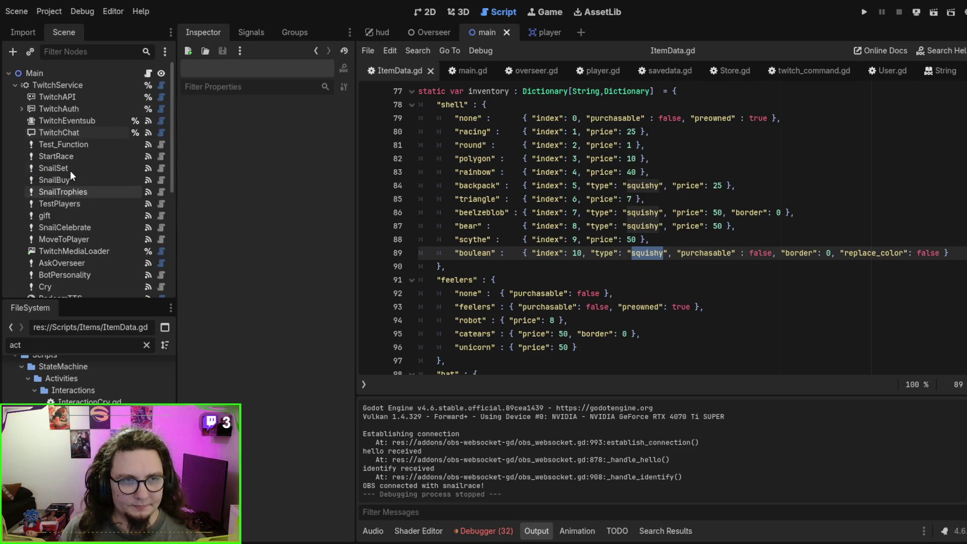
click(50, 85)
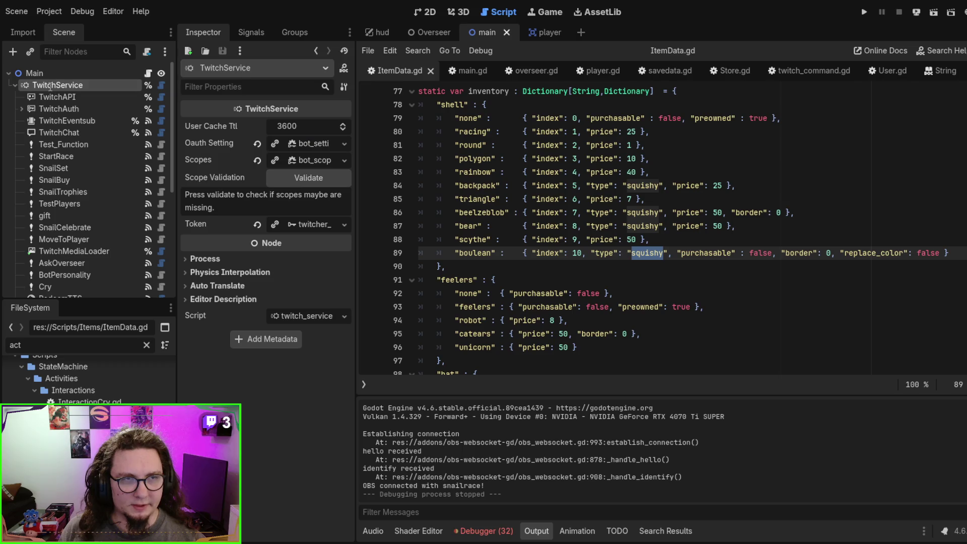
click(534, 33)
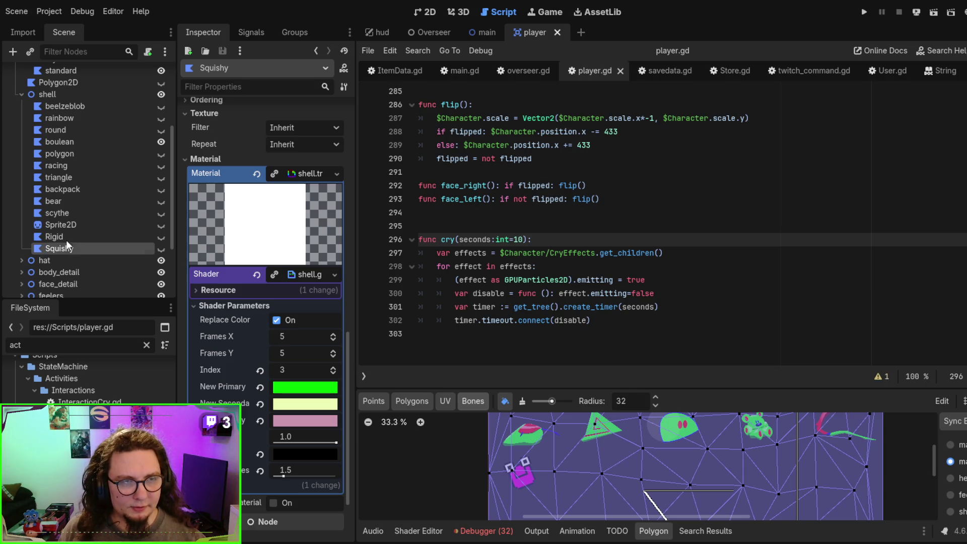
click(98, 233)
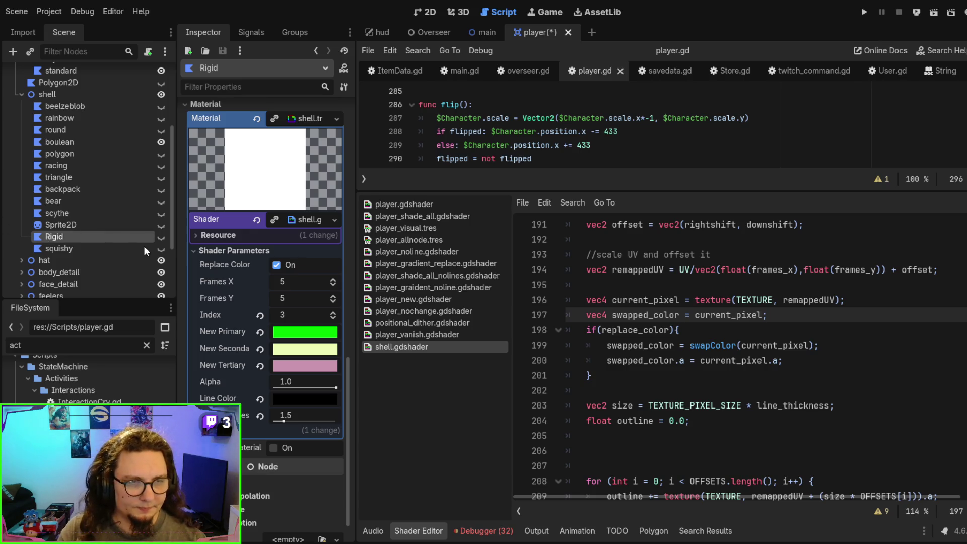
- Rename the node to 'rigid', save the scene and test-run it with F6
key(F2)
text(rigid)
key(Return)
key(ctrl+s)
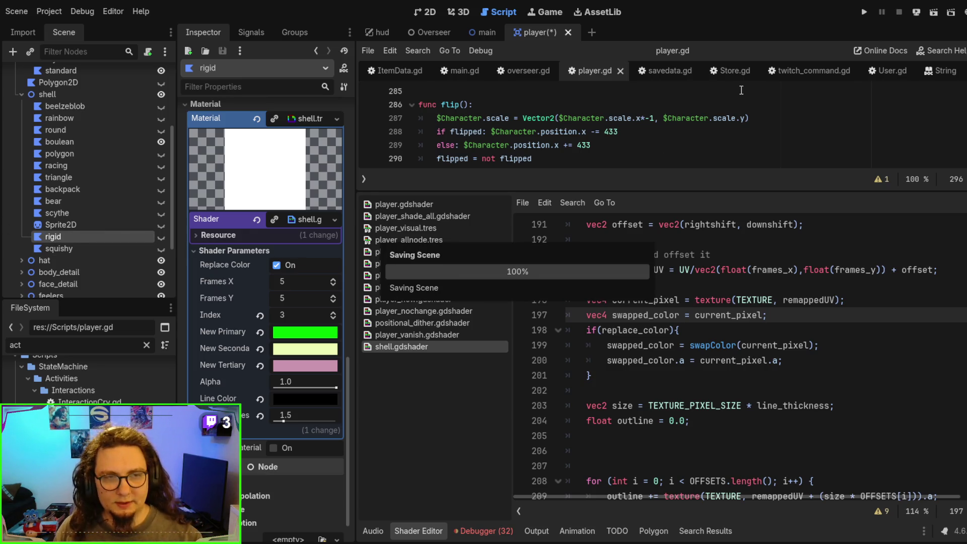
key(F6)
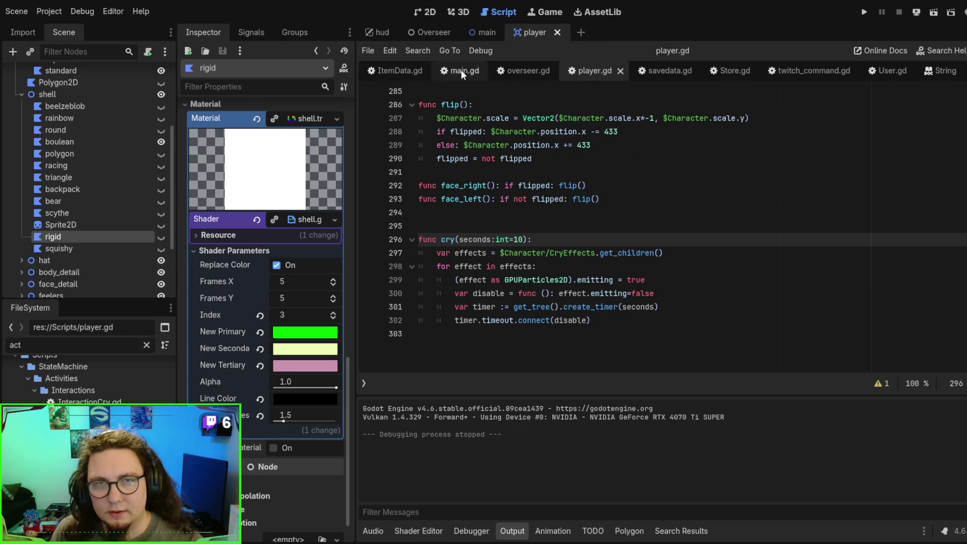
click(491, 32)
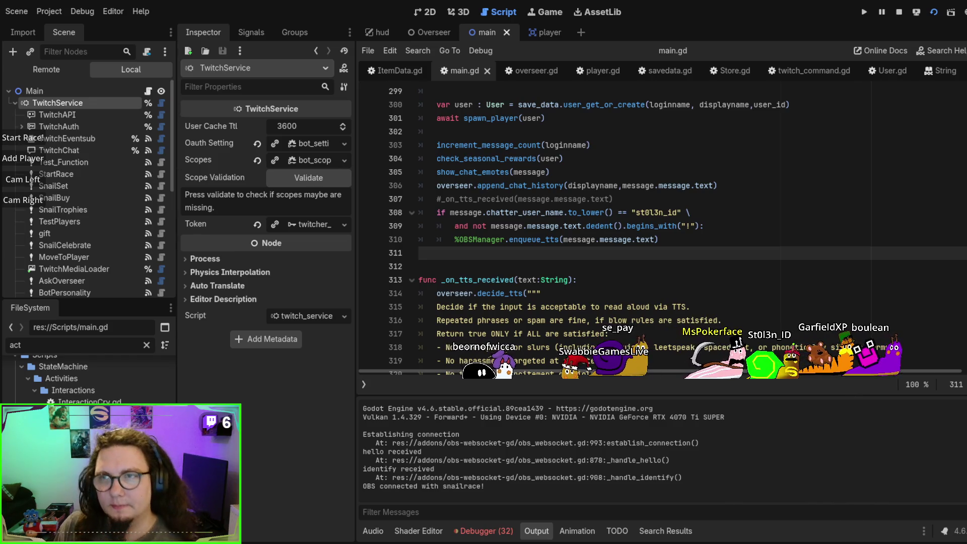
- Stop the running overlay game and reopen the player scene's player.gd
key(F8)
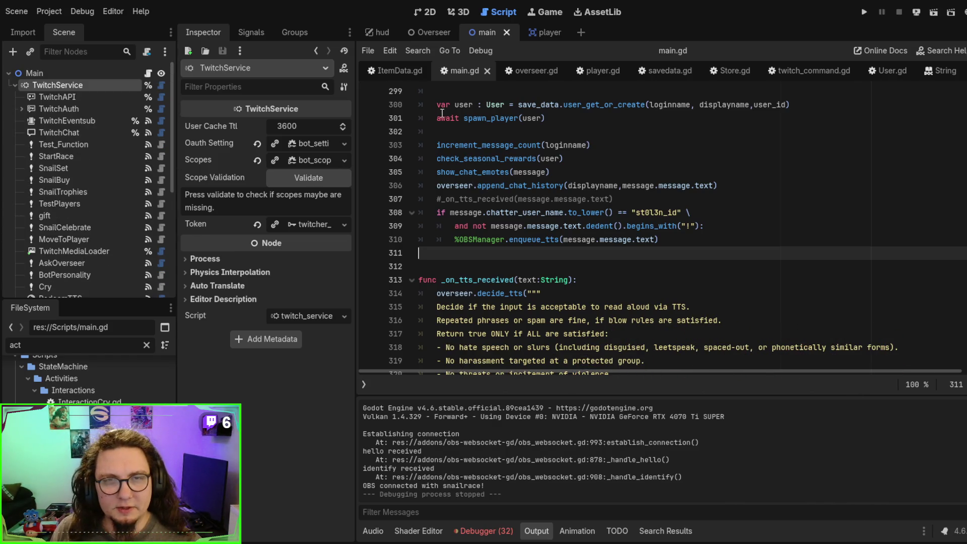
click(456, 11)
click(480, 11)
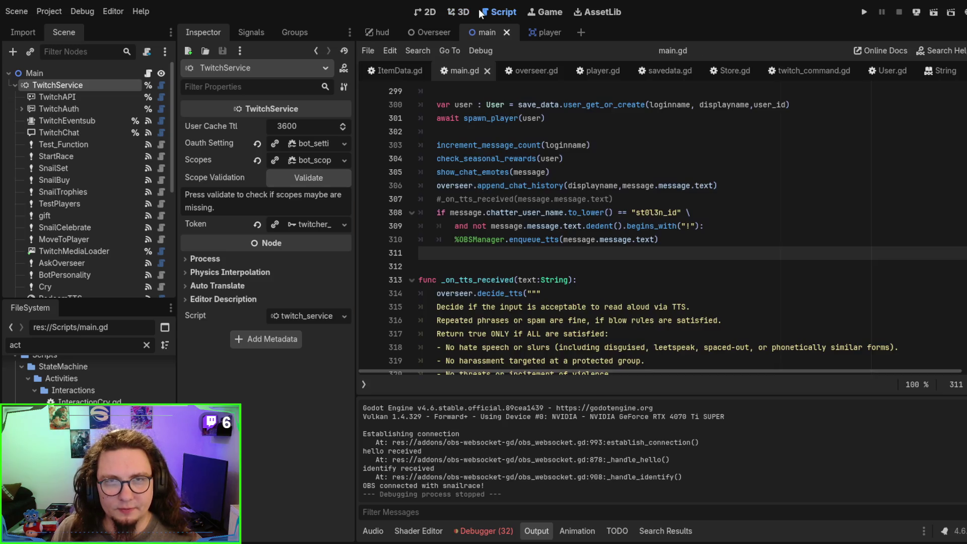
click(544, 33)
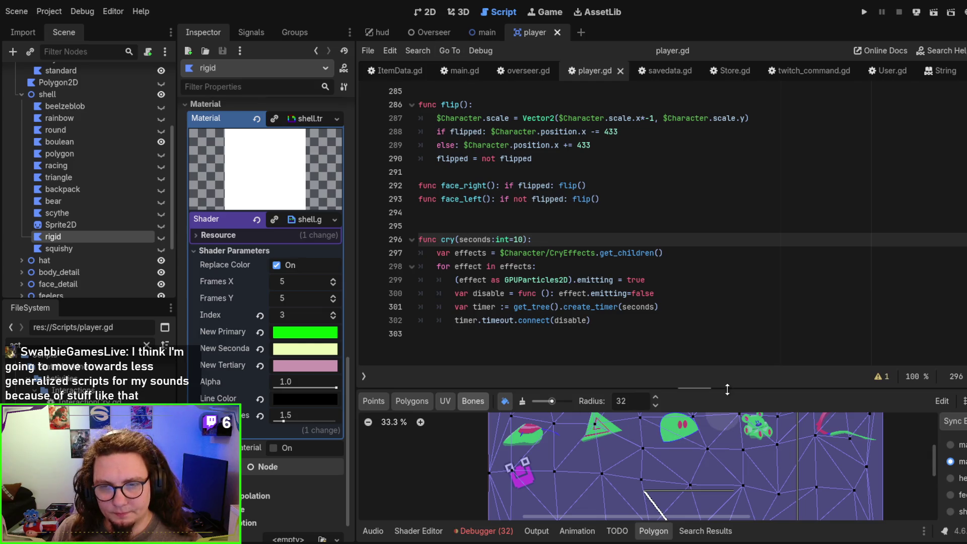
- Enlarge the Polygon panel, view the third bone's weights on squishy, then run the player scene
drag(727, 389, 696, 156)
scroll(823, 460, down, 2)
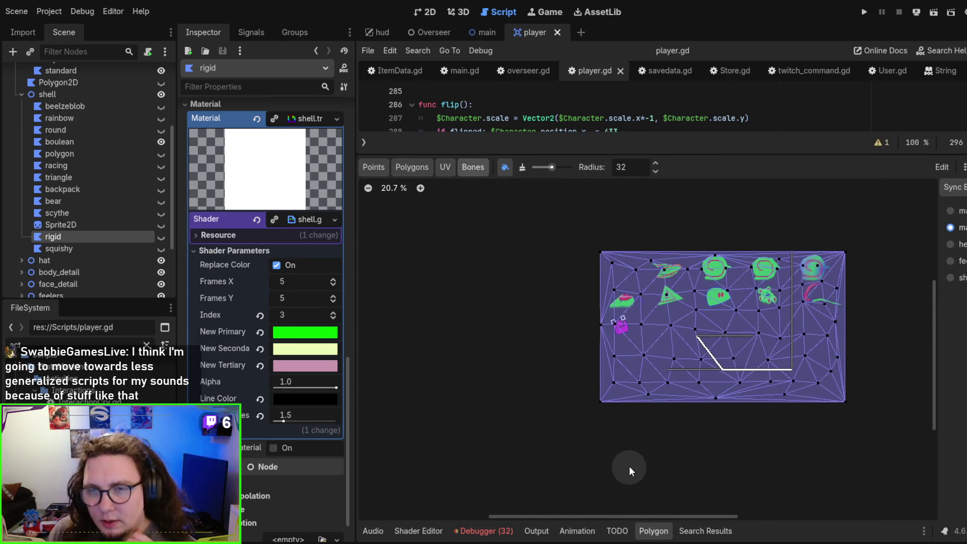
click(950, 245)
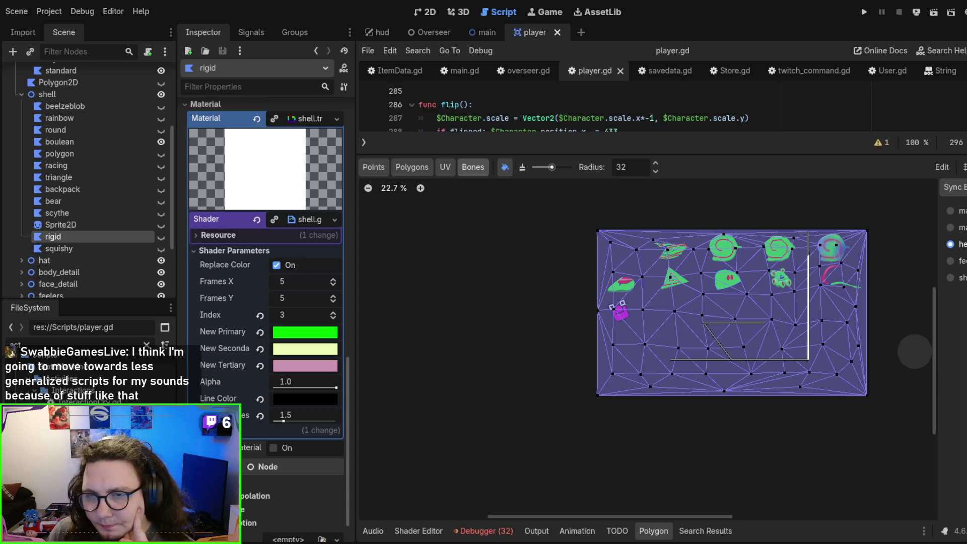
click(59, 249)
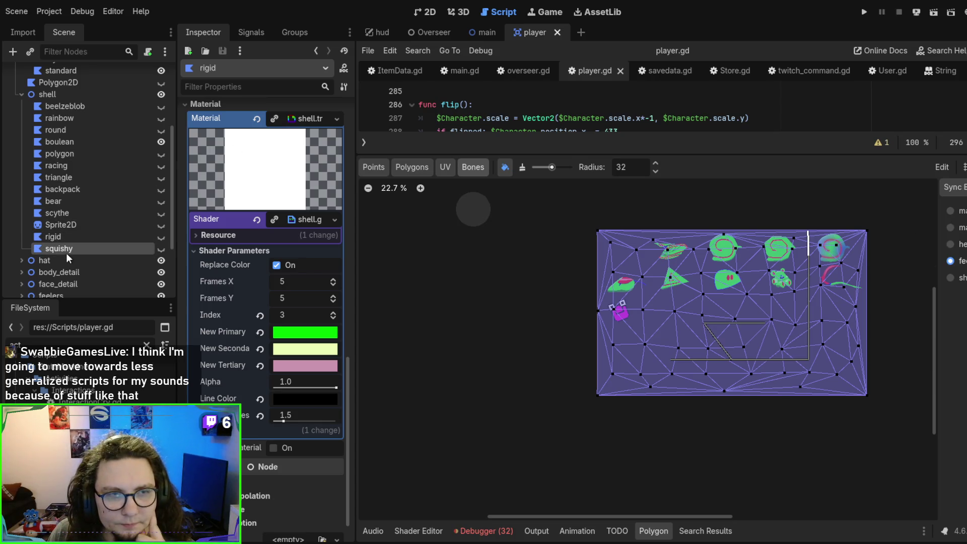
click(617, 531)
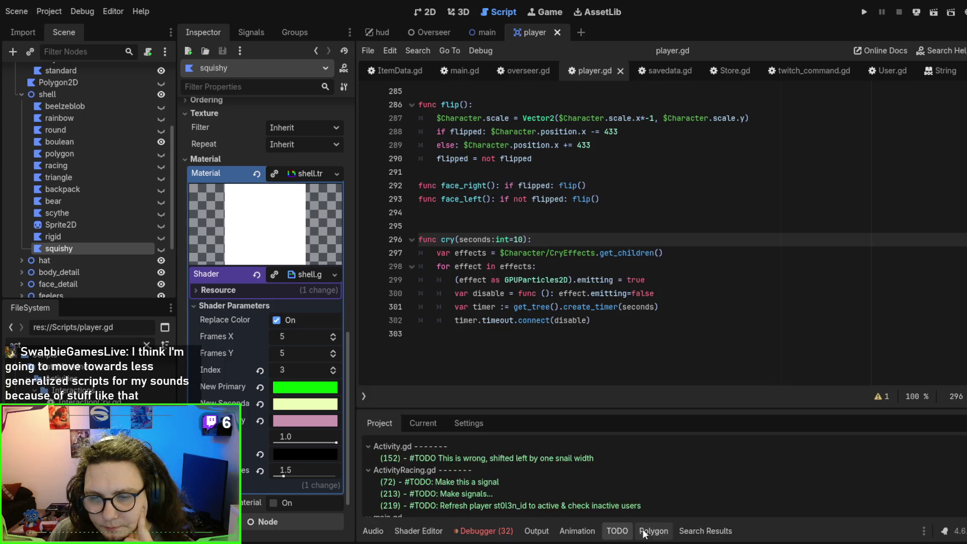
click(653, 530)
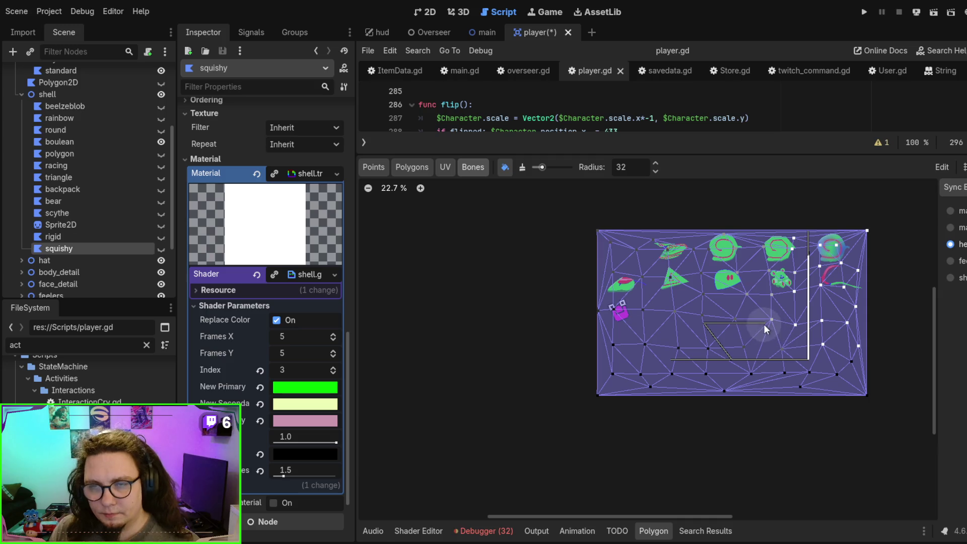
key(F6)
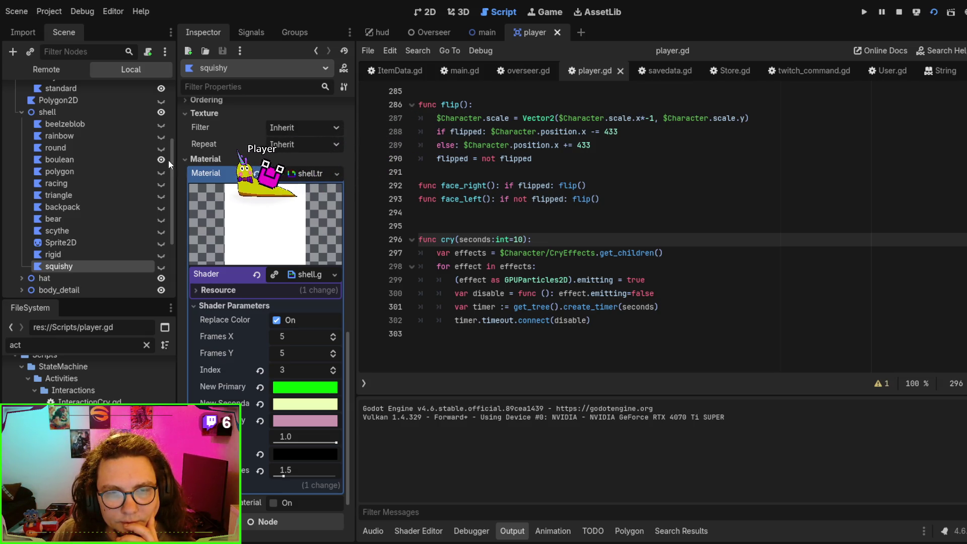
- Stop the game, then rerun and stop the player scene to check the Index 5 shell
key(F8)
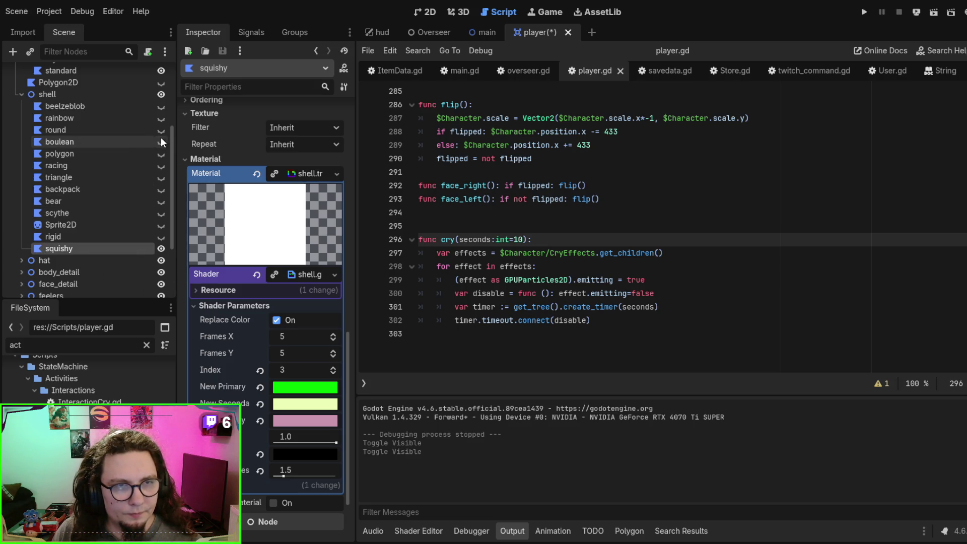
key(F6)
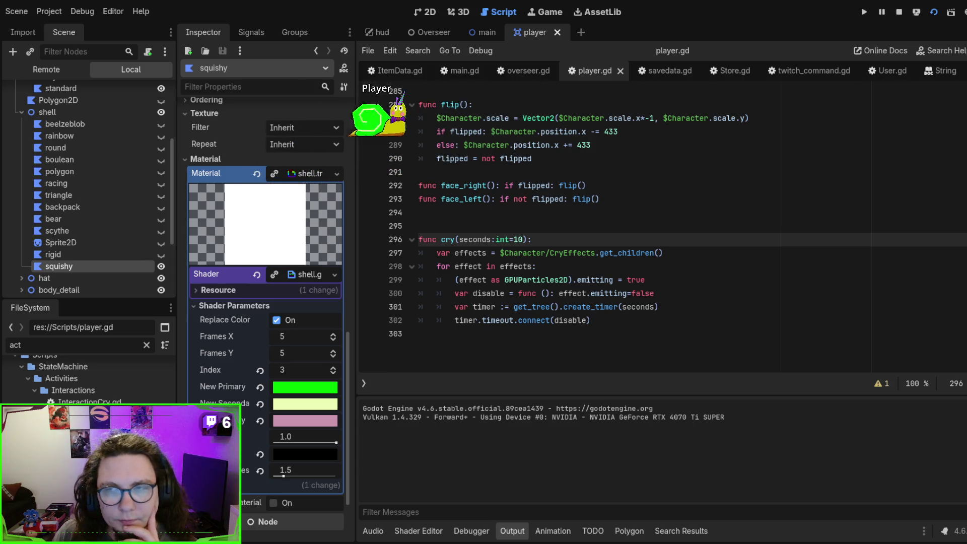
key(F8)
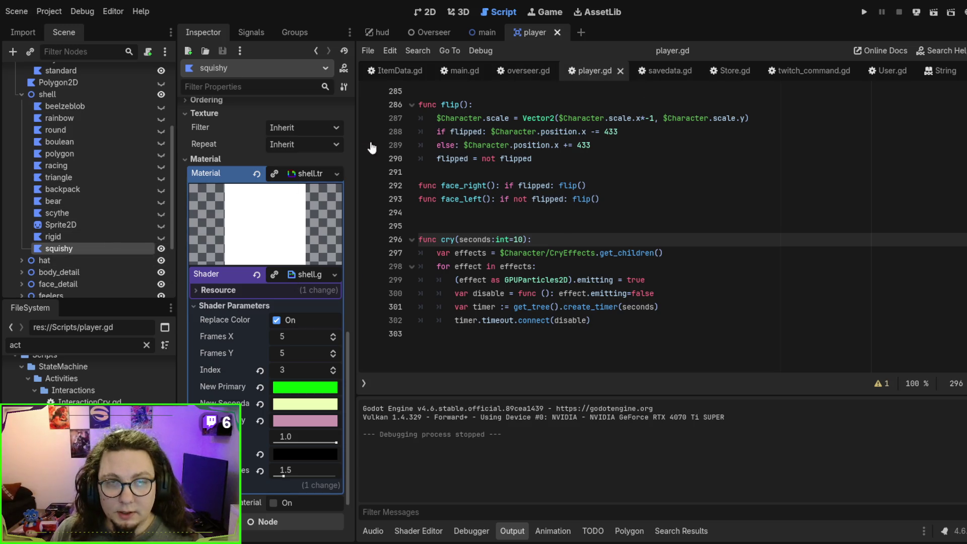
key(F6)
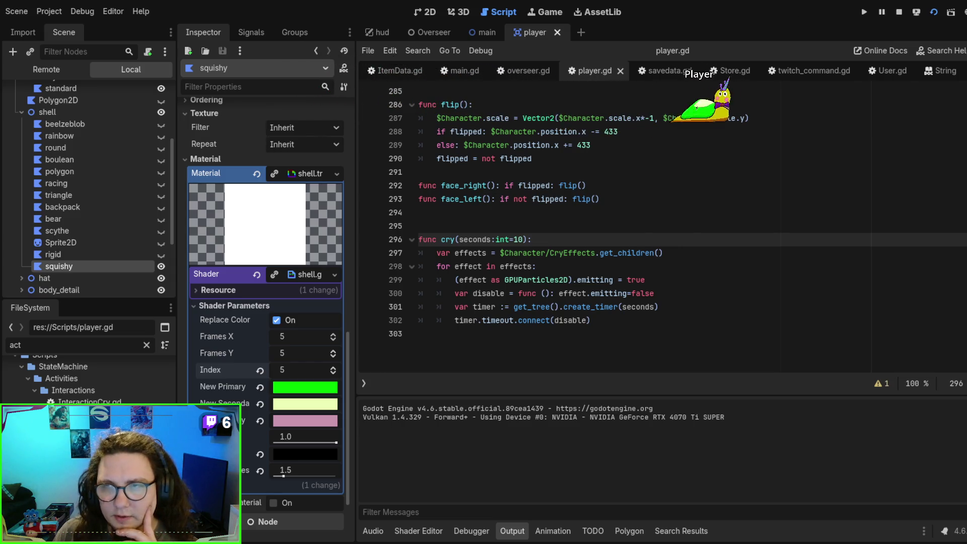
key(F8)
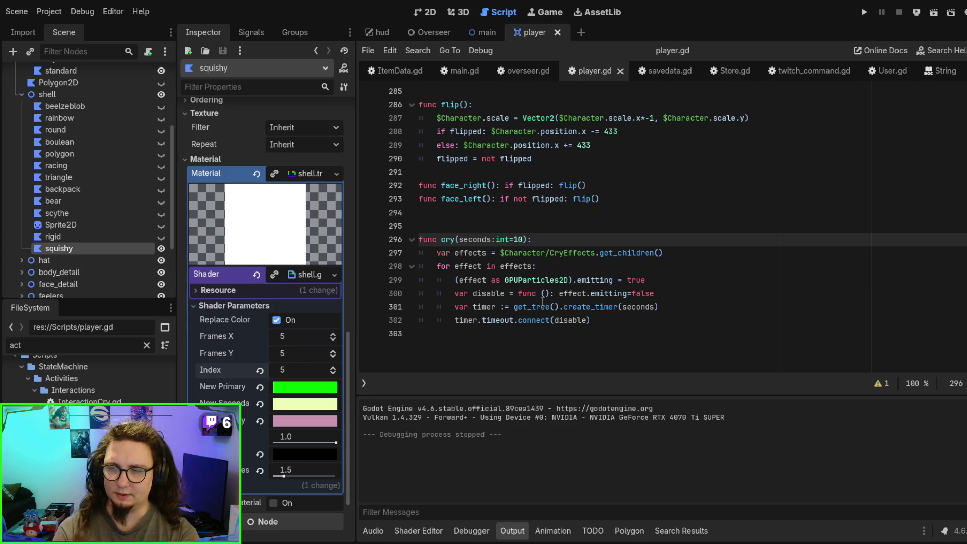
scroll(542, 301, up, 1)
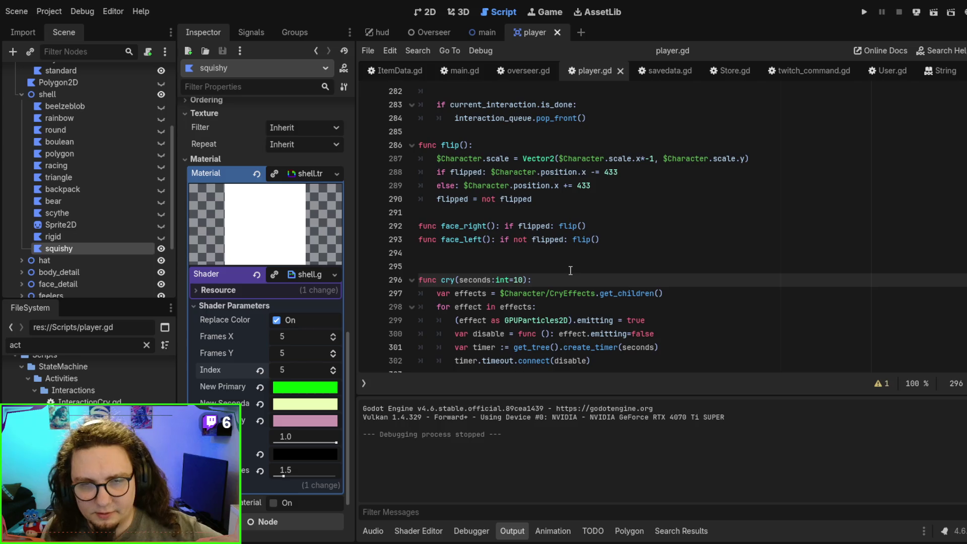
click(571, 269)
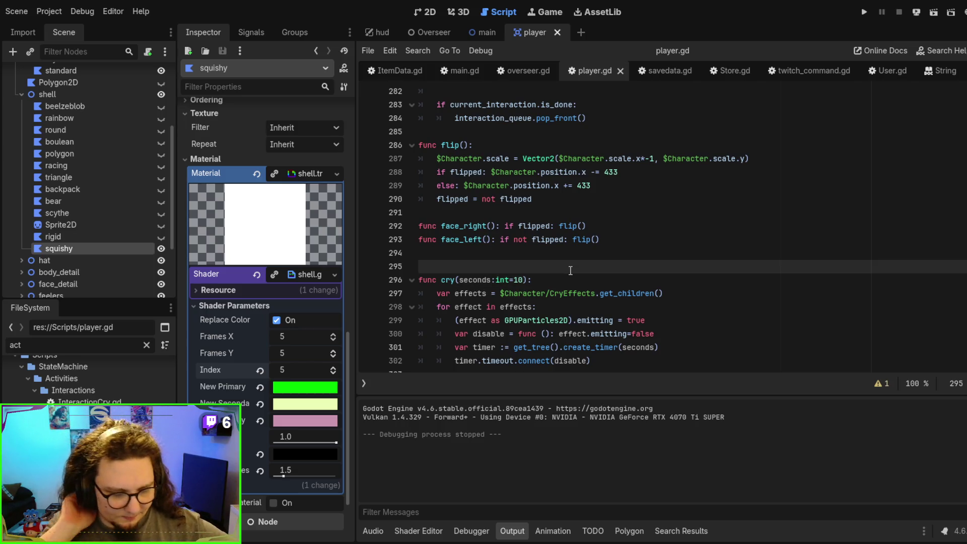
scroll(574, 270, up, 5)
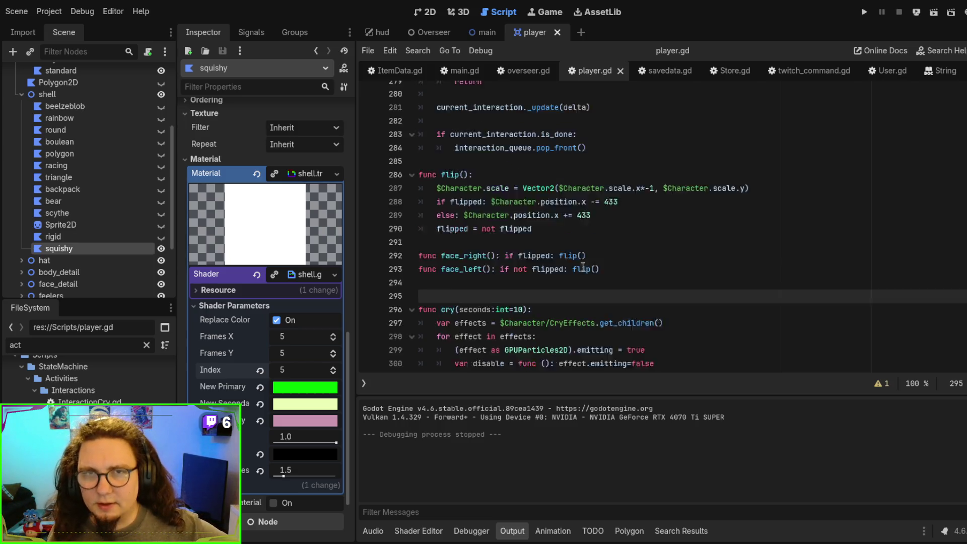
scroll(589, 270, down, 3)
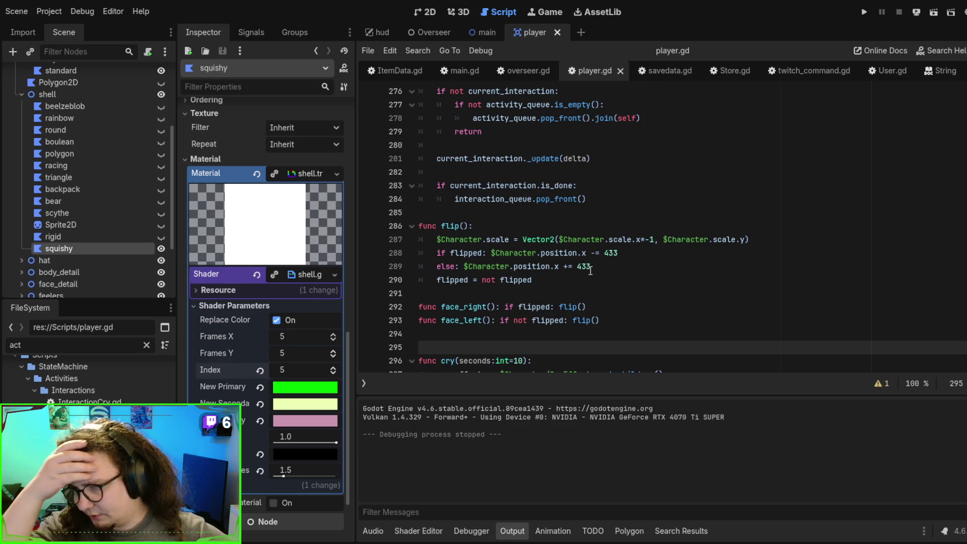
scroll(590, 270, up, 15)
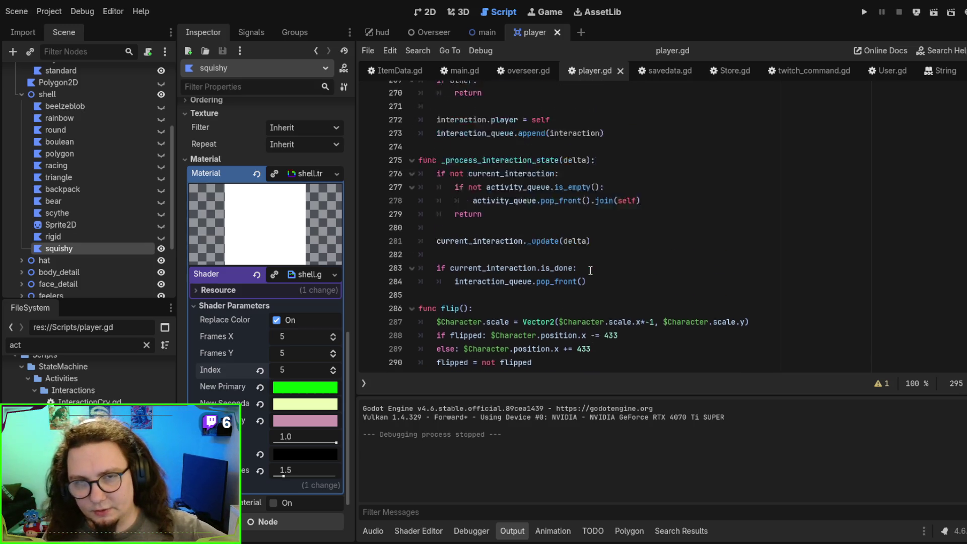
scroll(675, 242, up, 20)
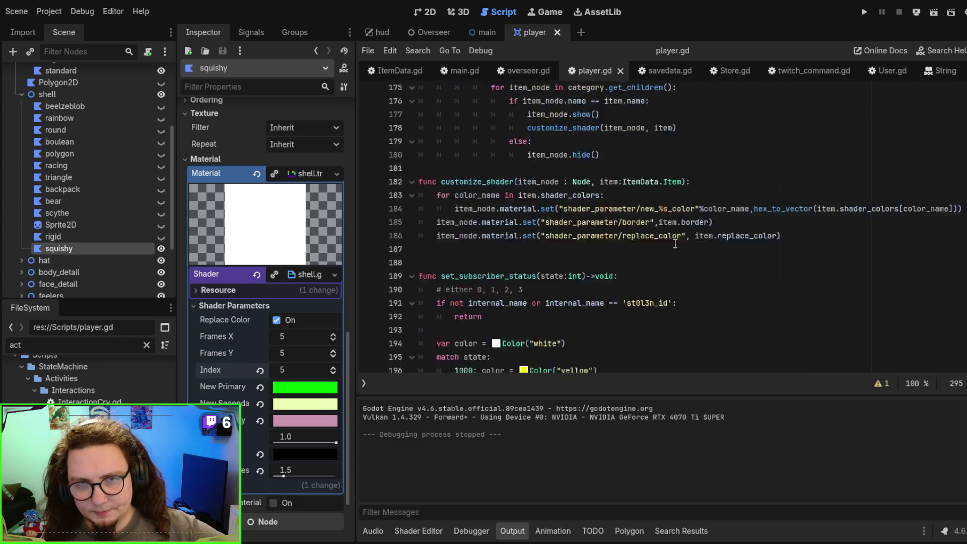
scroll(658, 205, up, 20)
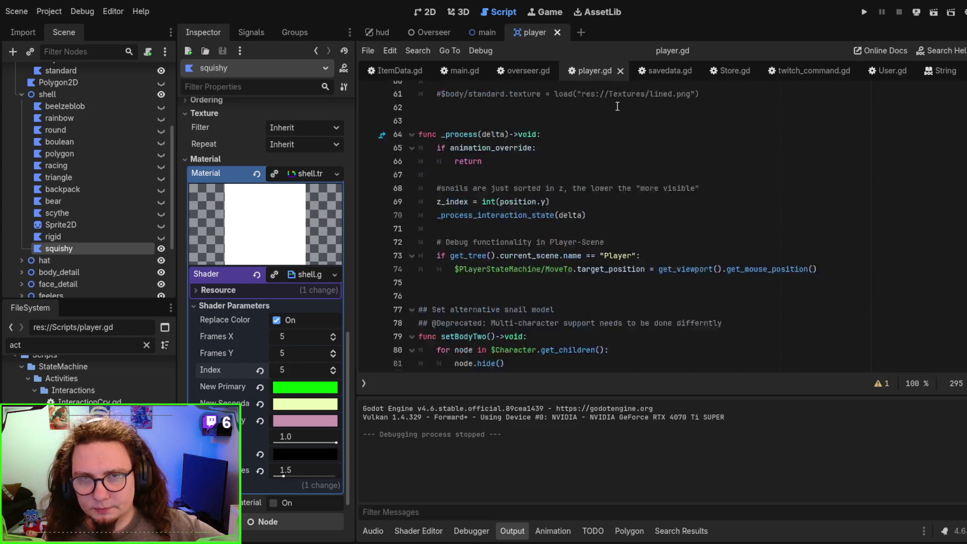
scroll(634, 114, up, 5)
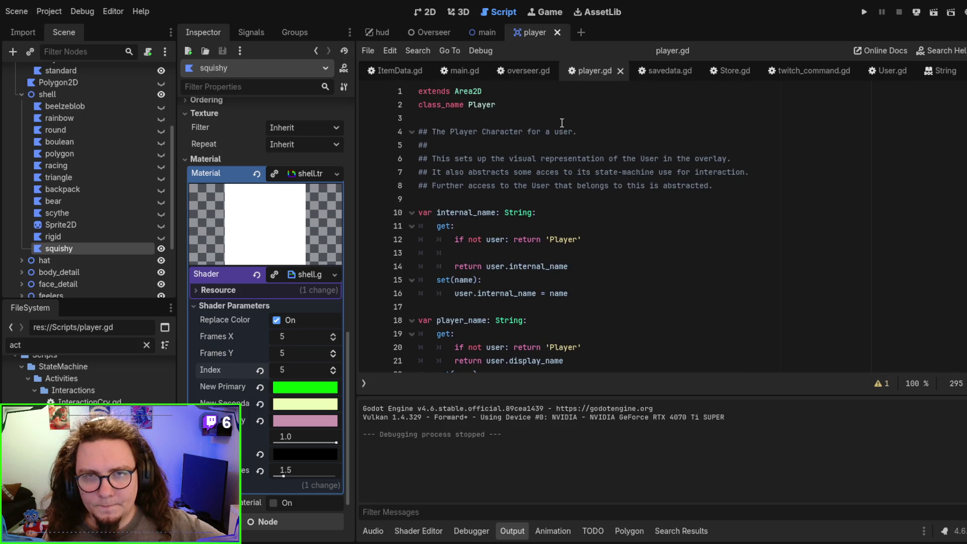
click(521, 75)
click(594, 69)
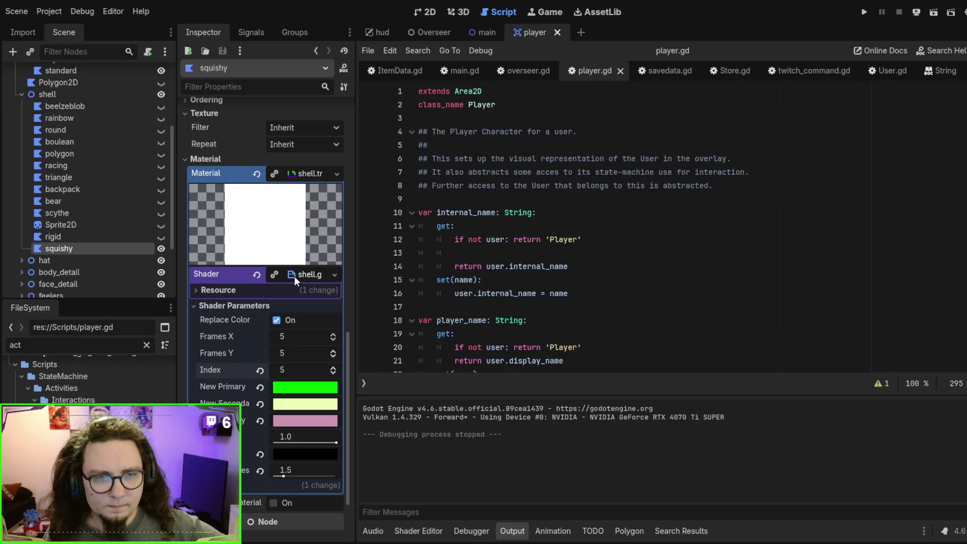
scroll(314, 255, down, 2)
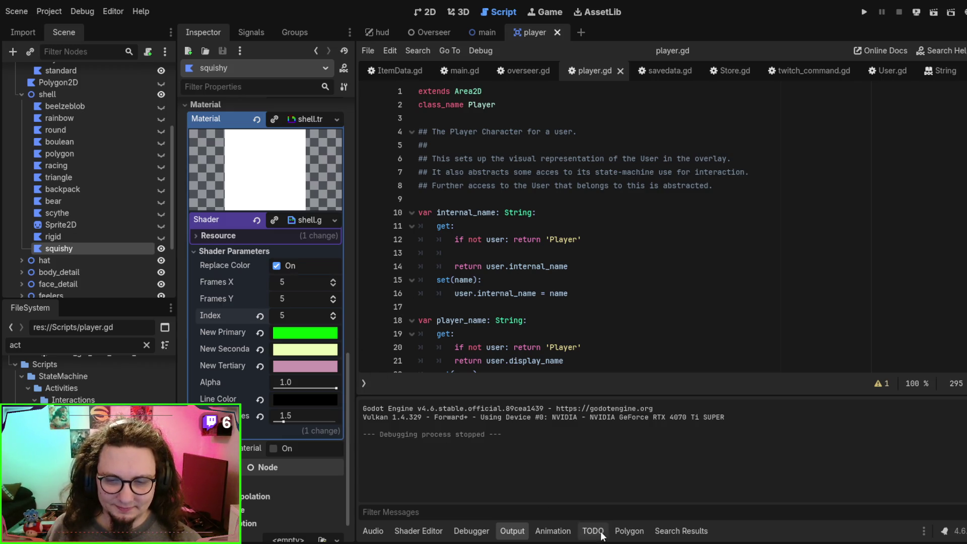
key(alt+Tab)
key(alt+Tab)
key(alt+Tab)
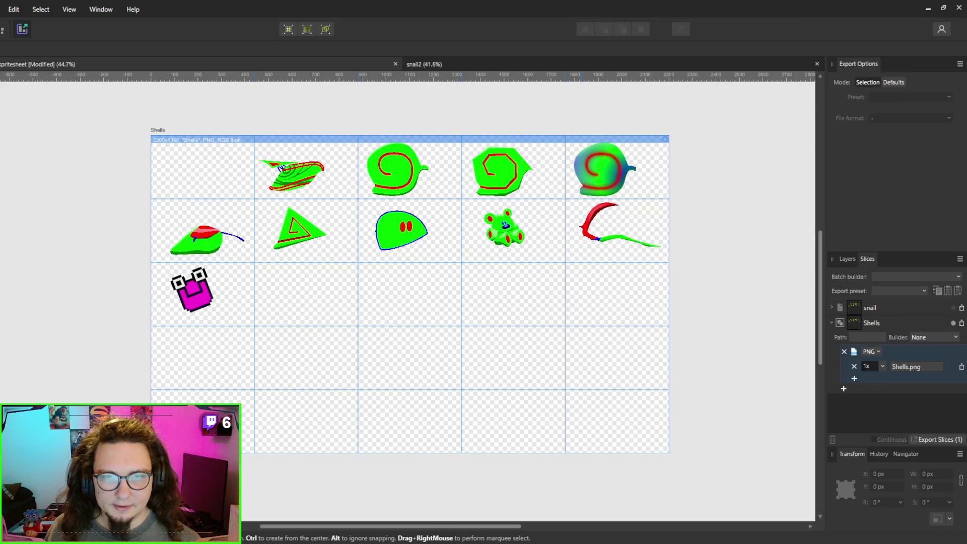
- Back in Godot, set the squishy shell's frame Index to 7 and save the scene
key(alt+Tab)
click(333, 315)
click(334, 316)
click(560, 310)
key(ctrl+s)
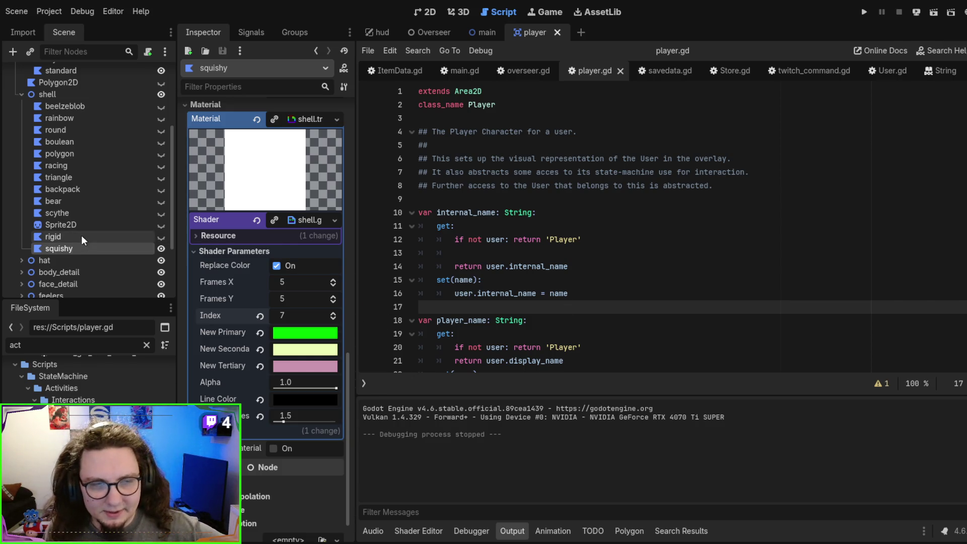
- Paint weight along the polygon's top and erase weights on another bone
click(65, 250)
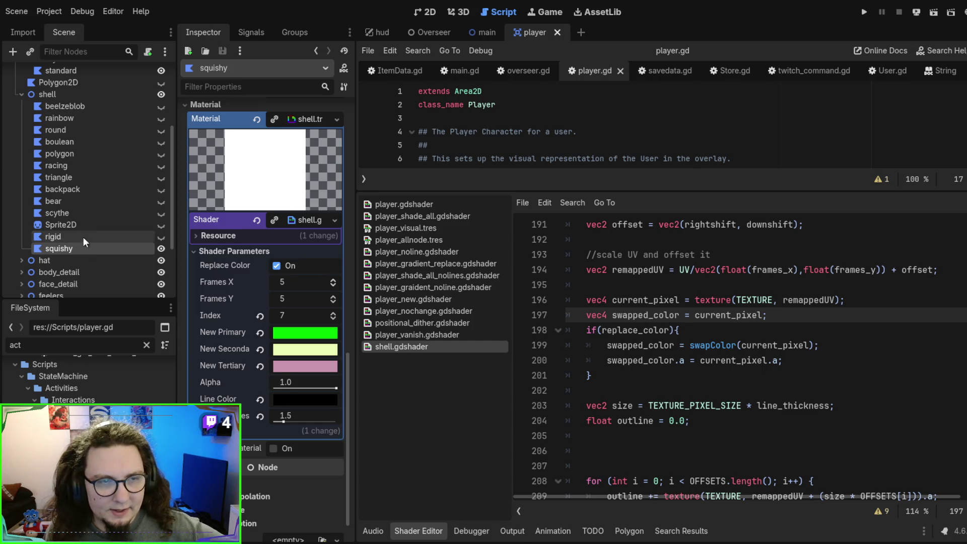
click(629, 531)
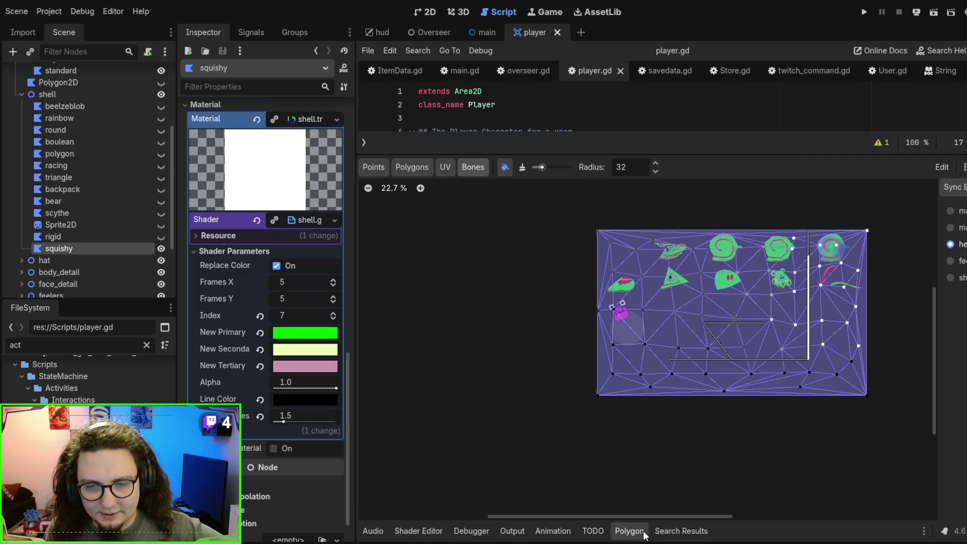
scroll(884, 364, up, 2)
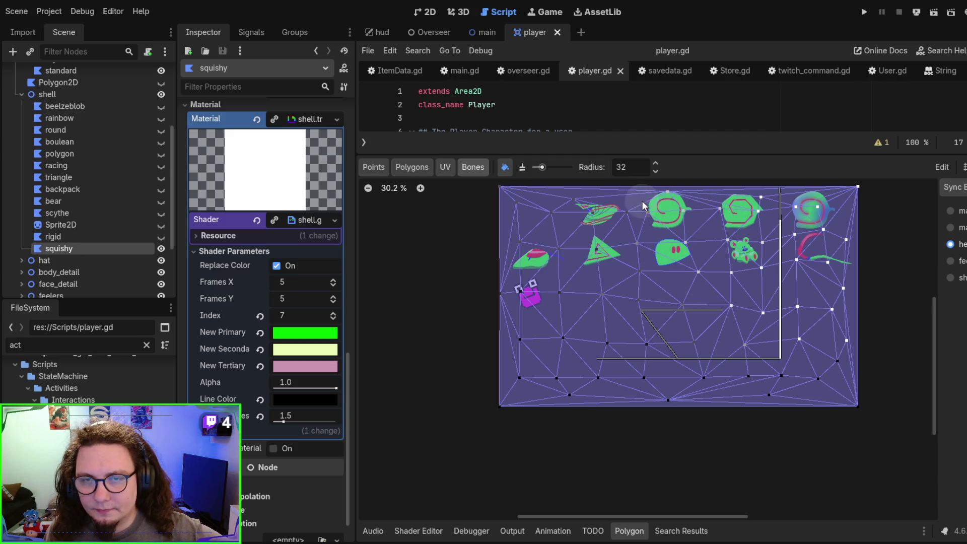
drag(622, 202, 632, 197)
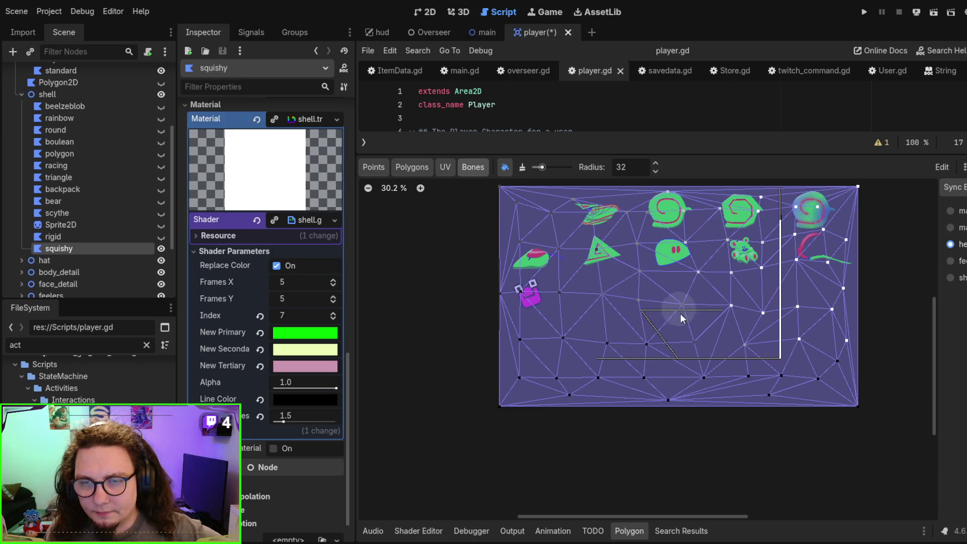
click(950, 278)
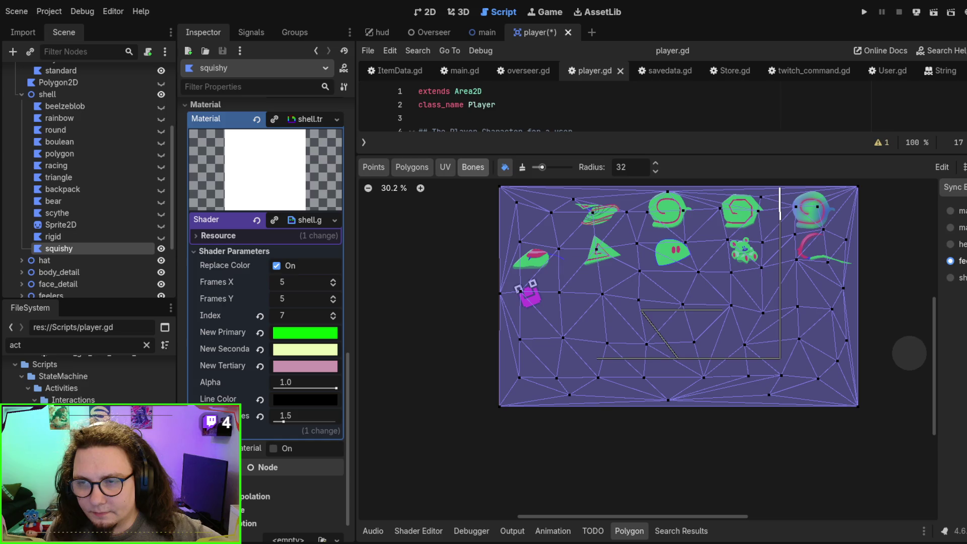
click(522, 167)
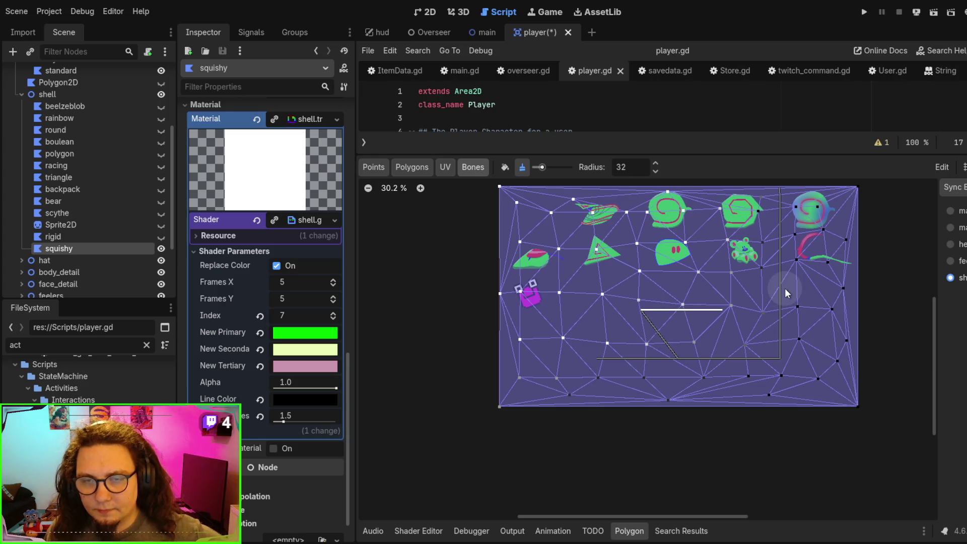
- Test-run the scene, then set the shell Index to 8 and test-run it again
key(F5)
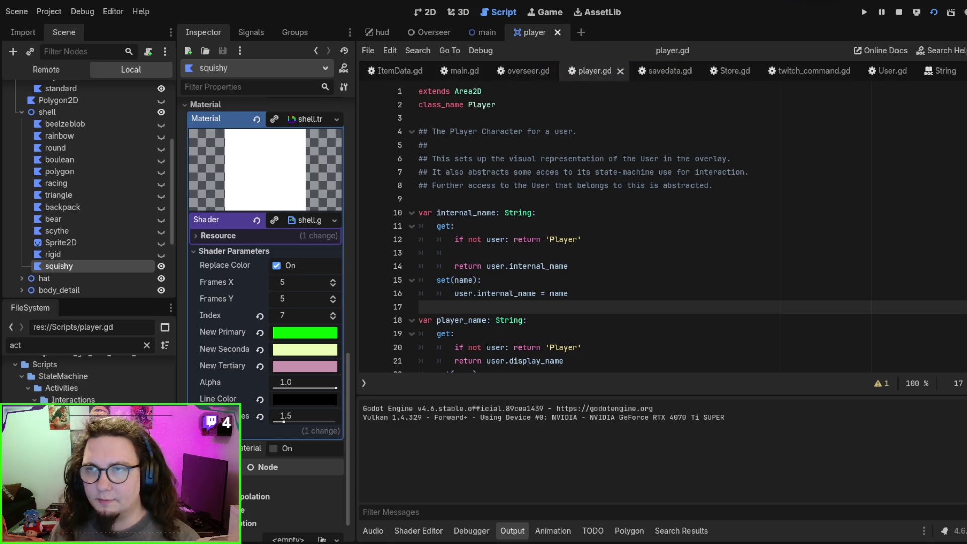
key(F8)
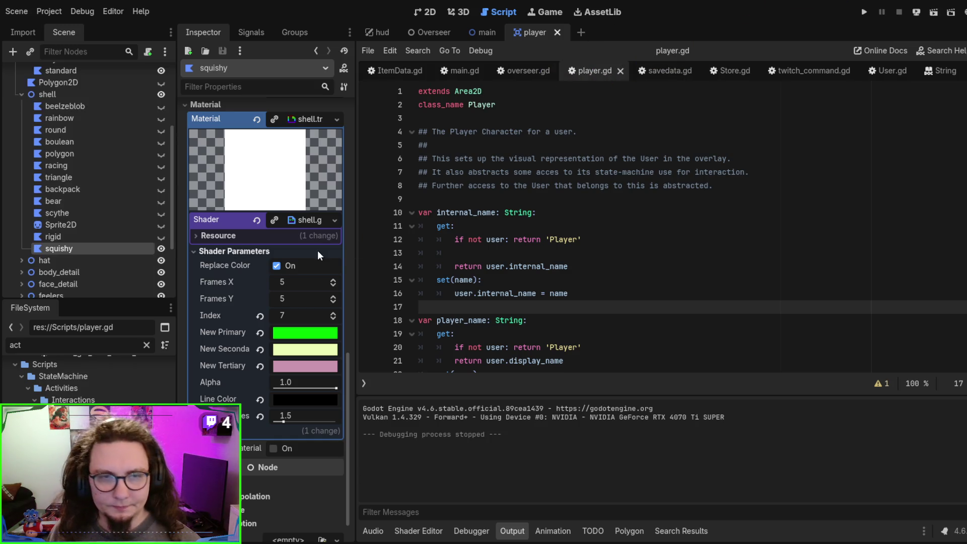
click(333, 313)
key(F6)
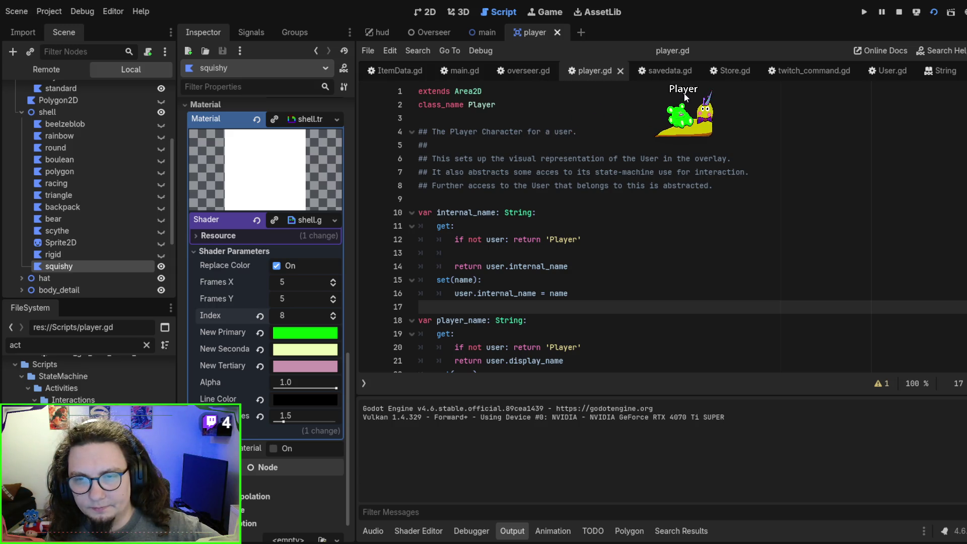
key(F8)
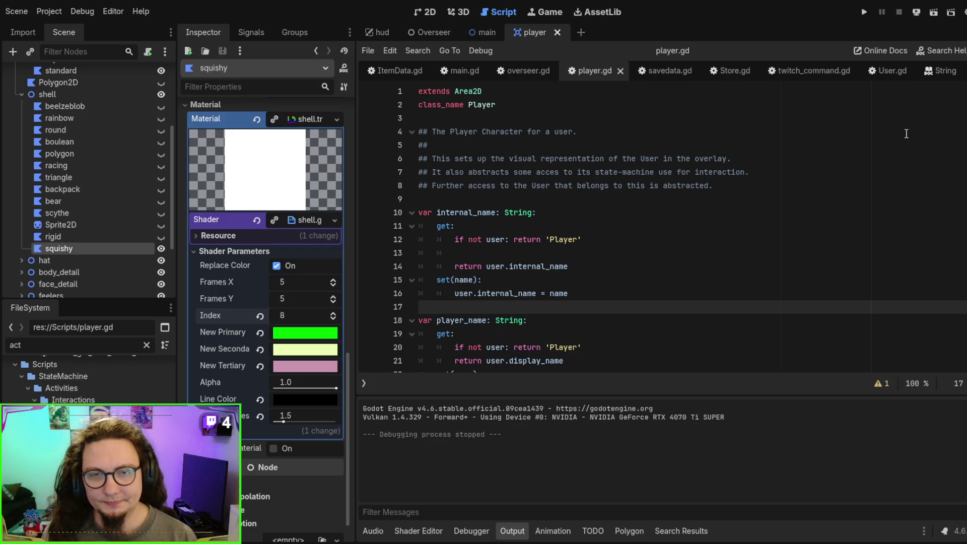
click(801, 215)
click(750, 196)
scroll(750, 195, down, 1)
scroll(749, 195, up, 1)
scroll(750, 194, down, 5)
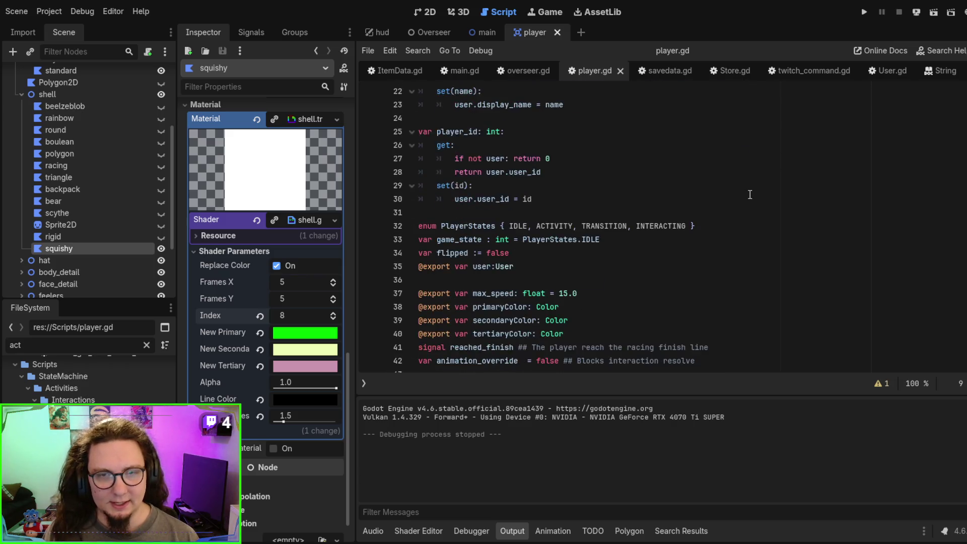
scroll(750, 194, down, 9)
click(747, 198)
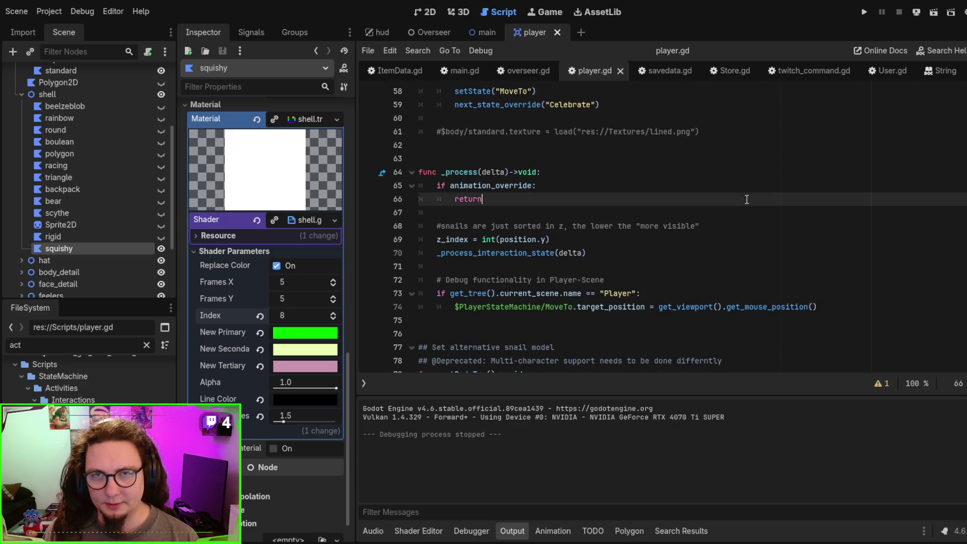
scroll(747, 198, down, 5)
scroll(747, 199, up, 12)
scroll(747, 199, up, 7)
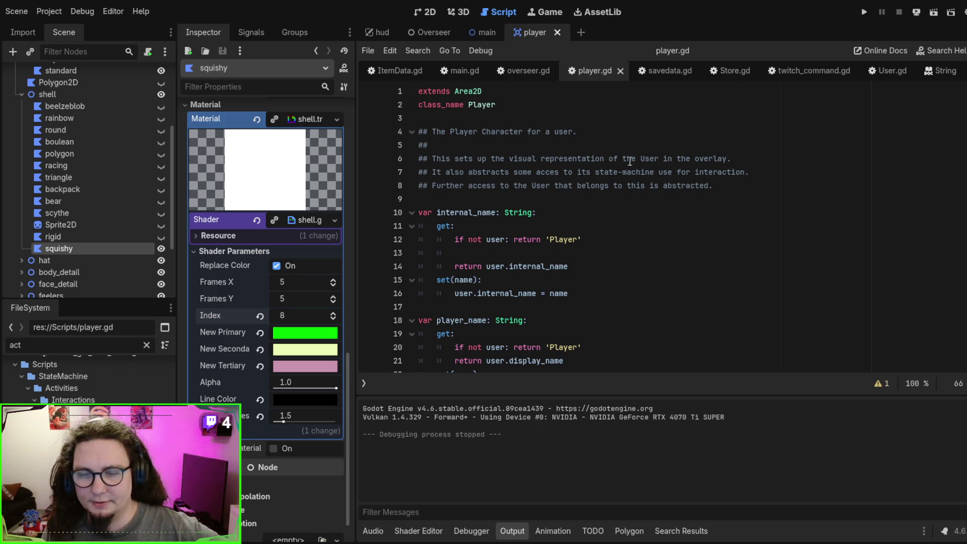
scroll(639, 257, down, 15)
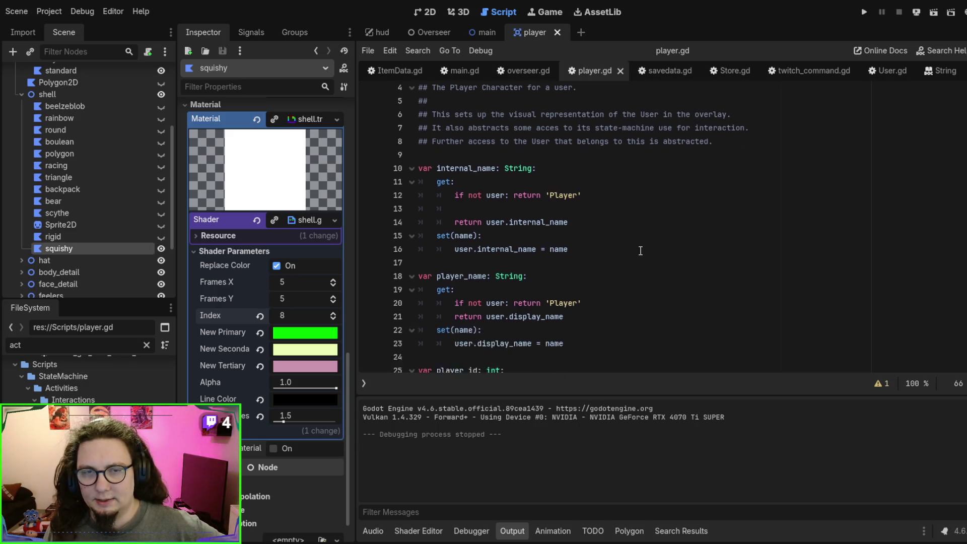
scroll(639, 231, down, 20)
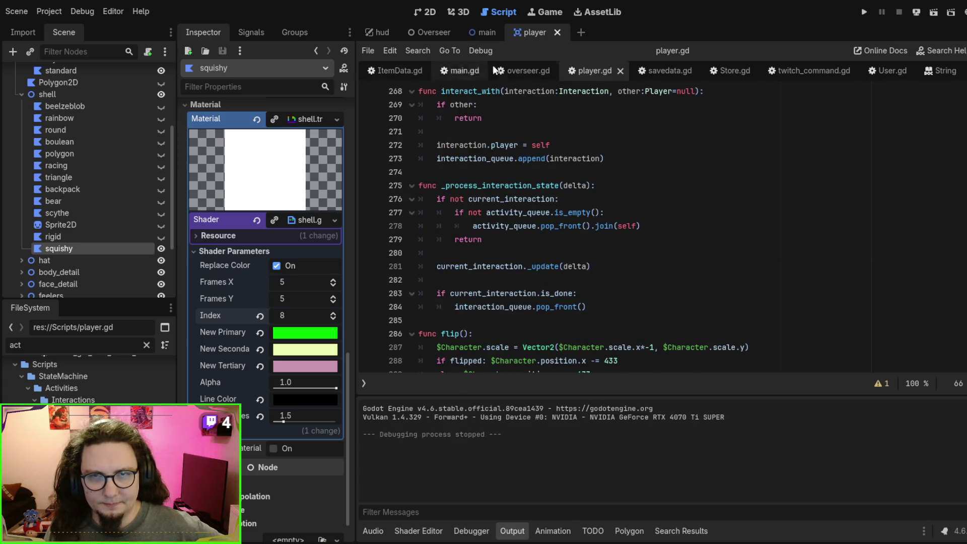
click(662, 63)
scroll(723, 259, down, 6)
scroll(723, 259, up, 5)
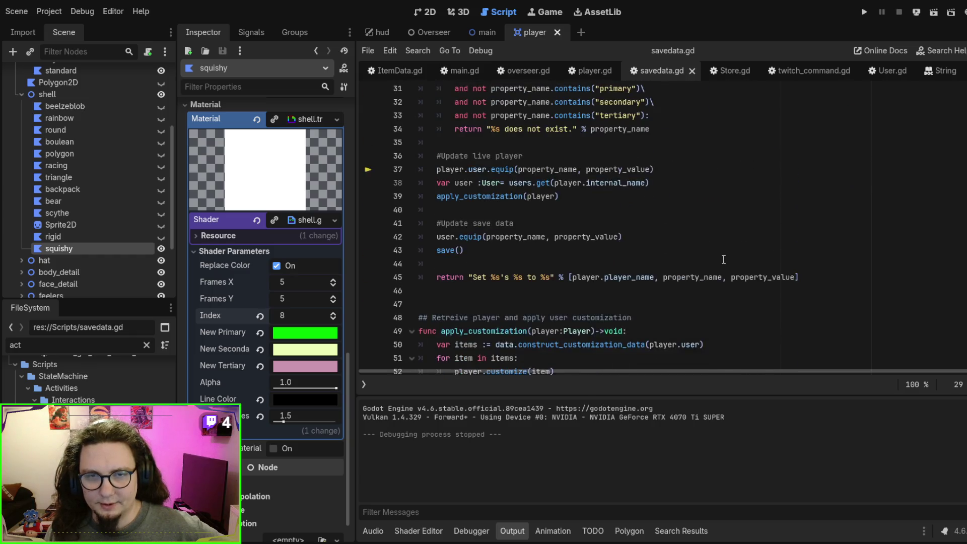
scroll(723, 259, up, 5)
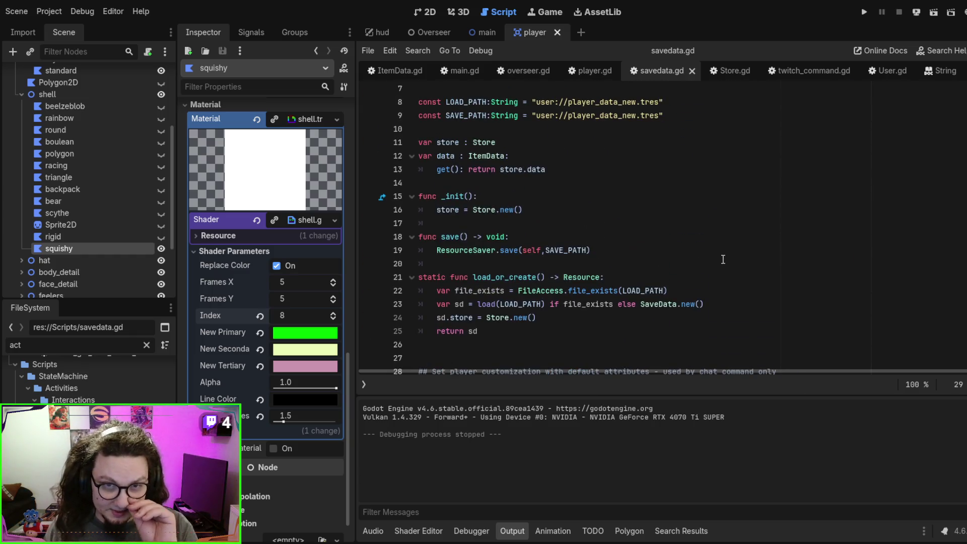
scroll(723, 260, down, 6)
scroll(723, 259, down, 7)
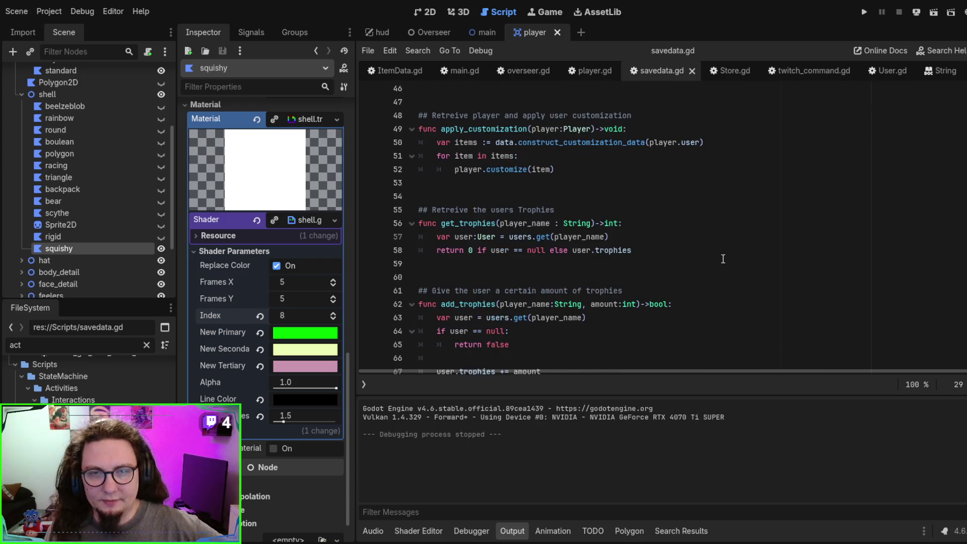
scroll(723, 258, up, 9)
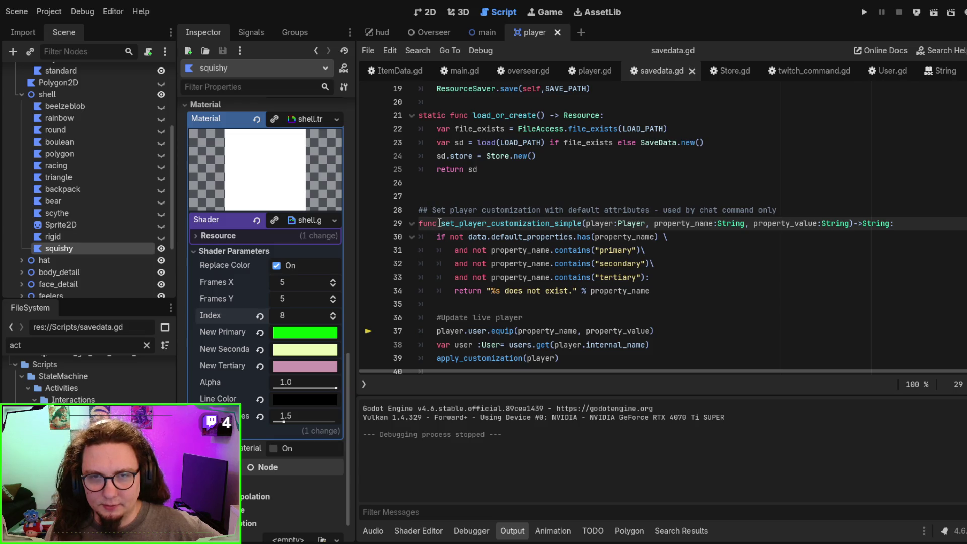
scroll(461, 219, down, 6)
double_click(474, 248)
scroll(638, 252, up, 5)
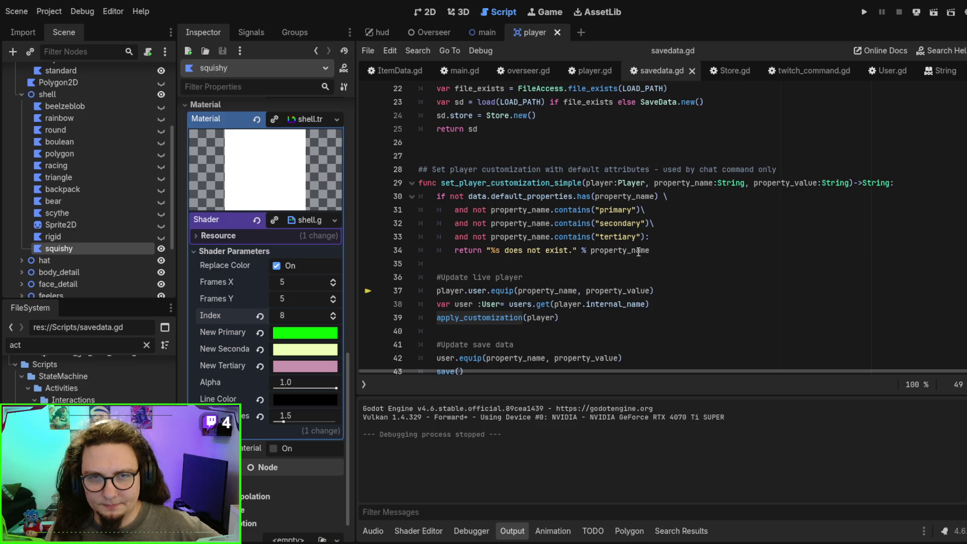
scroll(638, 251, down, 10)
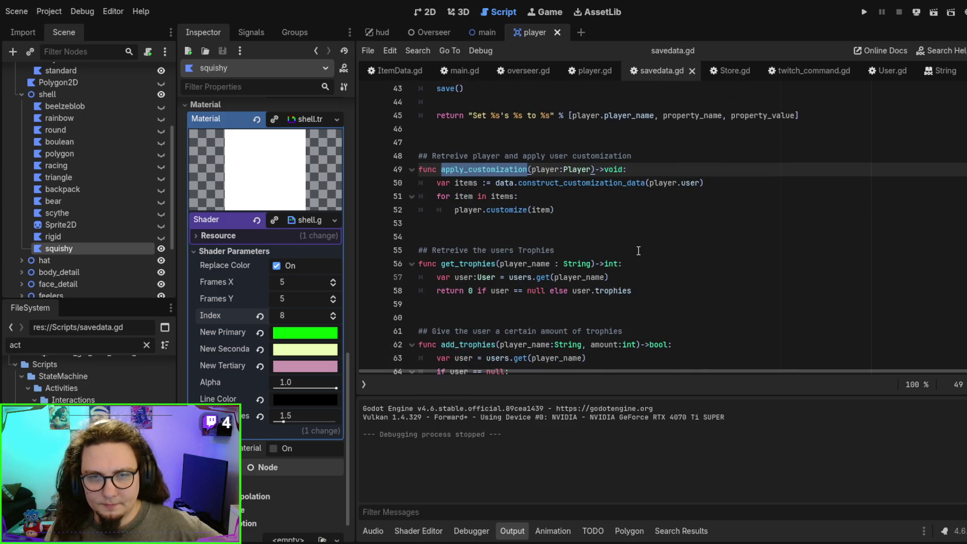
scroll(638, 250, up, 3)
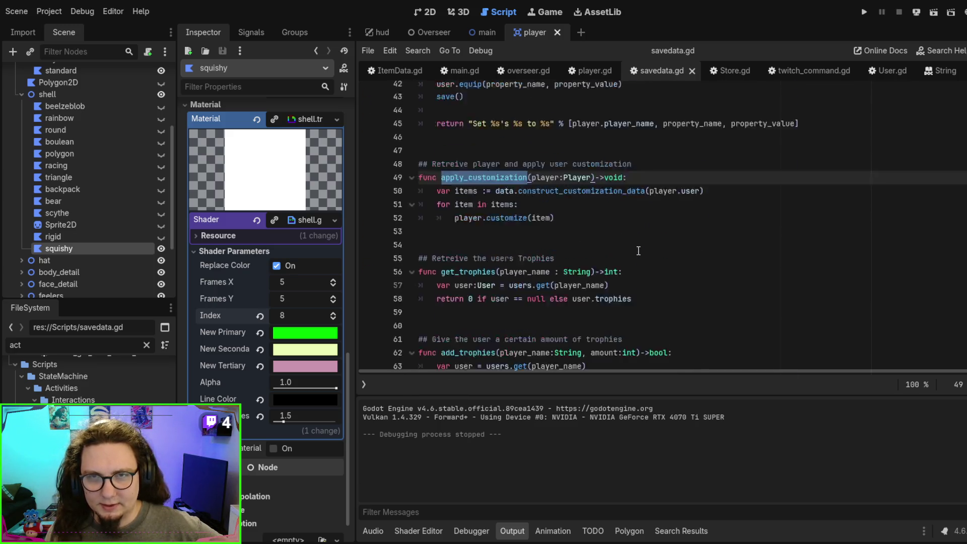
click(589, 69)
- Read through player.gd, then bring up main.gd at its chat handler
scroll(614, 261, down, 5)
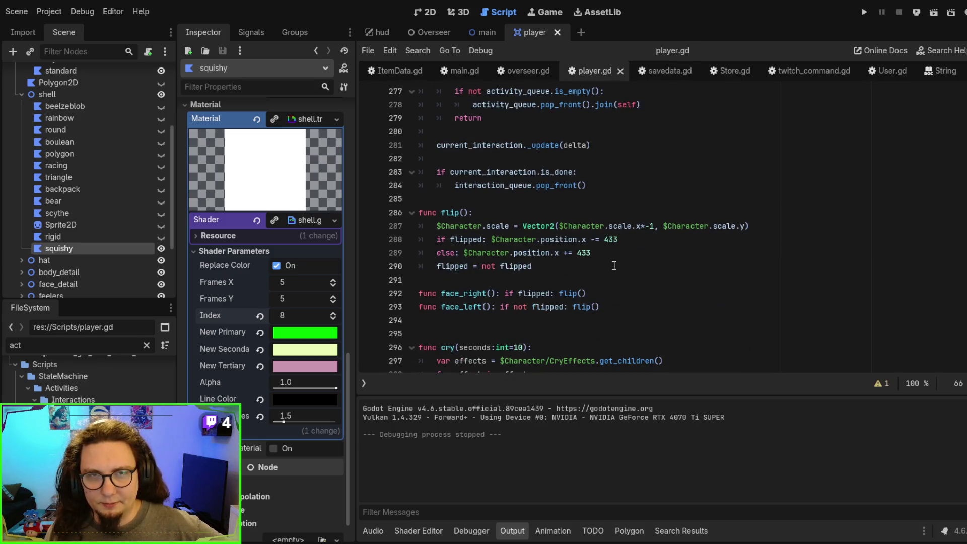
scroll(613, 261, down, 6)
scroll(614, 256, up, 16)
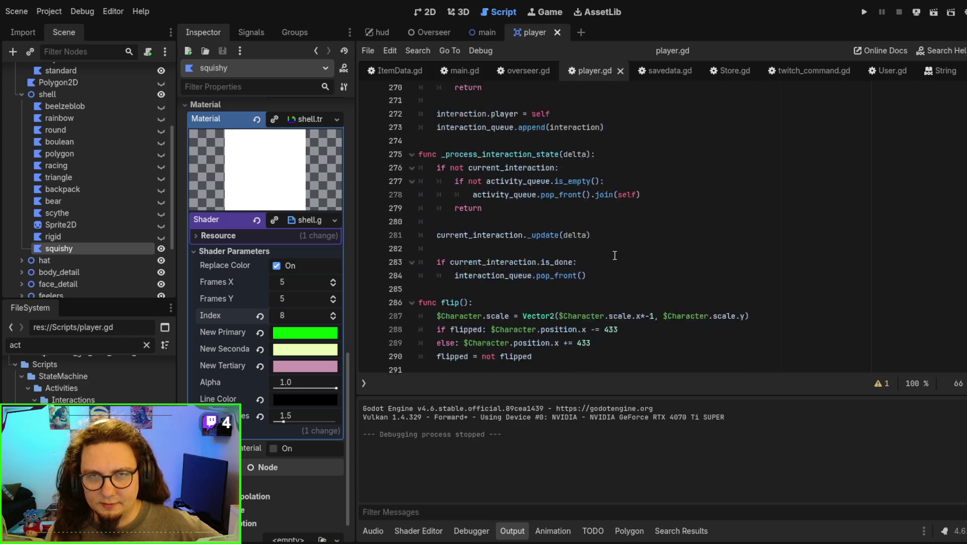
scroll(614, 255, up, 15)
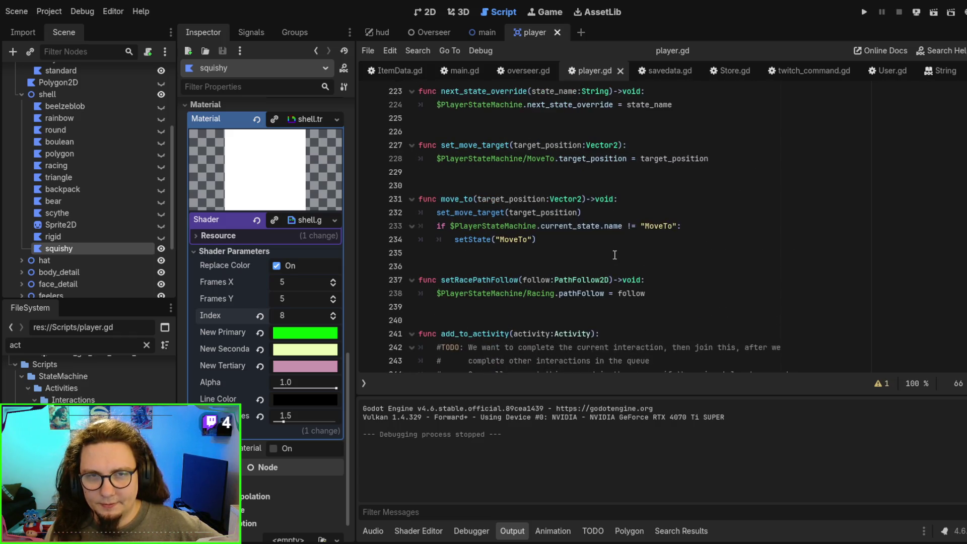
scroll(615, 256, up, 12)
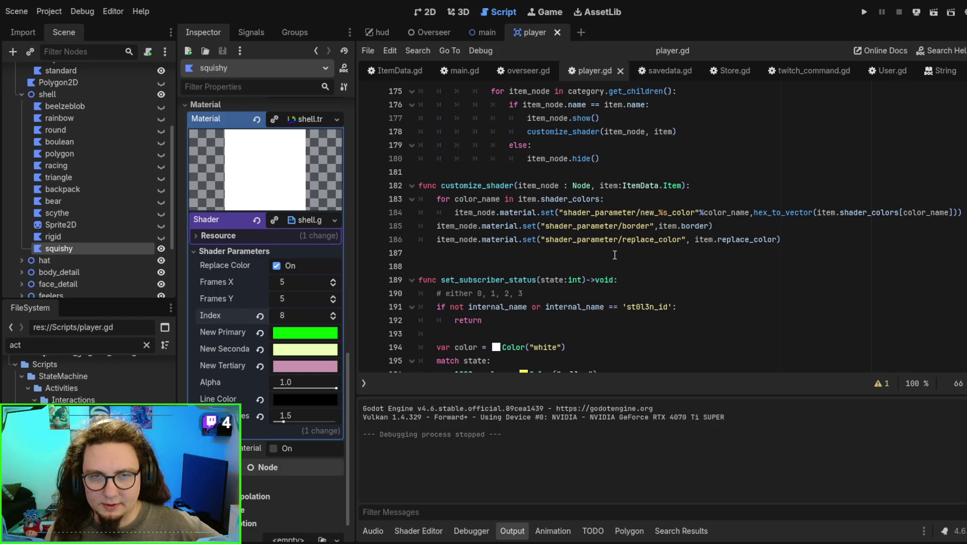
scroll(615, 256, up, 9)
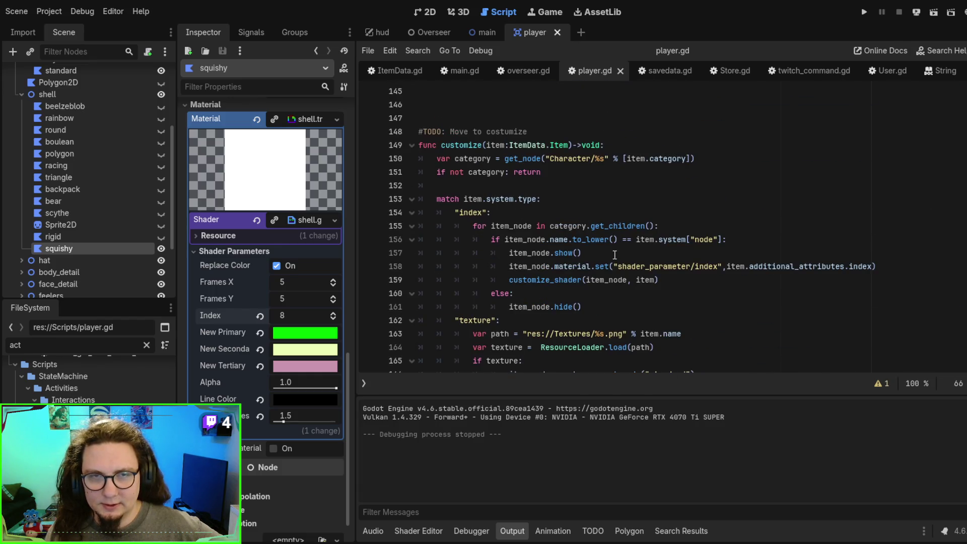
scroll(596, 233, down, 5)
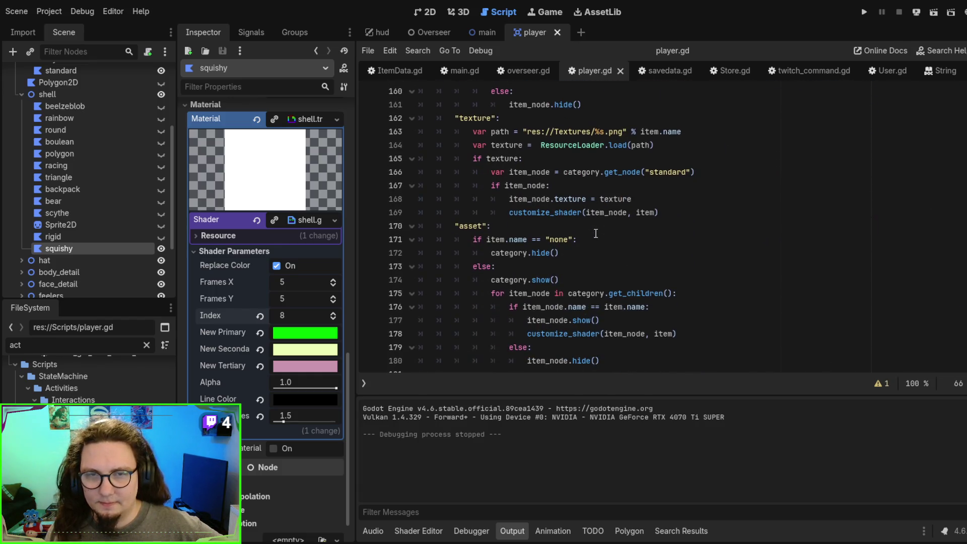
scroll(596, 233, up, 6)
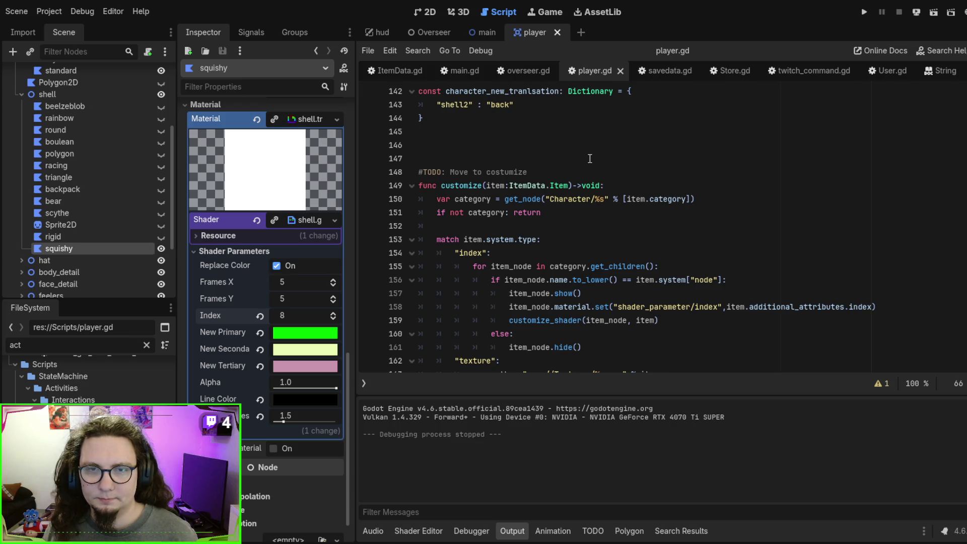
click(459, 71)
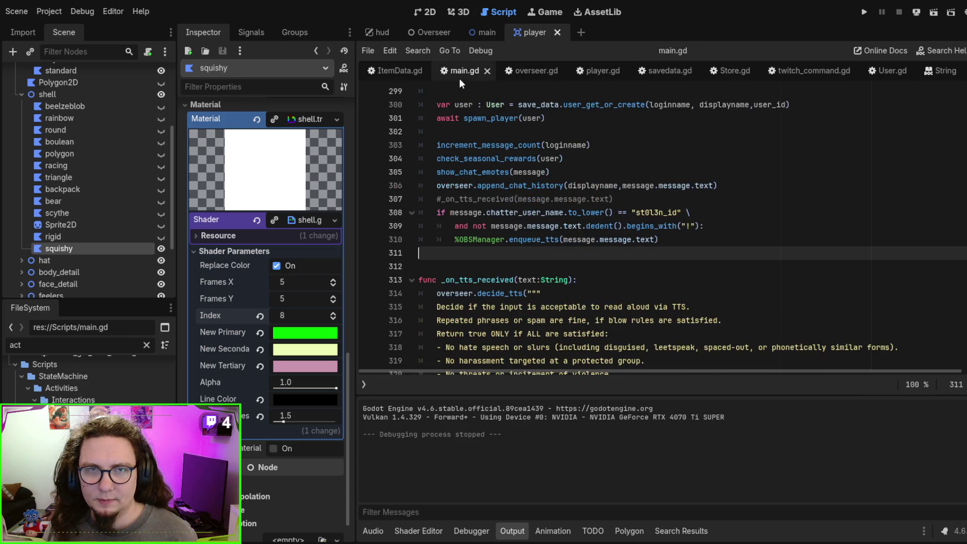
scroll(683, 249, up, 4)
scroll(683, 249, up, 2)
scroll(684, 246, down, 13)
scroll(686, 242, down, 10)
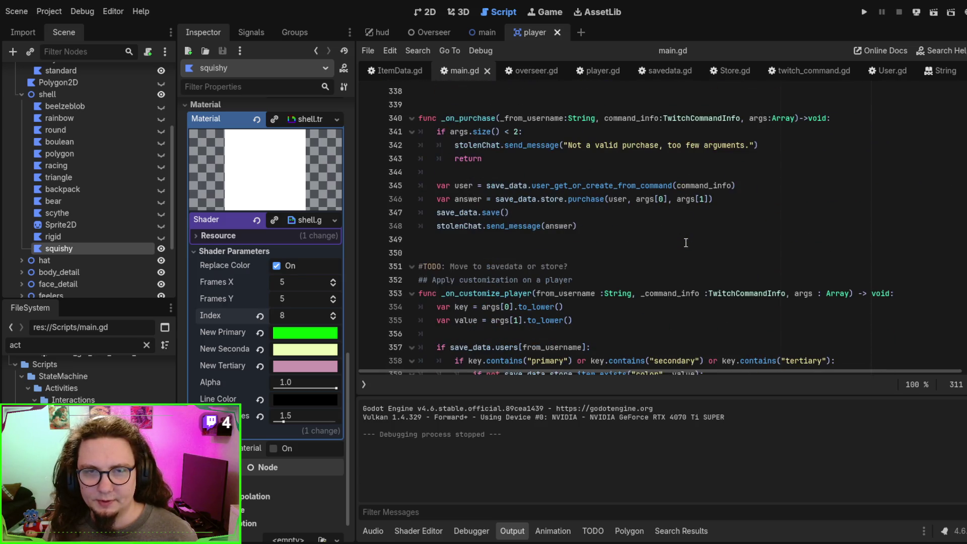
scroll(577, 174, up, 1)
double_click(468, 132)
scroll(644, 176, down, 1)
scroll(644, 175, down, 7)
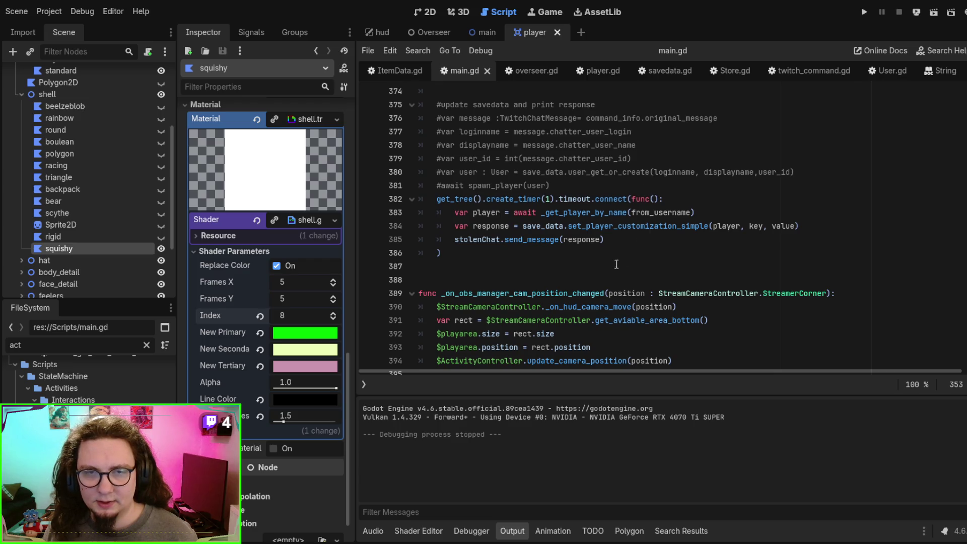
double_click(595, 228)
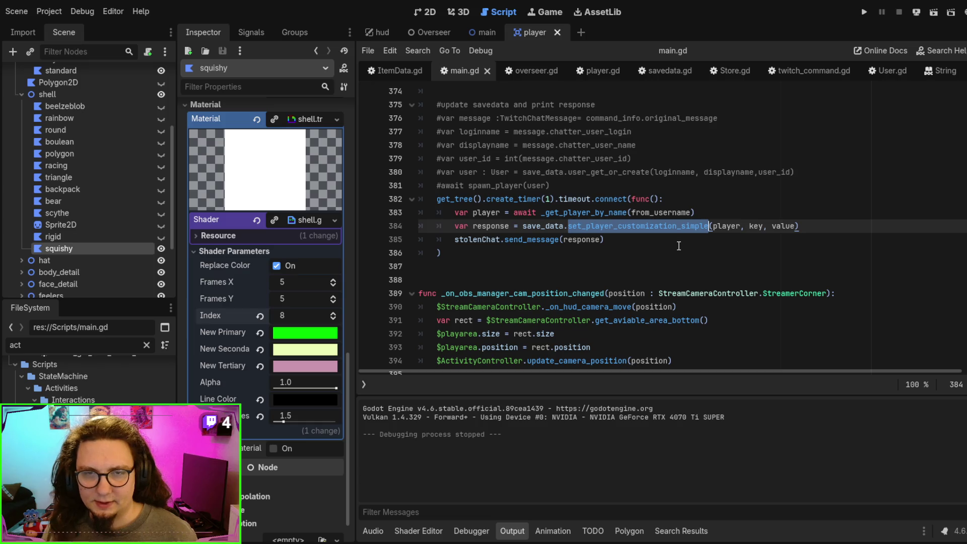
scroll(678, 246, down, 6)
scroll(679, 244, down, 6)
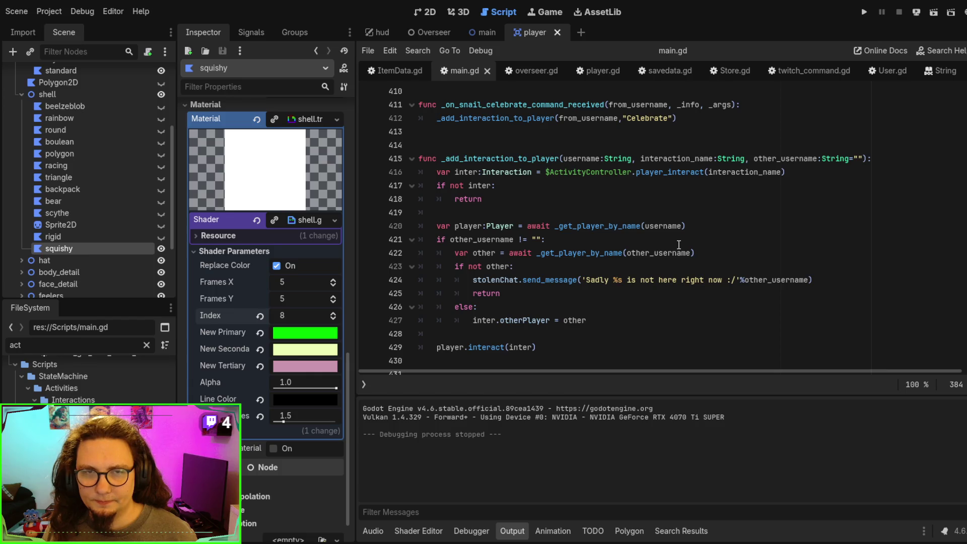
scroll(679, 245, up, 15)
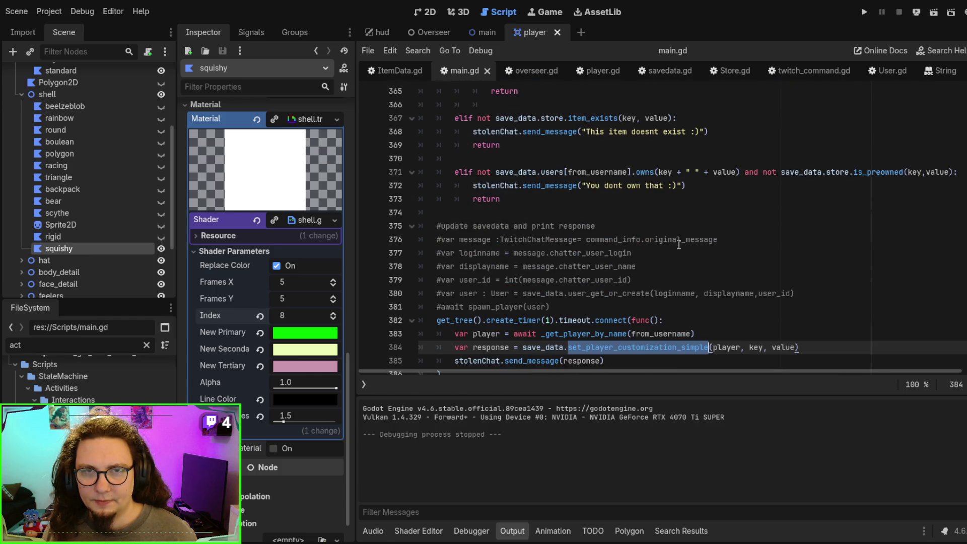
scroll(587, 242, up, 3)
scroll(624, 191, down, 17)
scroll(623, 215, down, 5)
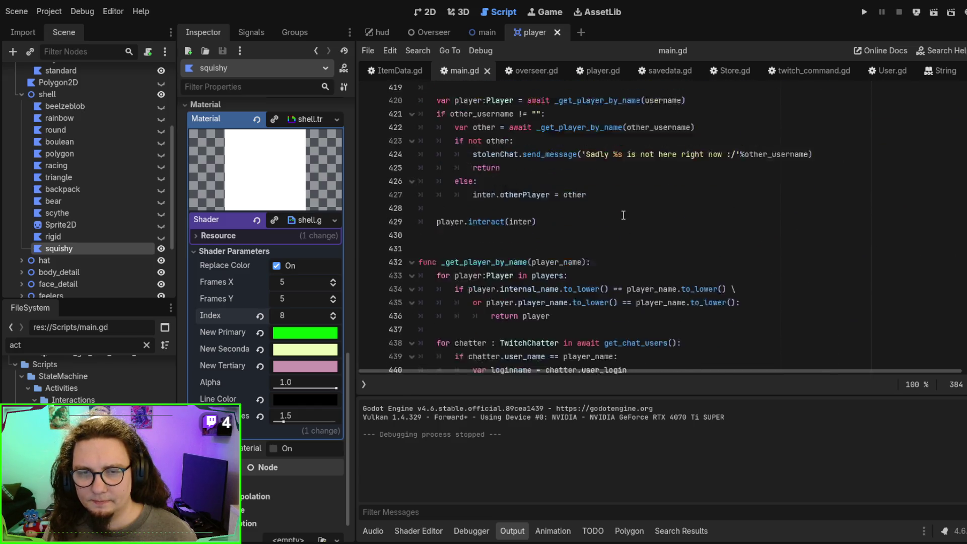
scroll(623, 215, up, 4)
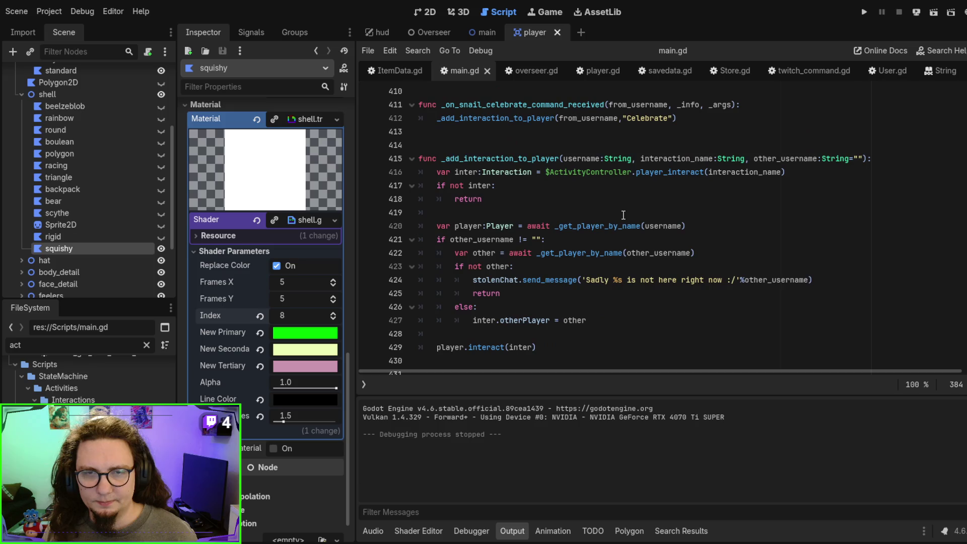
scroll(623, 215, down, 7)
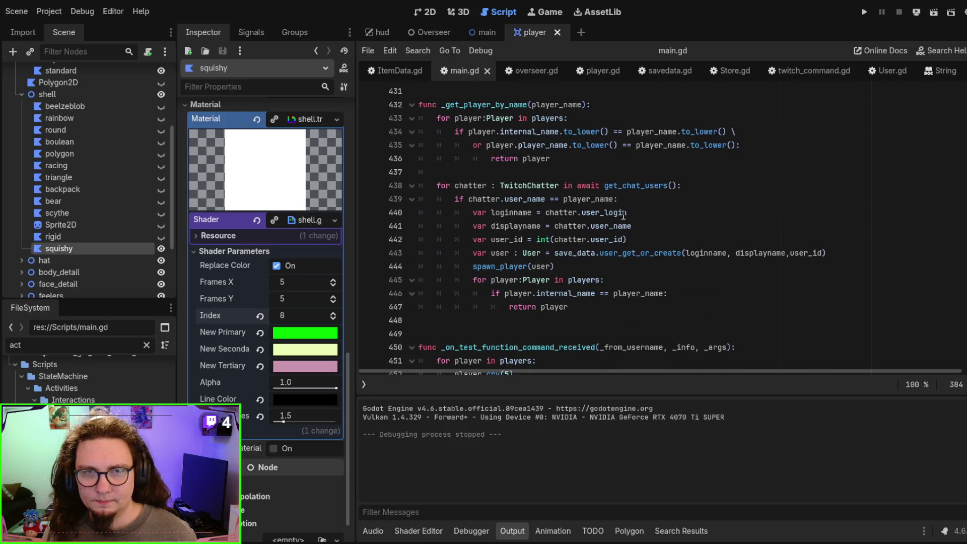
scroll(623, 215, down, 1)
scroll(623, 215, up, 2)
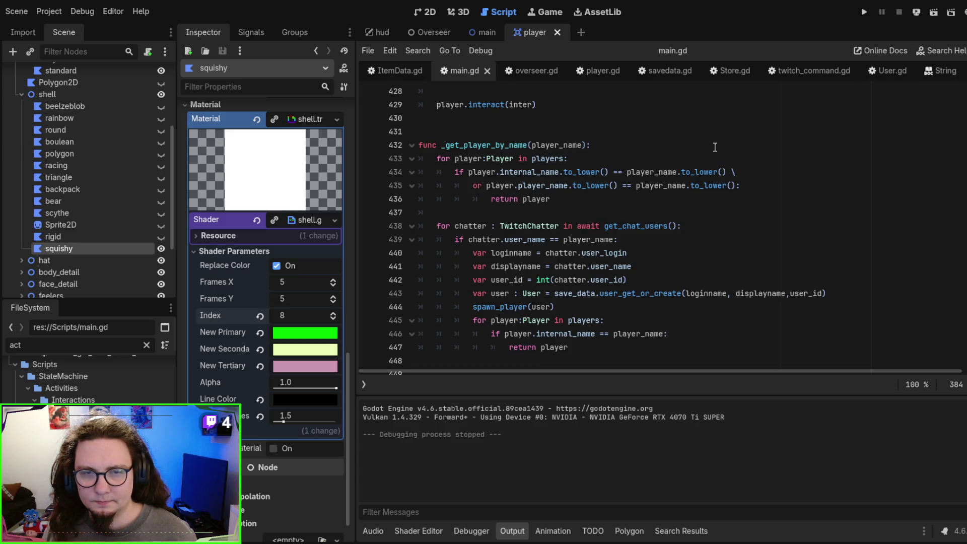
scroll(714, 147, down, 2)
scroll(715, 147, up, 1)
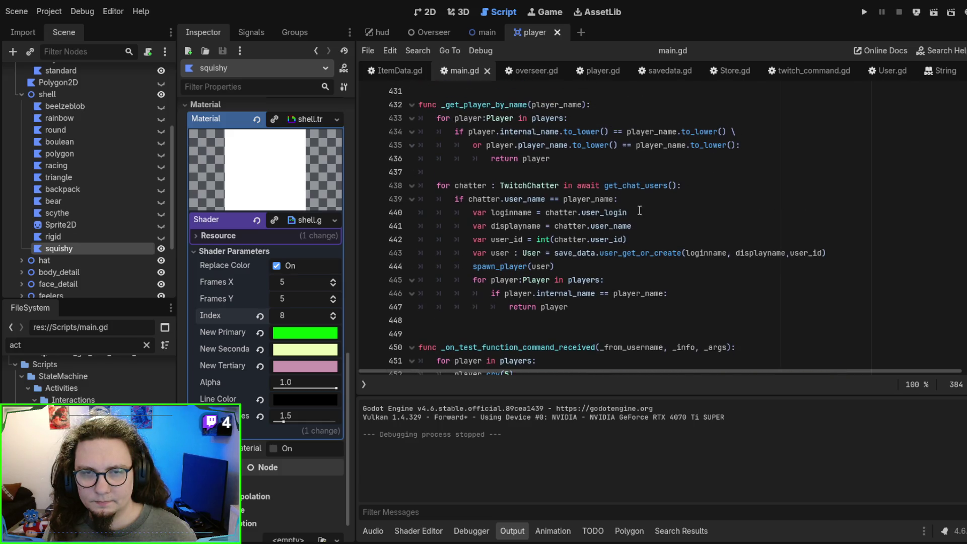
double_click(492, 265)
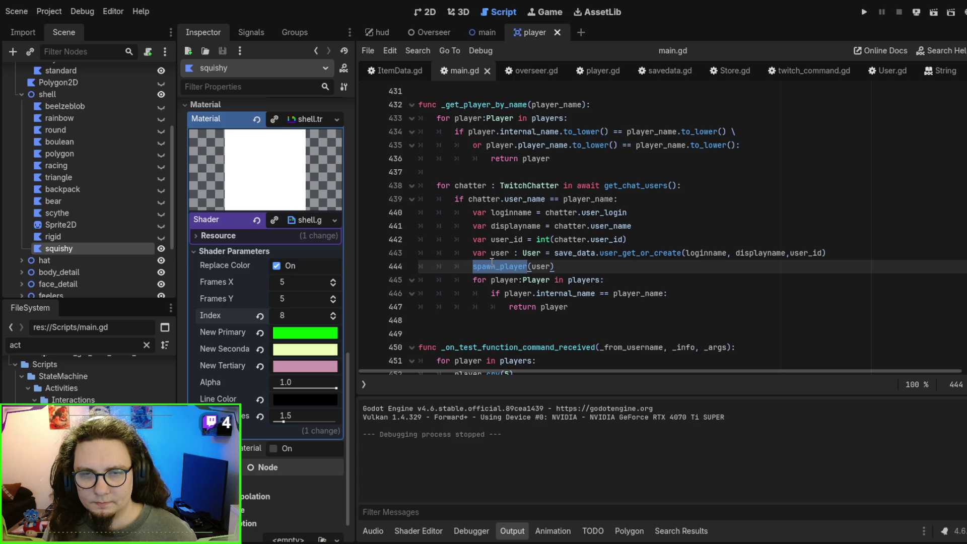
click(496, 262)
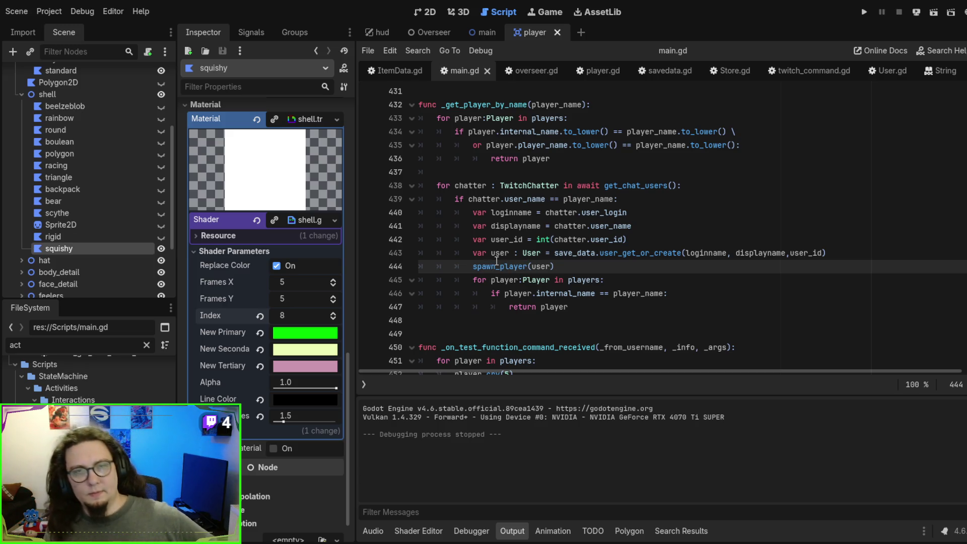
scroll(643, 213, up, 5)
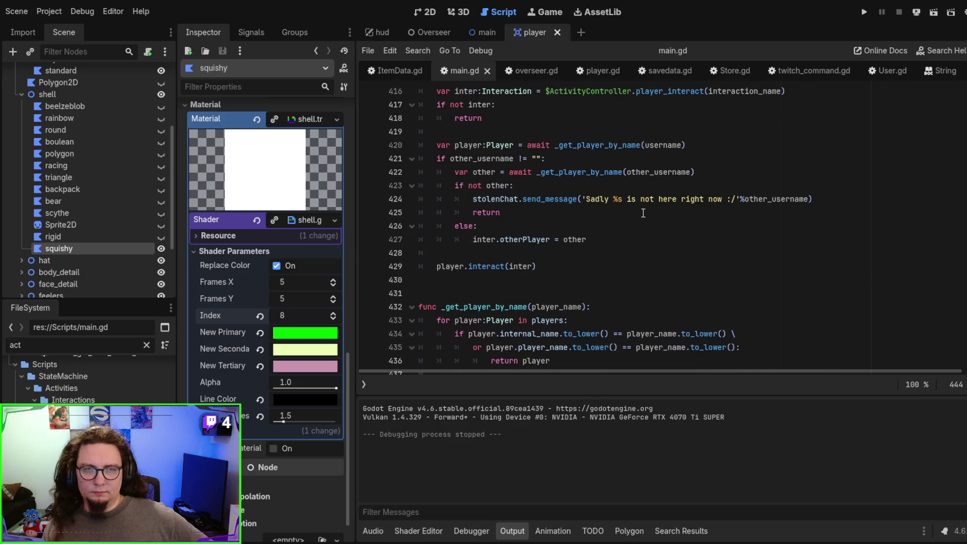
scroll(643, 213, up, 1)
scroll(502, 232, down, 4)
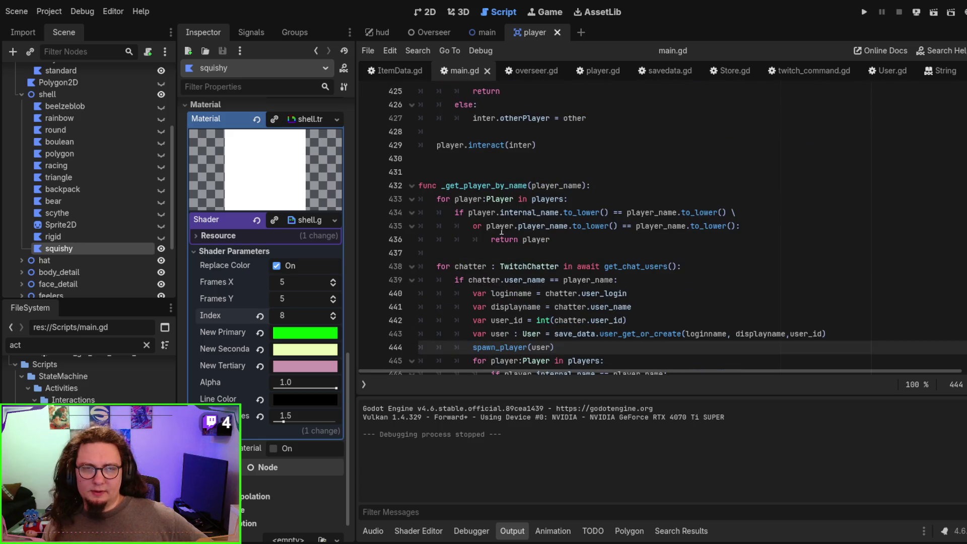
double_click(483, 186)
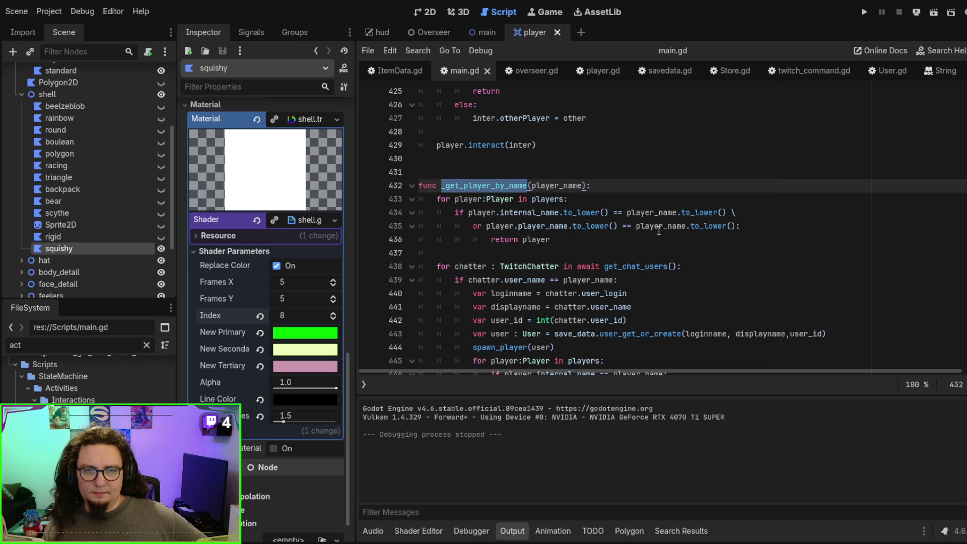
scroll(659, 230, up, 5)
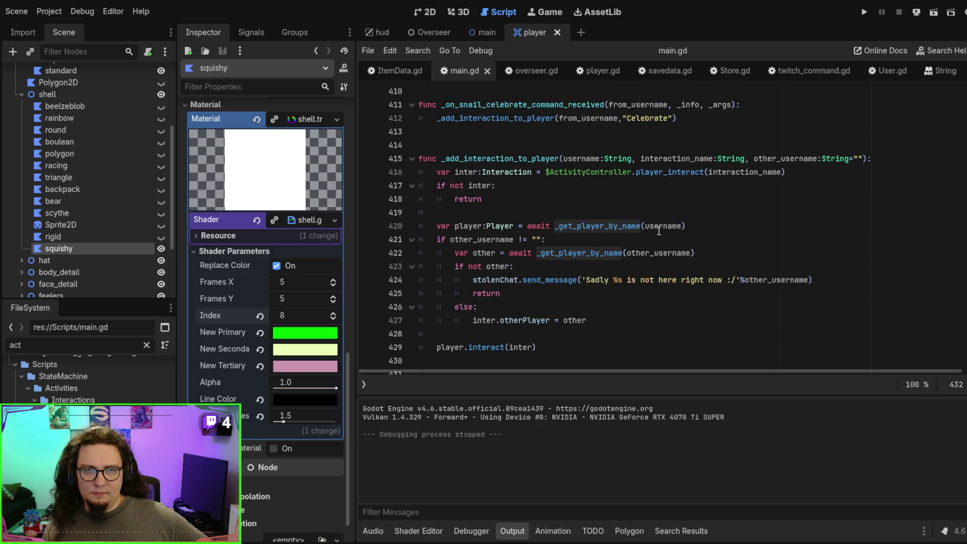
scroll(659, 230, up, 7)
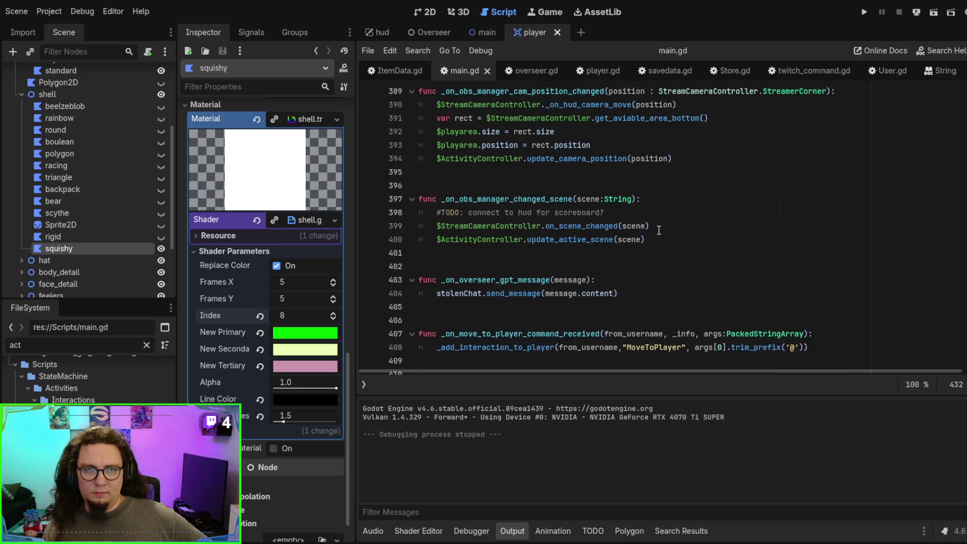
scroll(659, 230, up, 5)
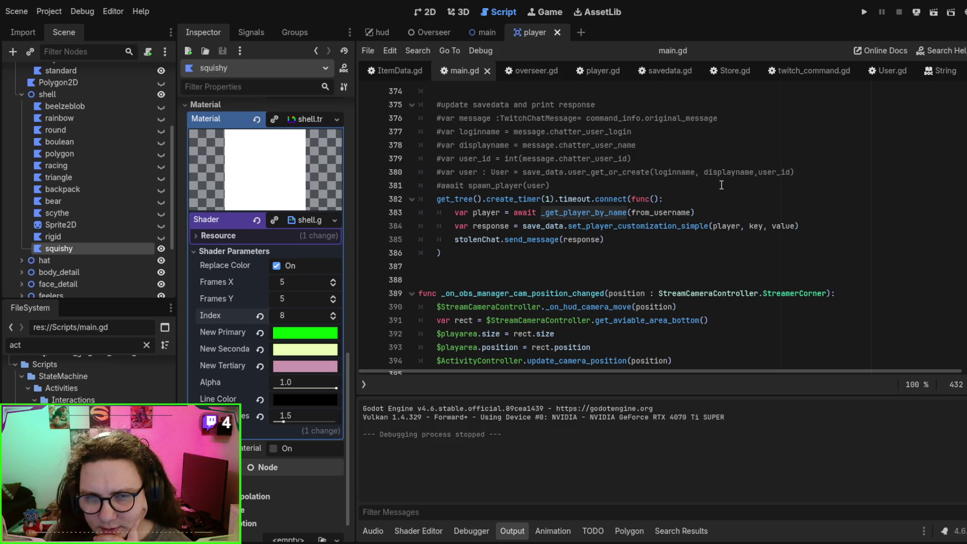
double_click(525, 212)
scroll(554, 217, down, 3)
scroll(577, 225, down, 10)
scroll(572, 255, up, 10)
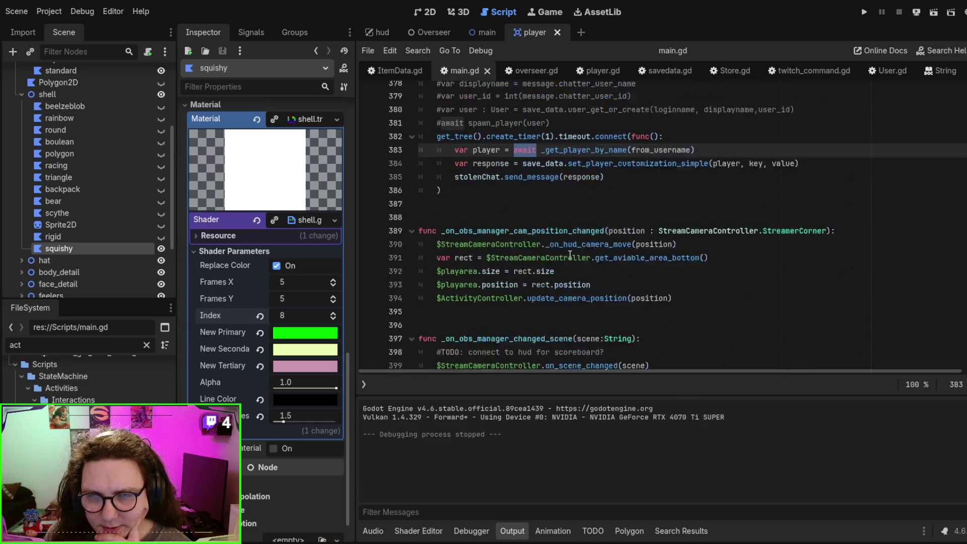
scroll(570, 255, up, 4)
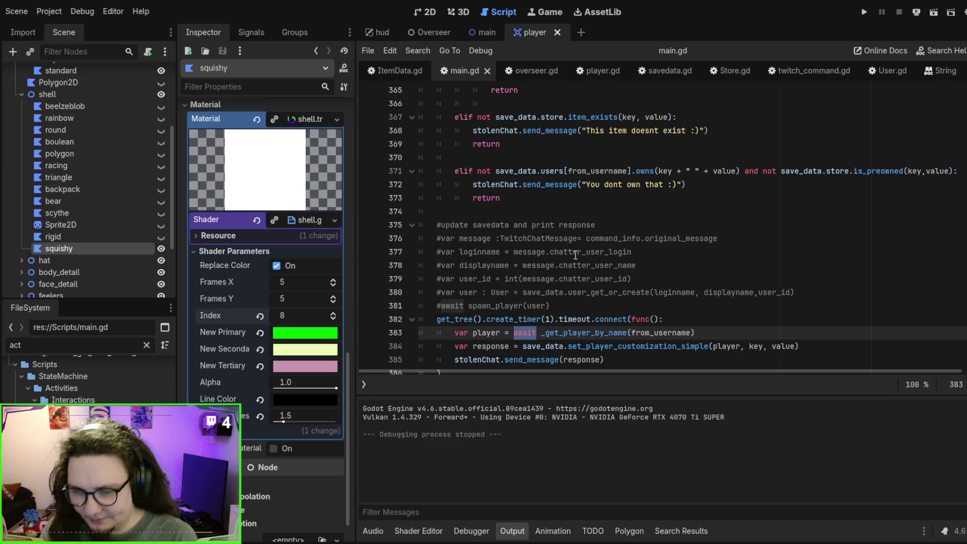
scroll(575, 256, down, 5)
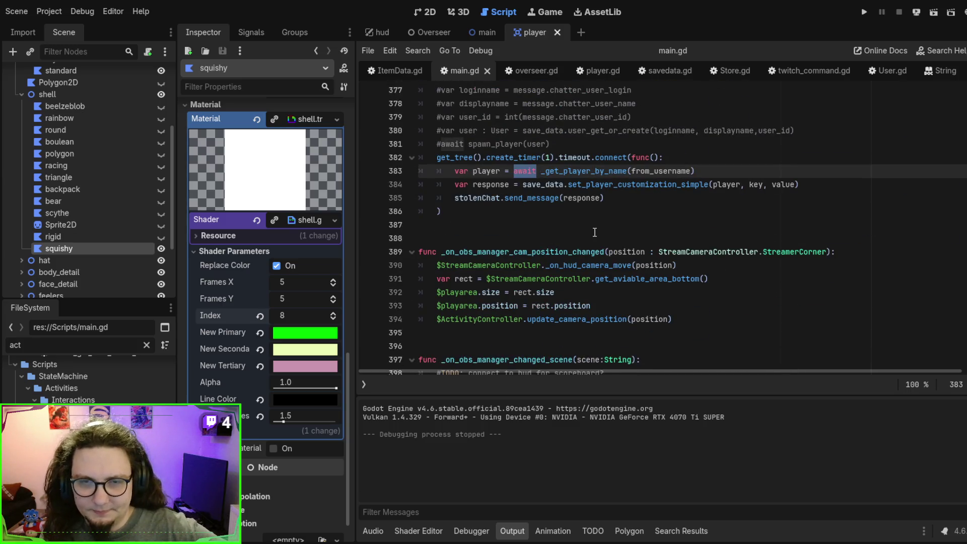
scroll(496, 274, up, 2)
click(496, 272)
scroll(538, 200, up, 2)
scroll(537, 200, down, 2)
click(538, 200)
scroll(564, 200, up, 9)
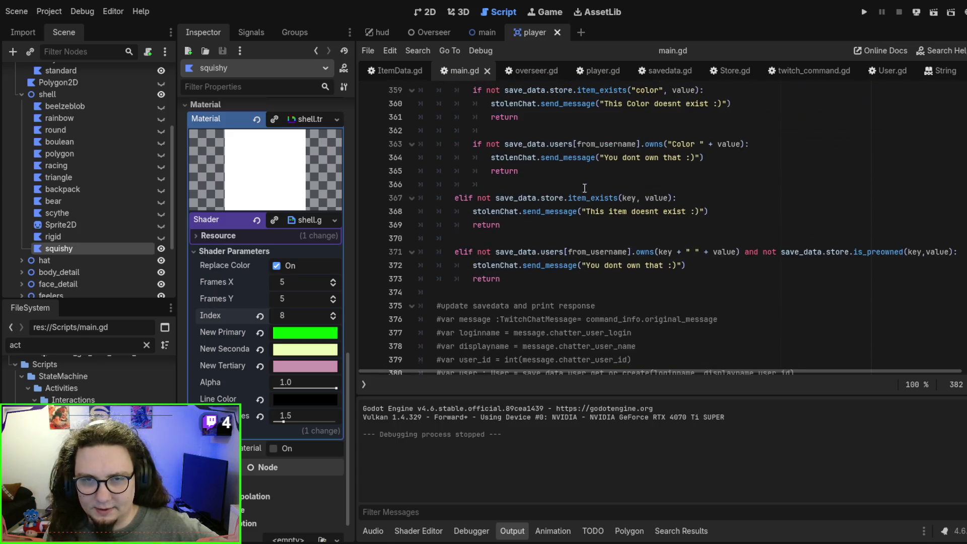
click(591, 199)
scroll(599, 196, up, 2)
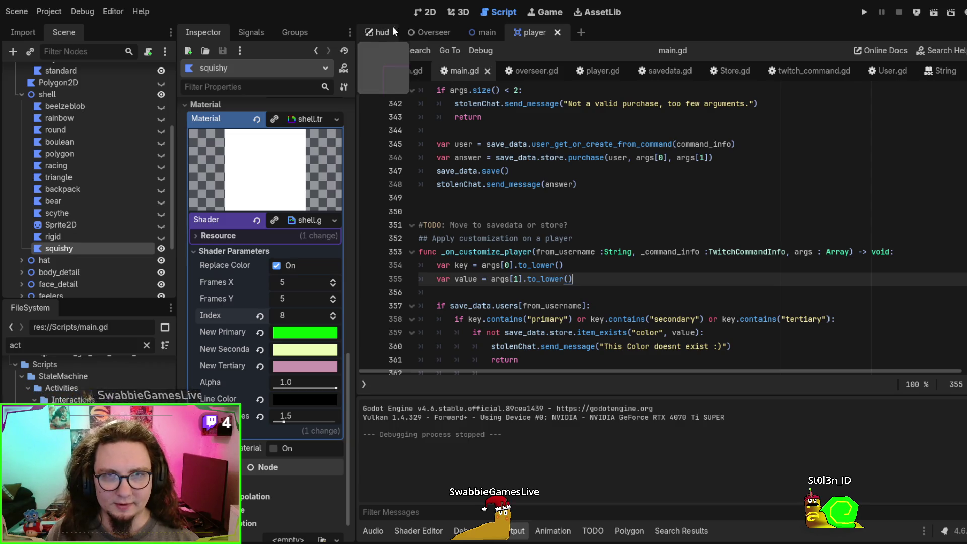
click(473, 33)
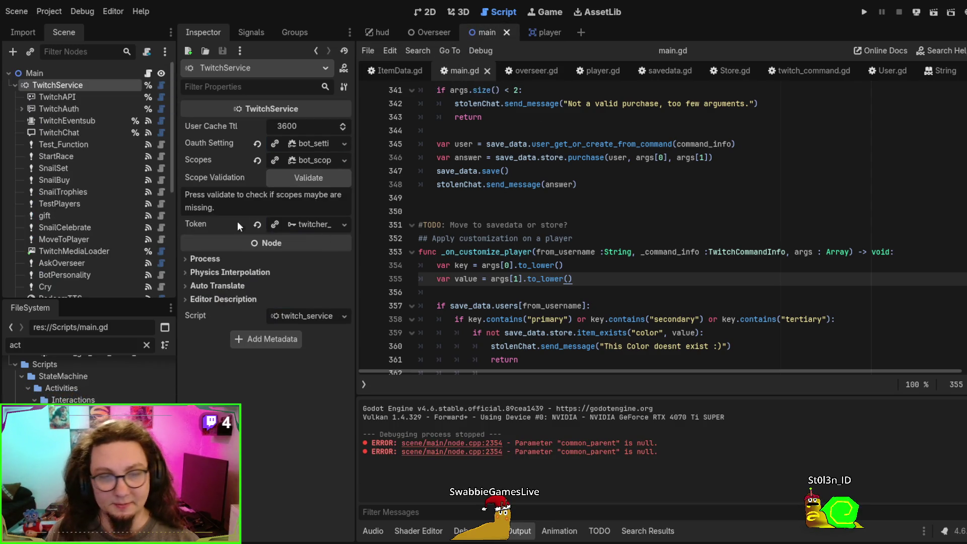
- Show the player scene in the 2D editor with the bottom panel collapsed
scroll(71, 153, down, 5)
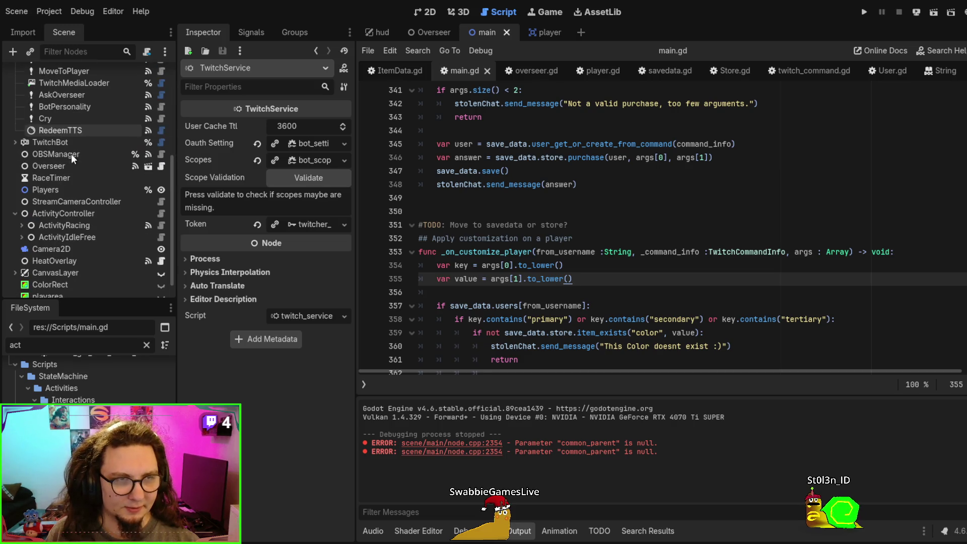
click(537, 31)
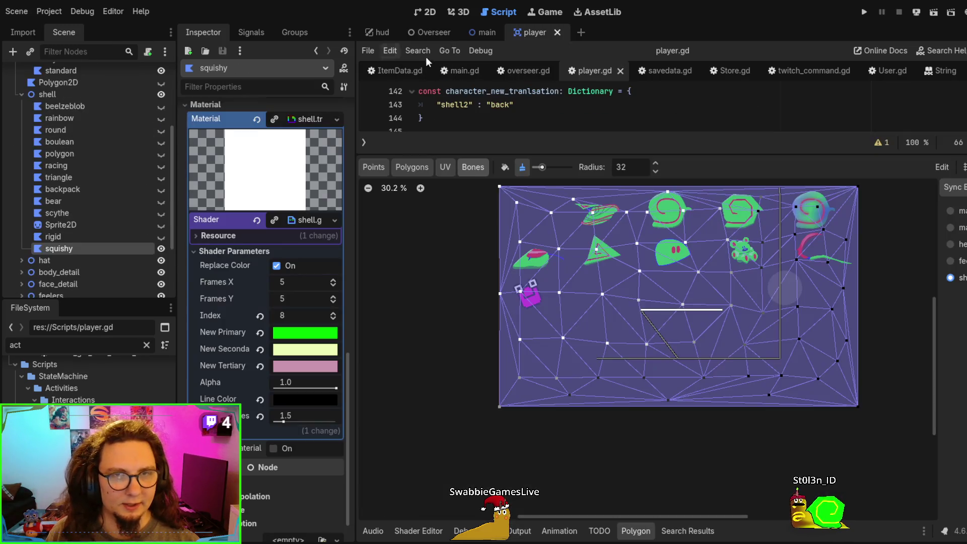
key(ctrl+F1)
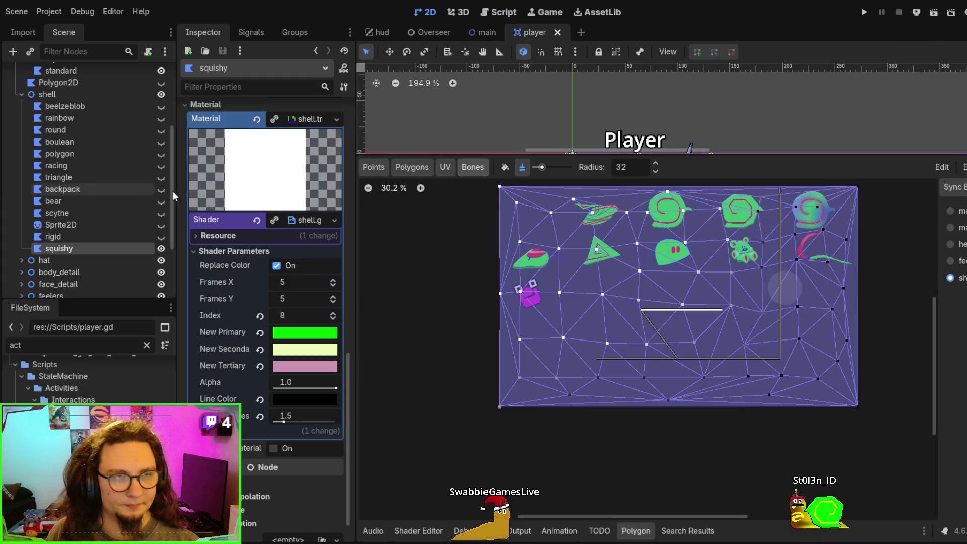
click(463, 531)
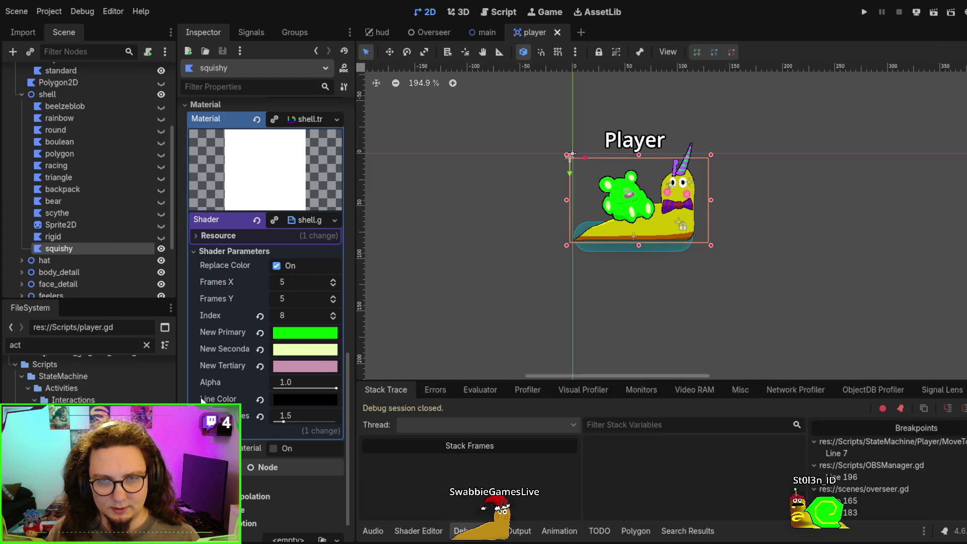
click(464, 531)
- Collapse the shell and body branches, then select the RewardPopup and SpeechBubble nodes
scroll(83, 191, up, 5)
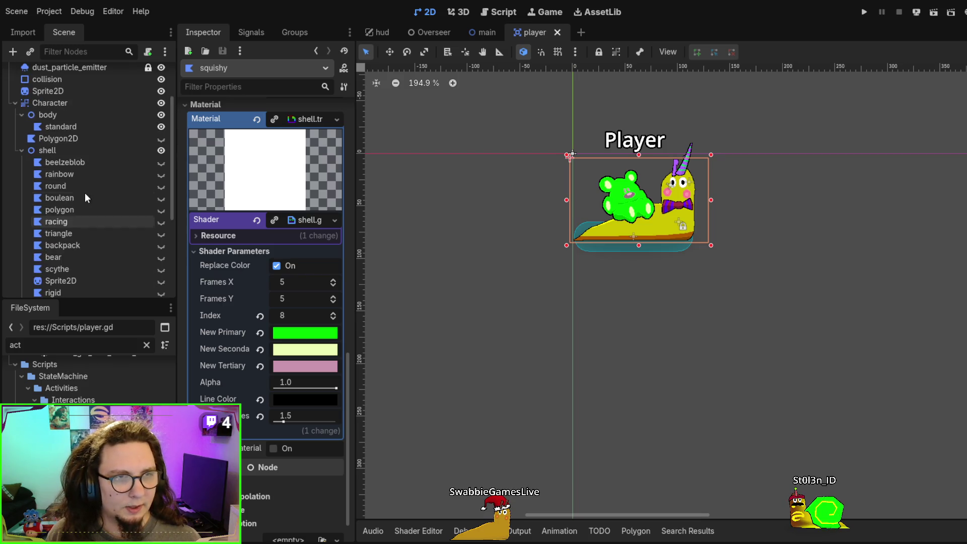
click(21, 206)
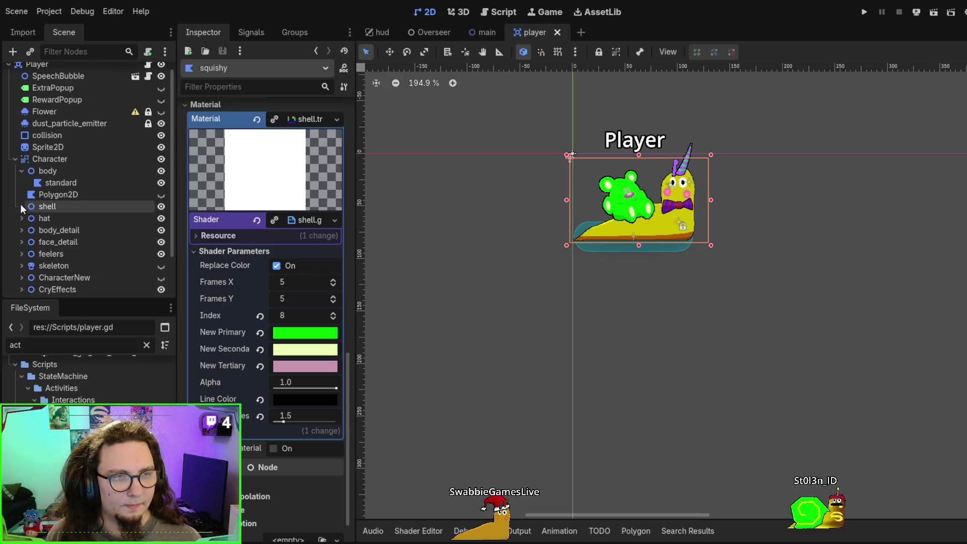
click(16, 158)
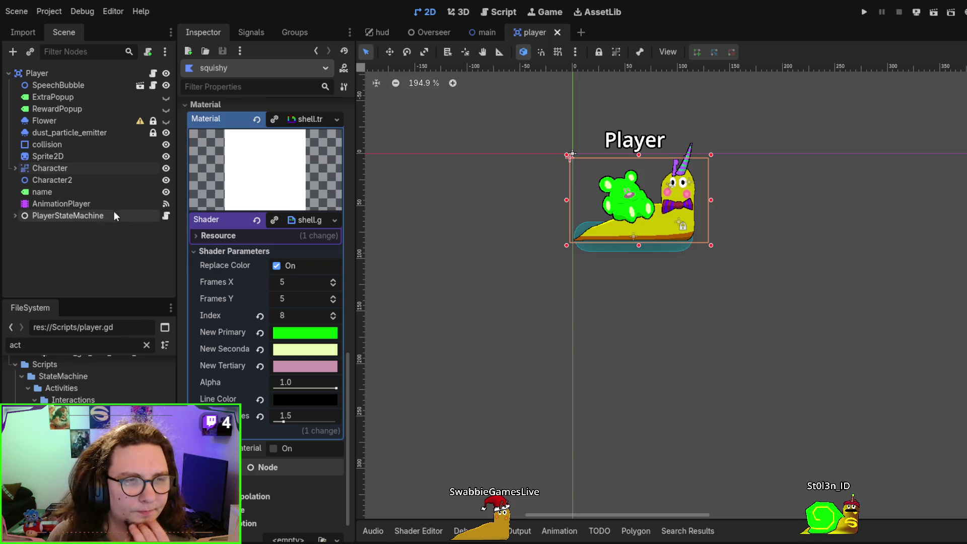
click(15, 168)
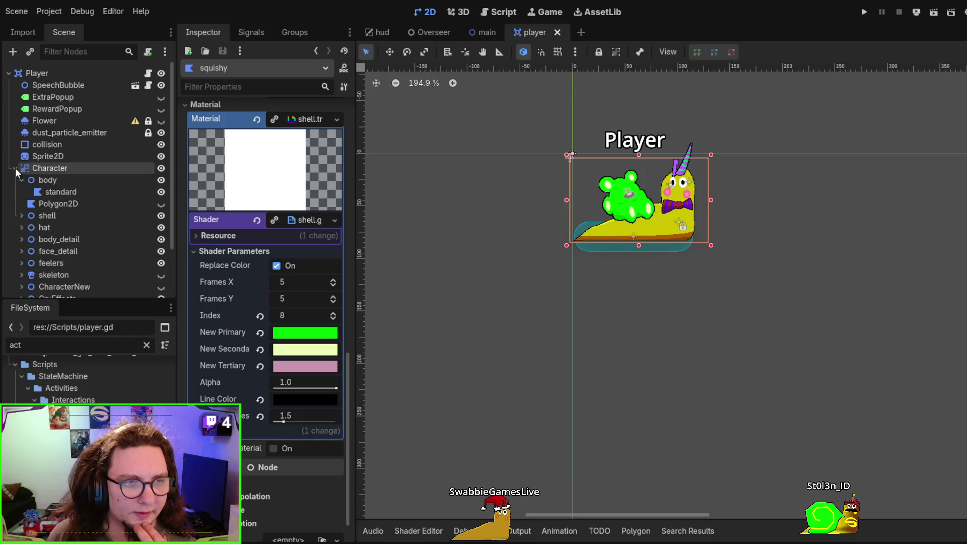
click(21, 179)
scroll(45, 216, down, 2)
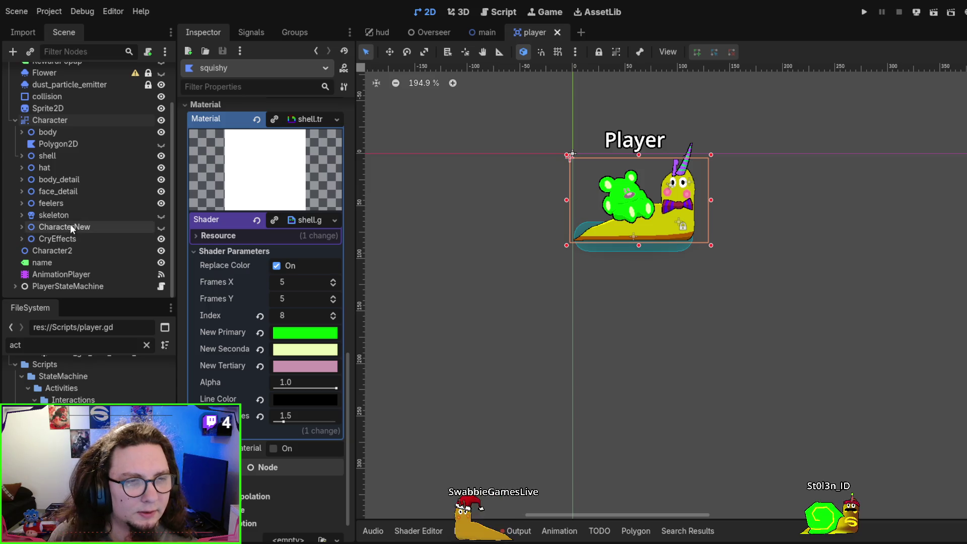
scroll(77, 166, up, 2)
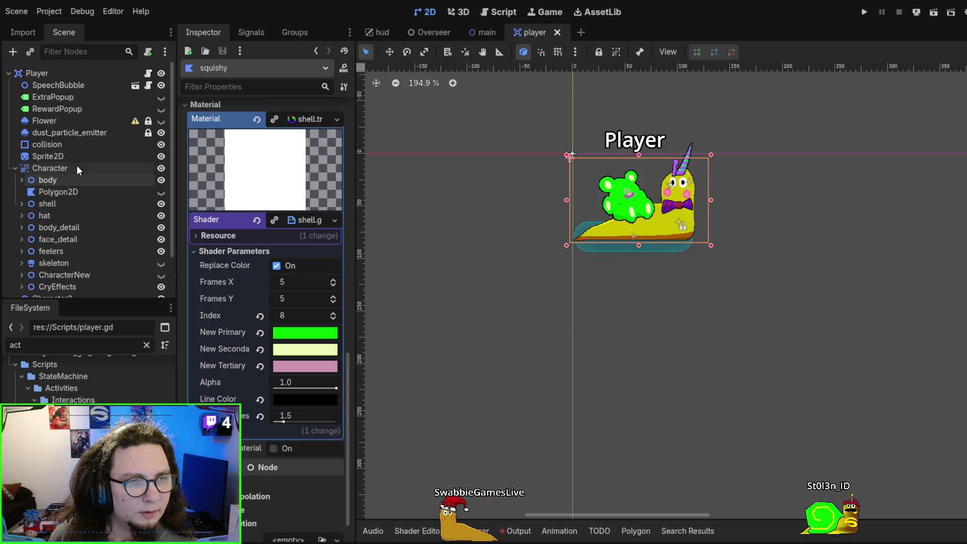
click(74, 113)
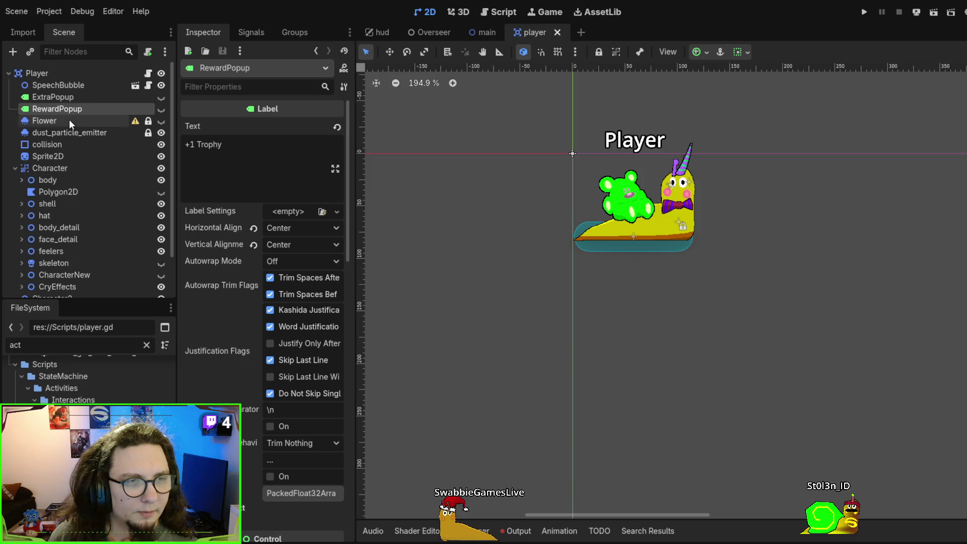
click(89, 86)
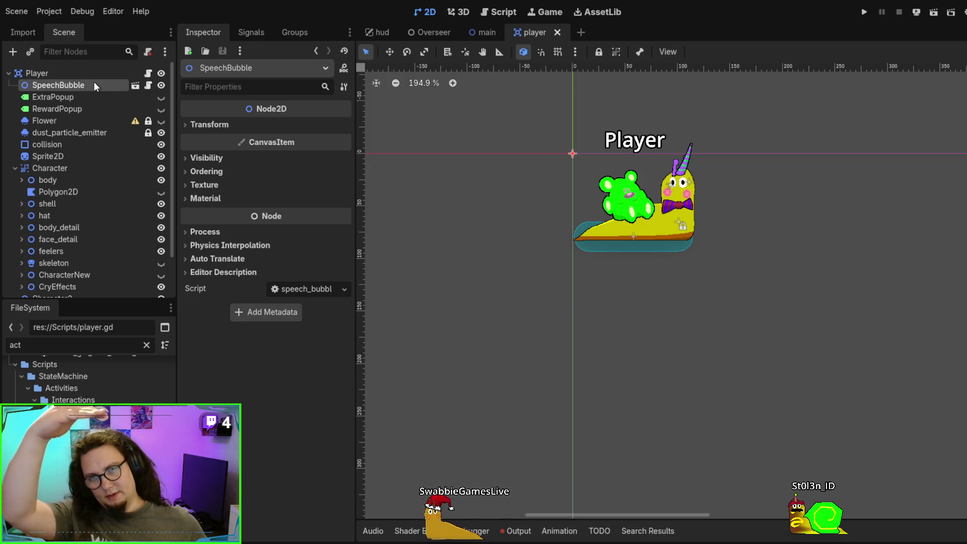
scroll(675, 176, up, 6)
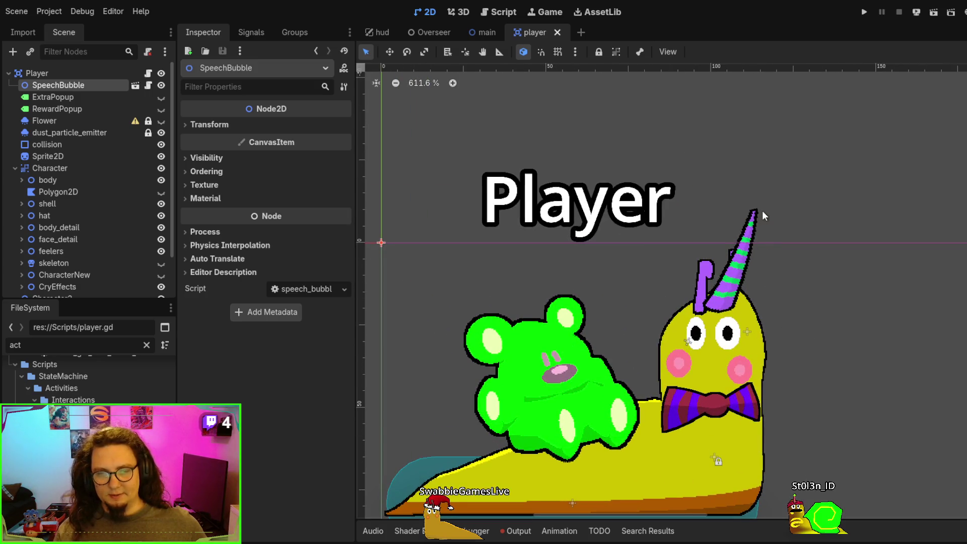
scroll(763, 211, down, 6)
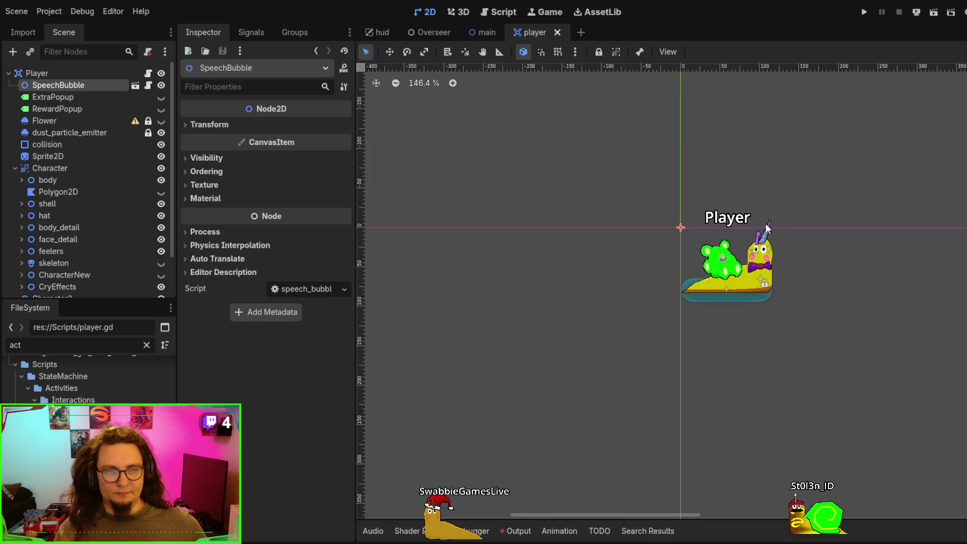
scroll(80, 169, down, 2)
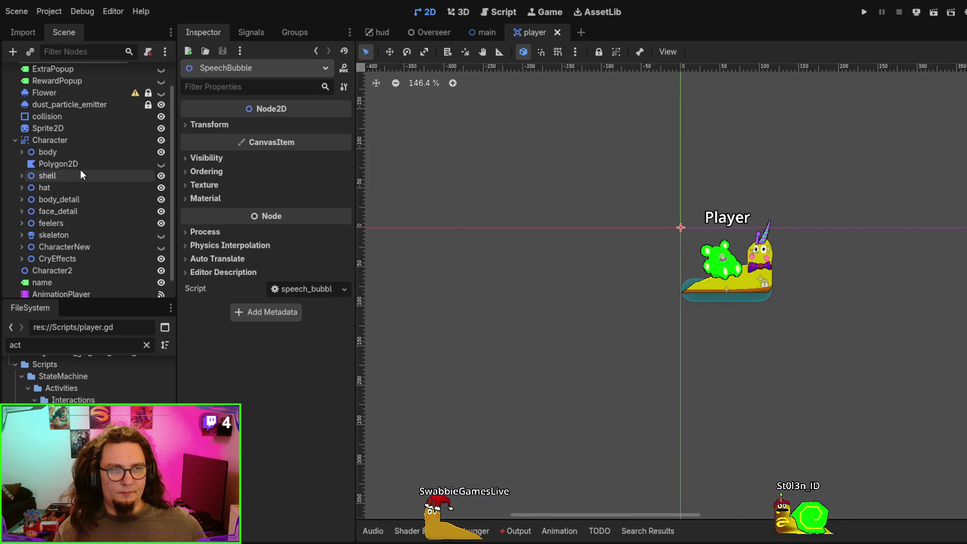
scroll(80, 168, up, 3)
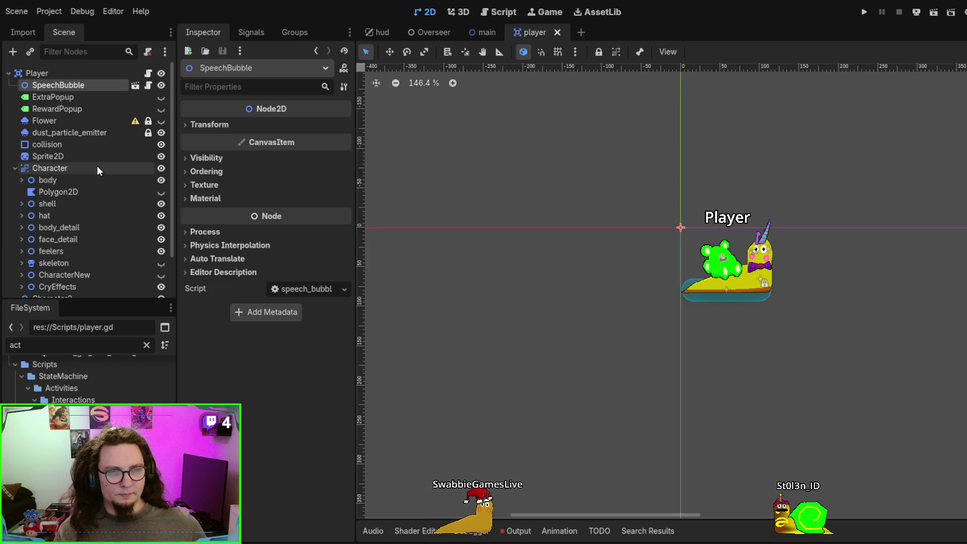
click(13, 168)
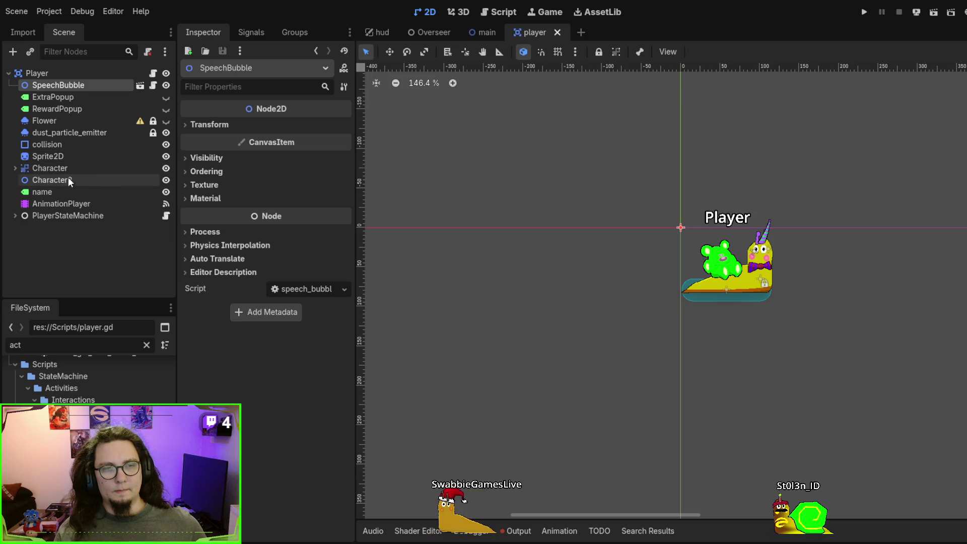
click(15, 168)
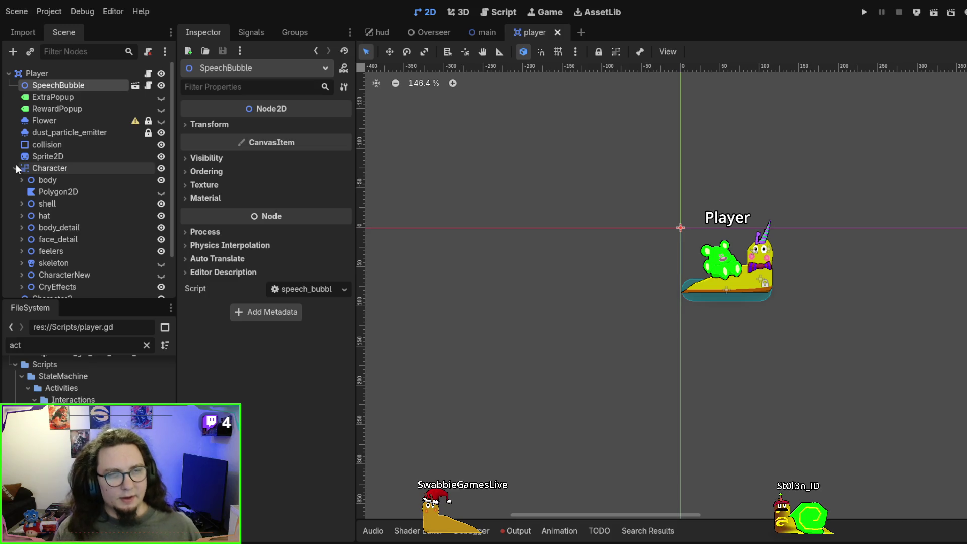
click(42, 156)
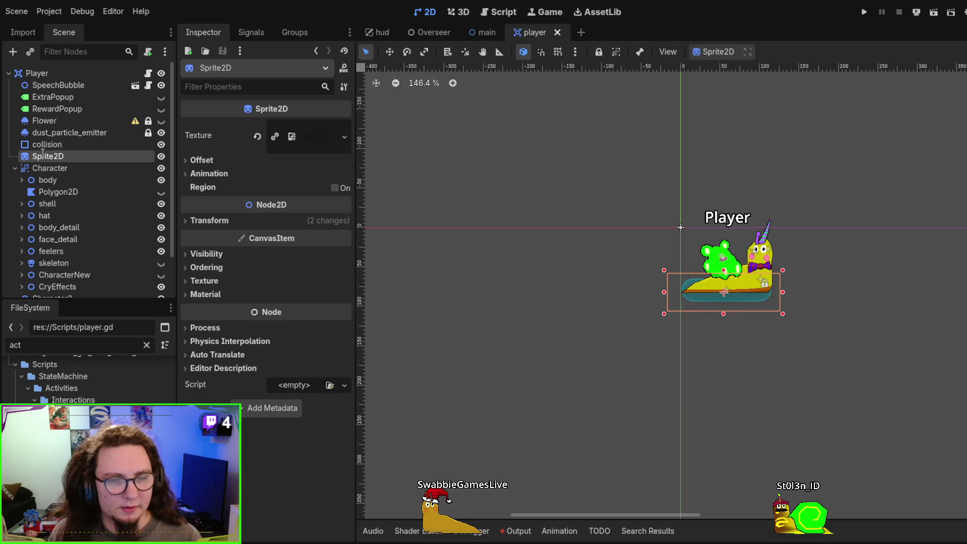
- Rename the Sprite2D node to Shadow, then select the Character node to view its ShaderMaterial
double_click(43, 156)
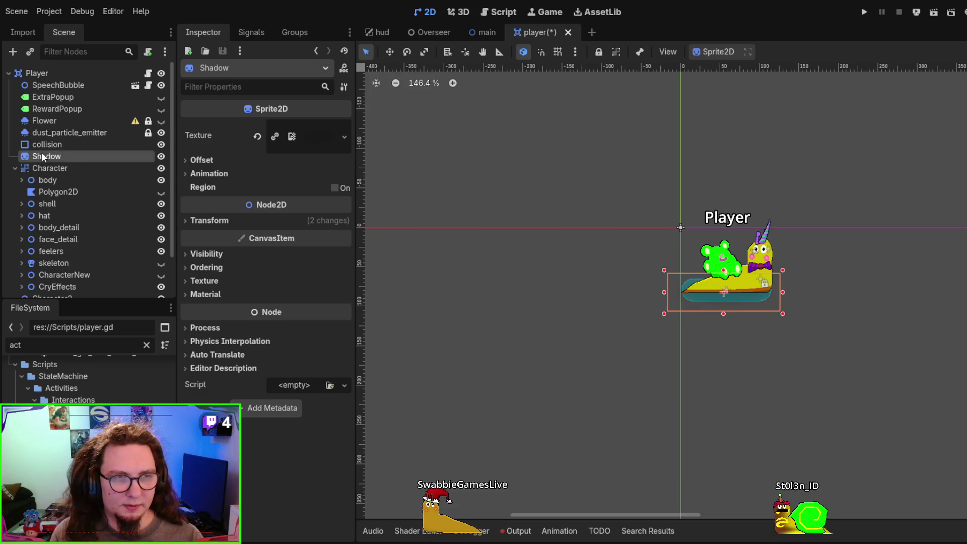
text(Shadow)
key(Return)
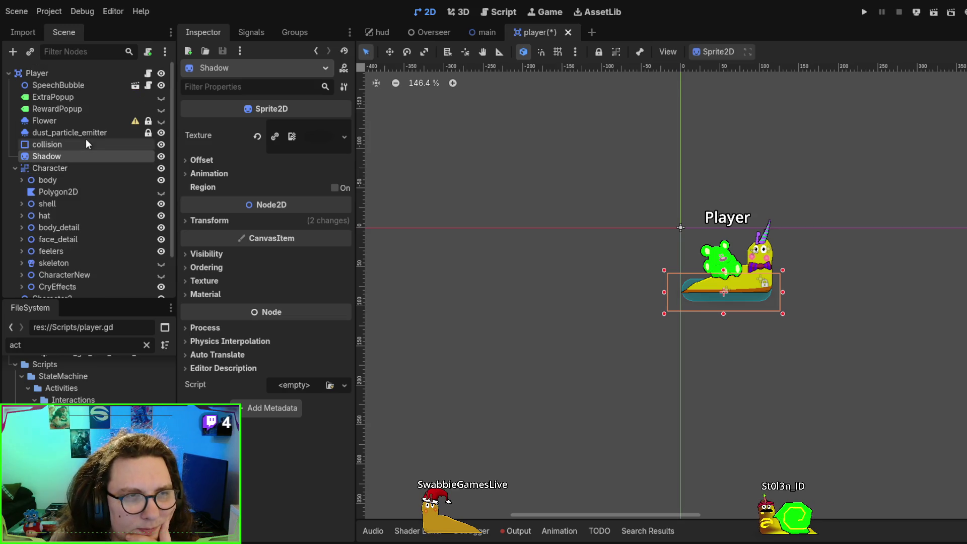
scroll(89, 131, down, 2)
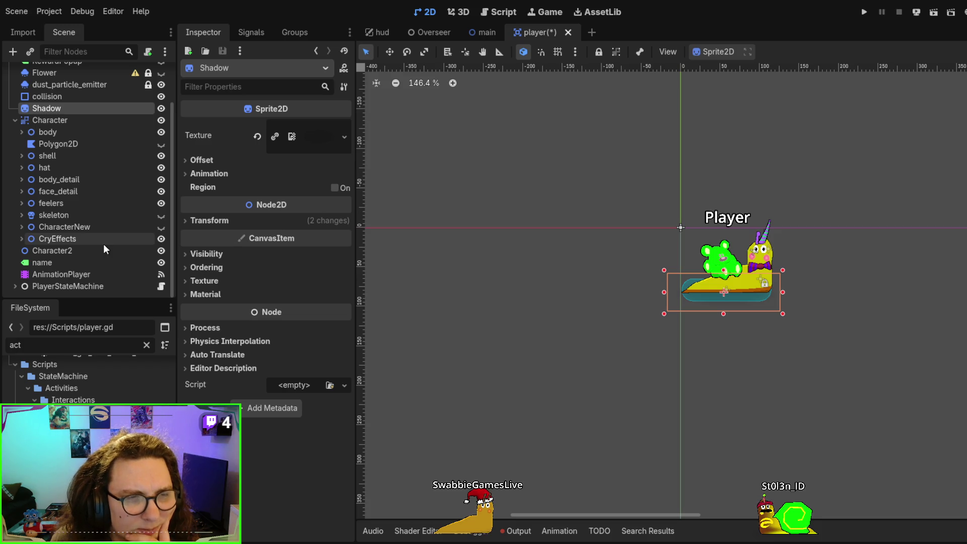
click(83, 120)
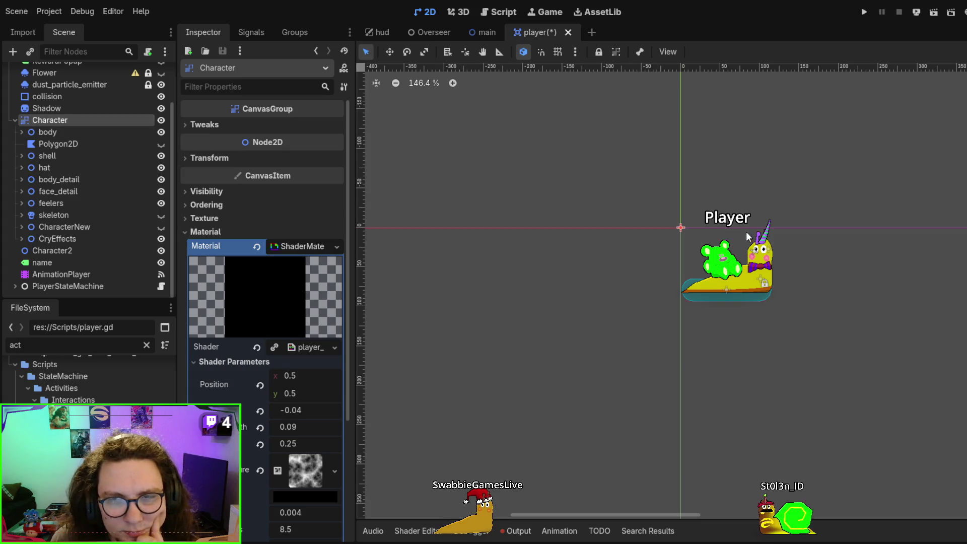
- Drag the name Label above SpeechBubble so it is Player's first child, then save and run
click(42, 262)
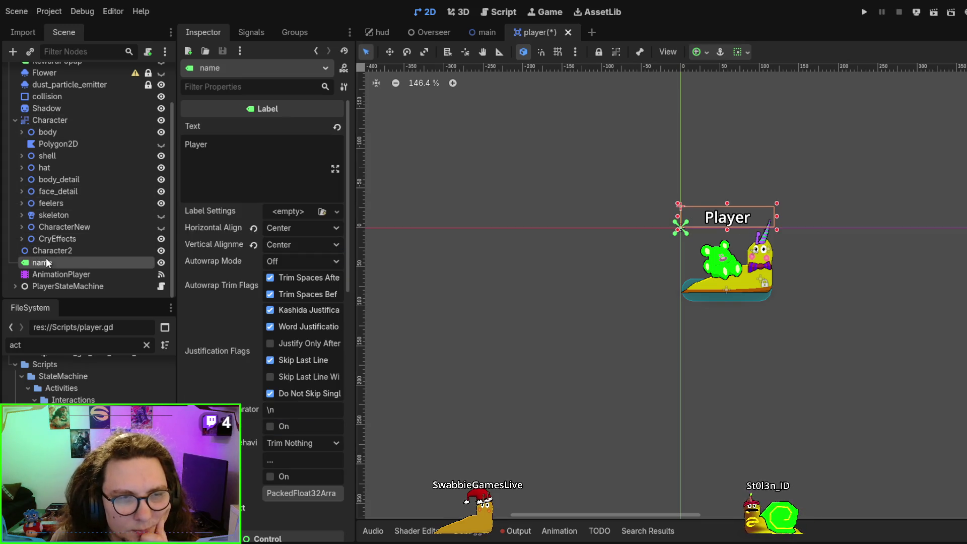
scroll(20, 146, up, 2)
click(14, 168)
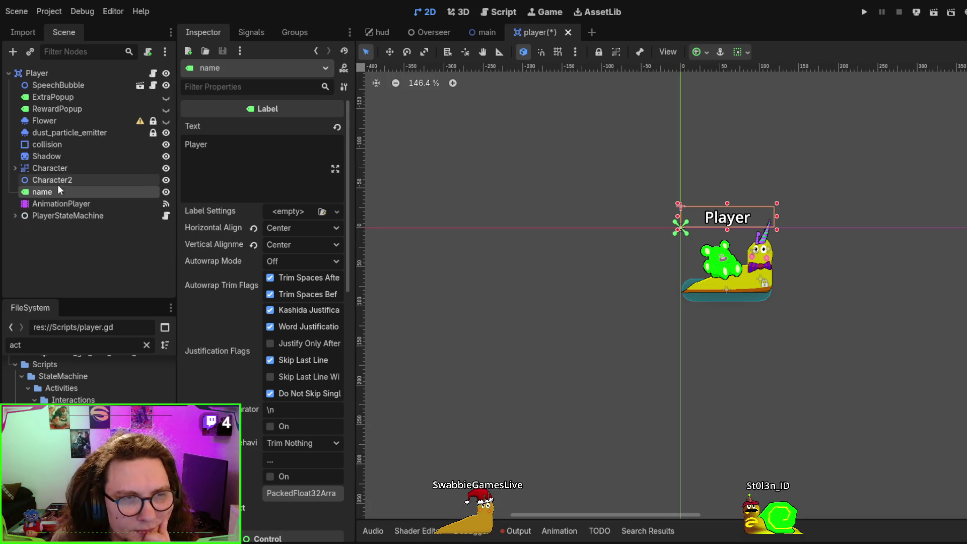
drag(53, 190, 83, 77)
scroll(750, 341, down, 1)
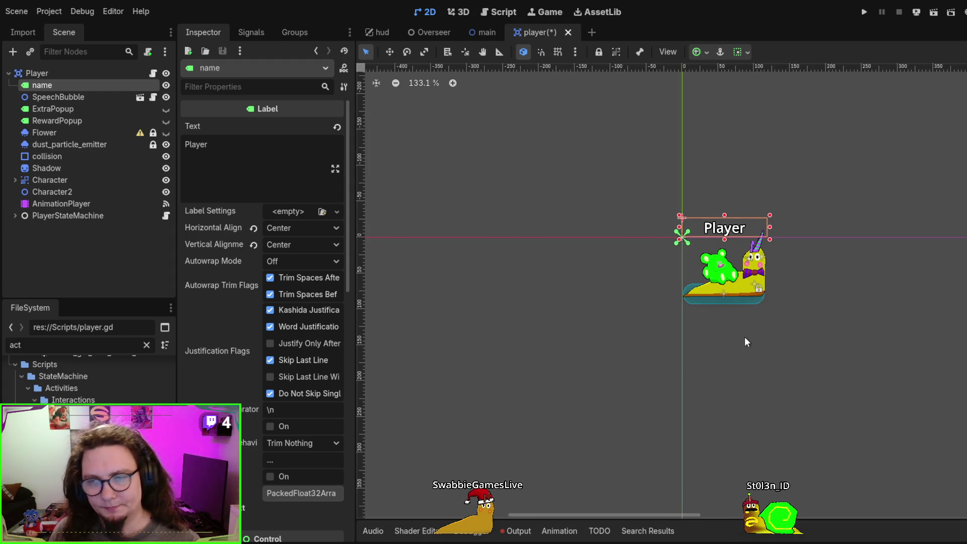
key(F5)
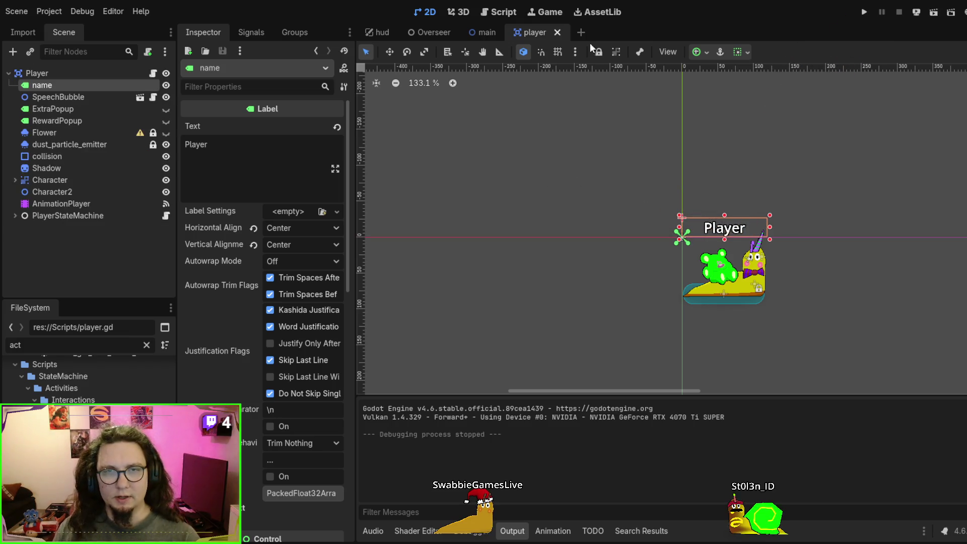
click(547, 12)
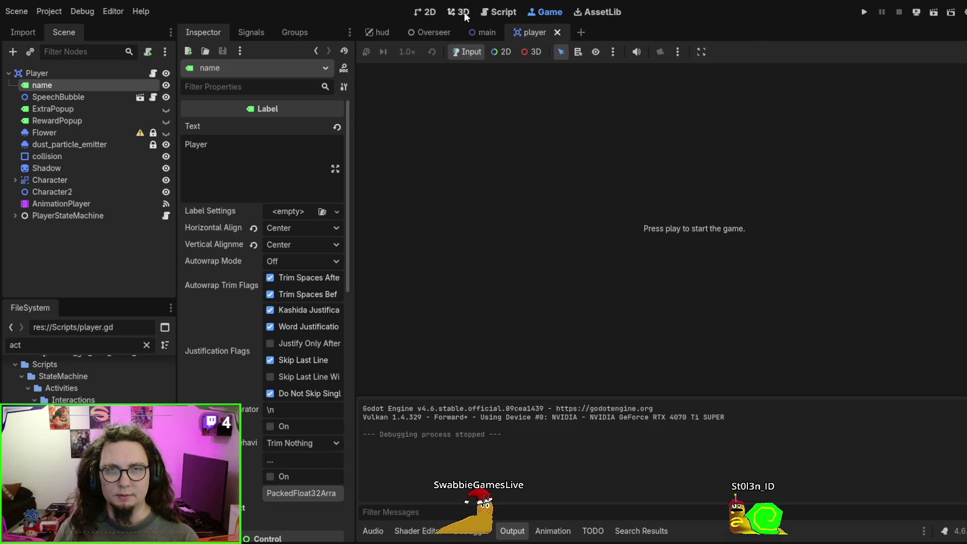
click(464, 17)
click(426, 12)
click(498, 12)
scroll(576, 151, up, 20)
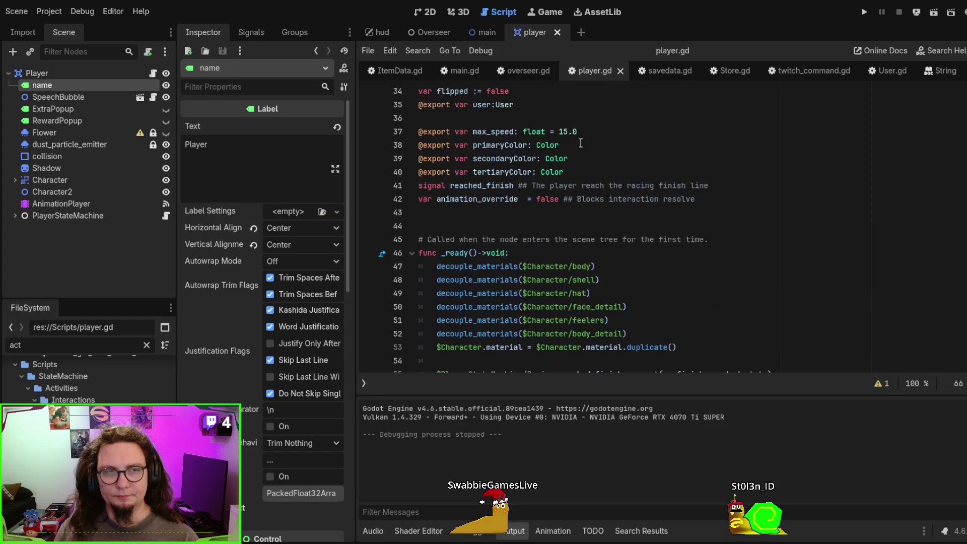
scroll(580, 143, up, 3)
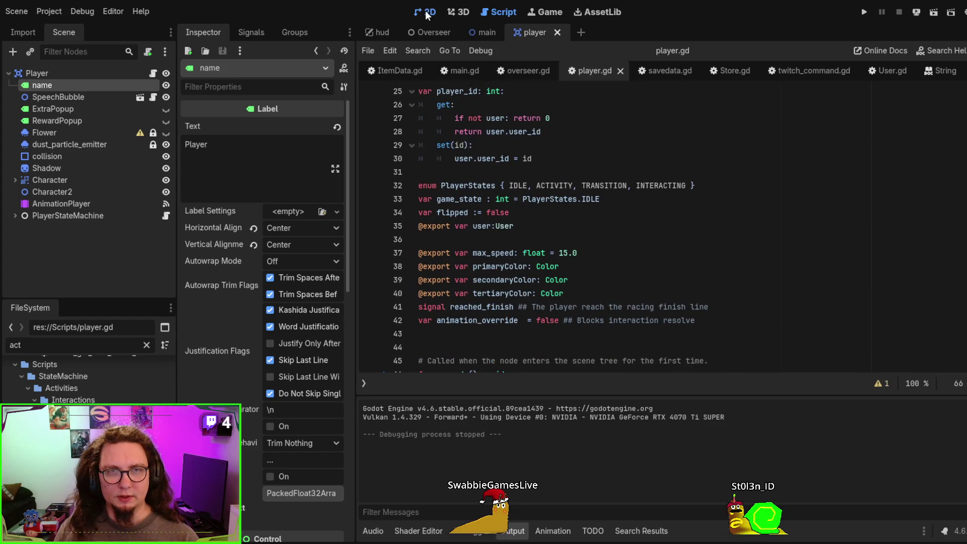
click(426, 14)
- Append 'WithReallyLongName' to the label text, then run and stop the player scene
click(263, 158)
text(WithReallyLongName)
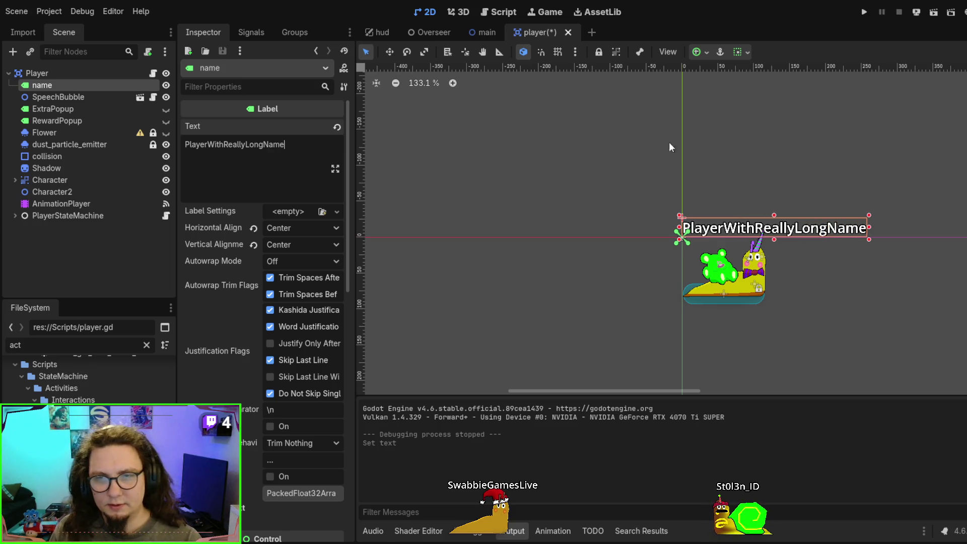
key(F6)
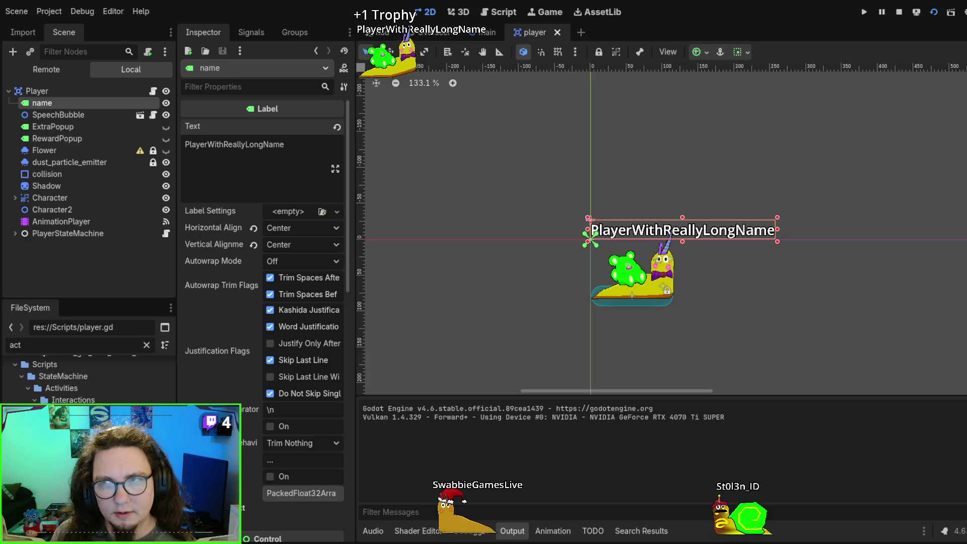
key(F8)
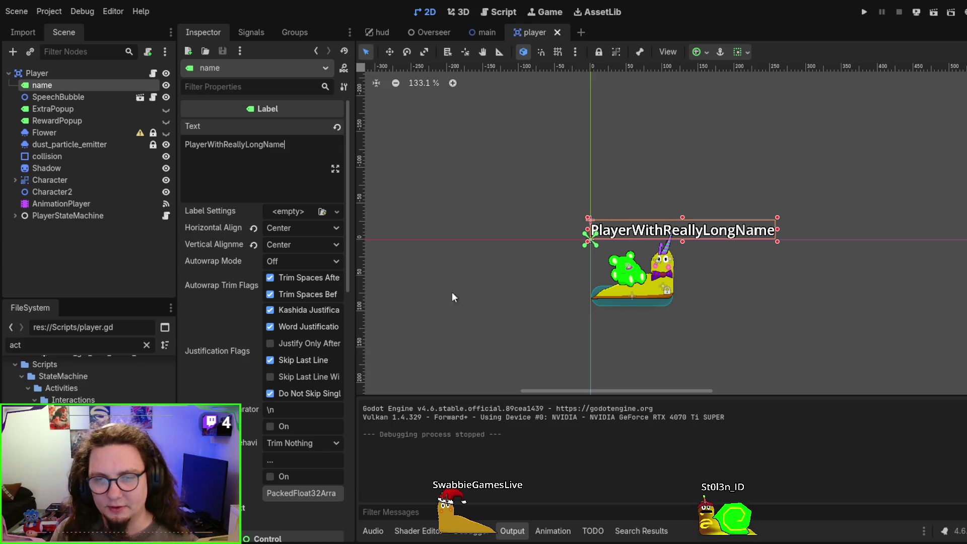
- Open the main scene in the editor
scroll(452, 297, left, 2)
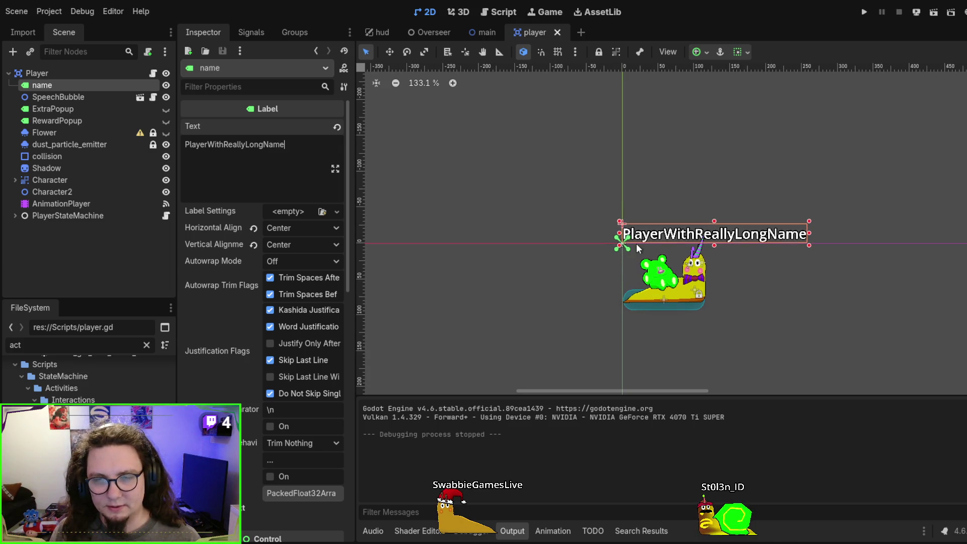
scroll(680, 273, up, 11)
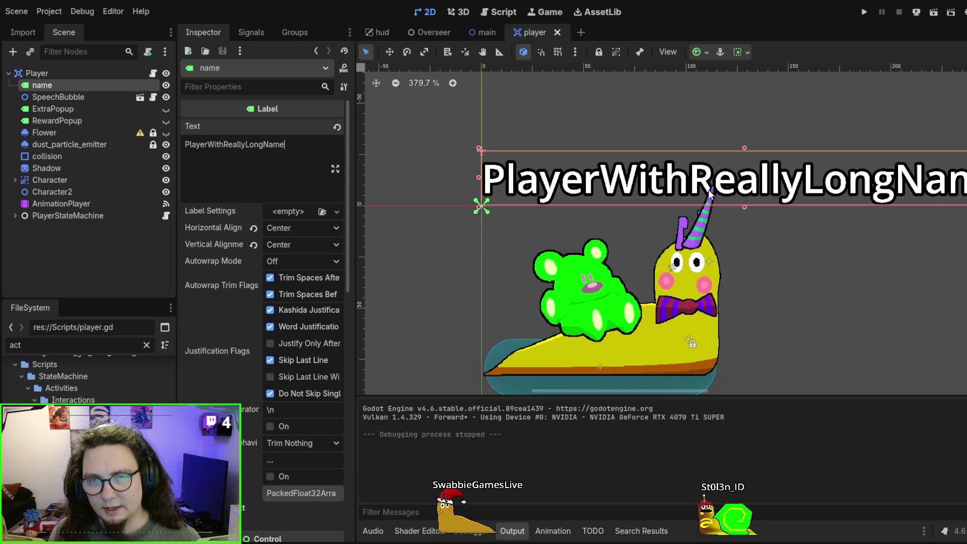
scroll(682, 268, down, 6)
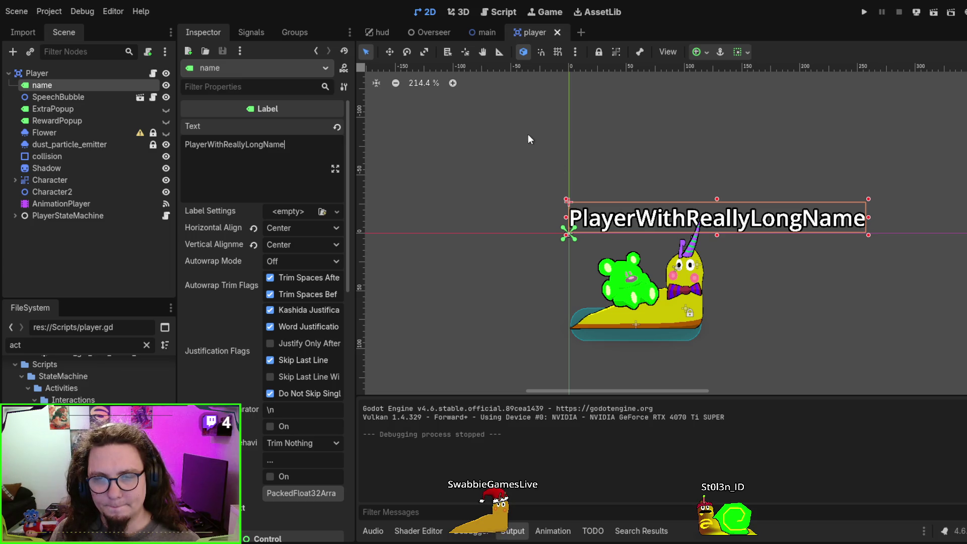
click(485, 32)
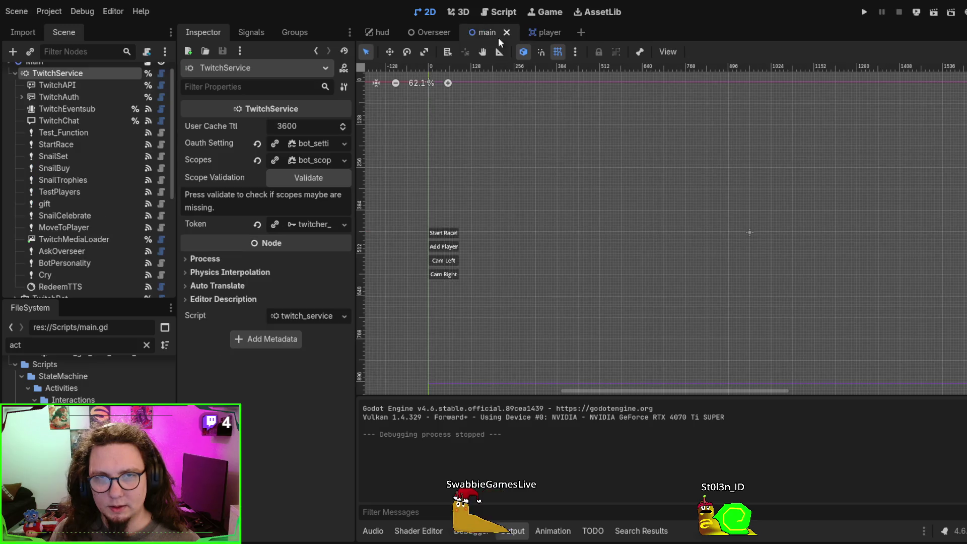
- Run and restart the overlay, spawn test snails with Add Player, then stop and return to the player scene
key(F5)
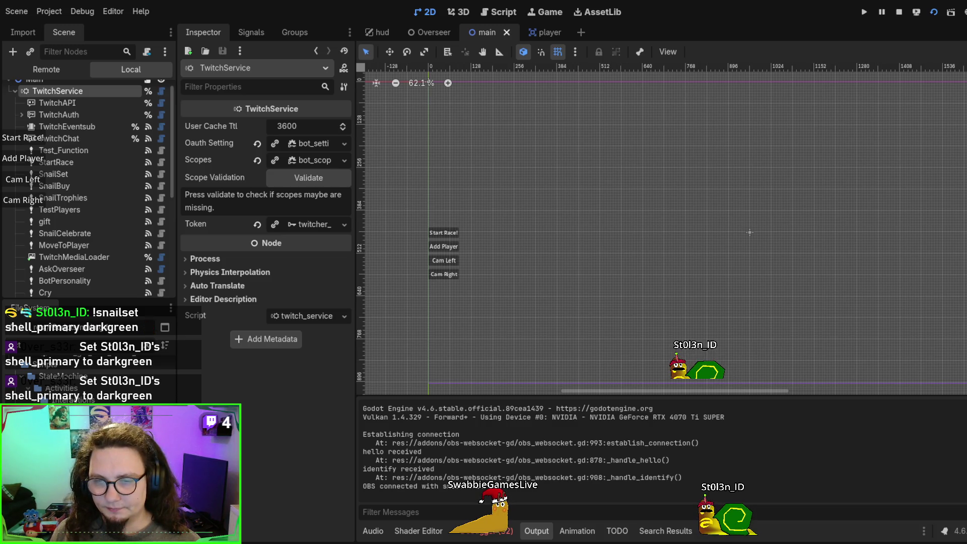
key(F5)
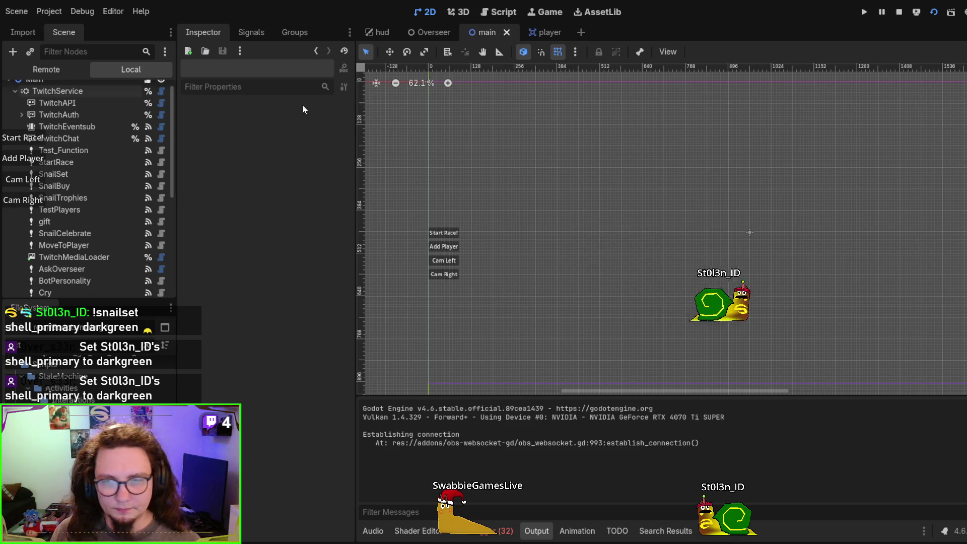
click(23, 157)
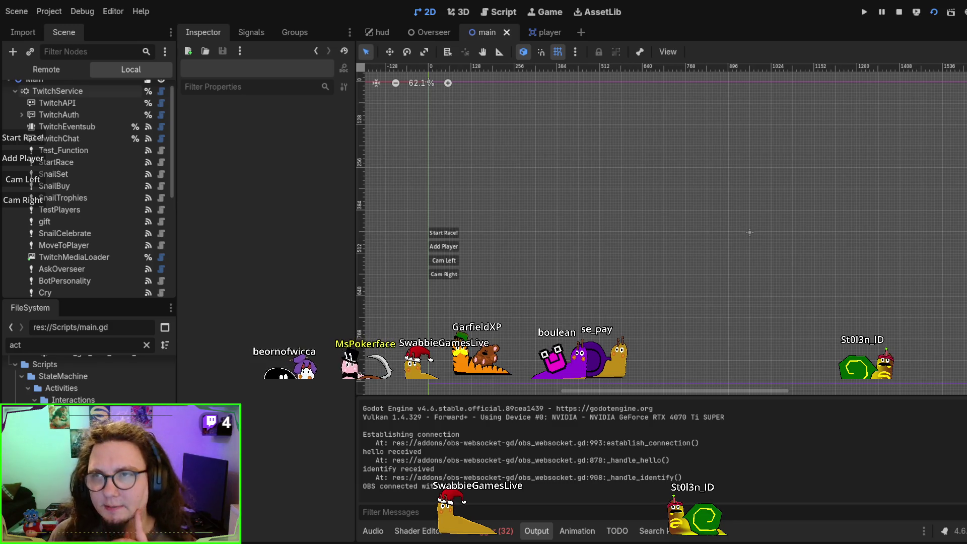
key(F8)
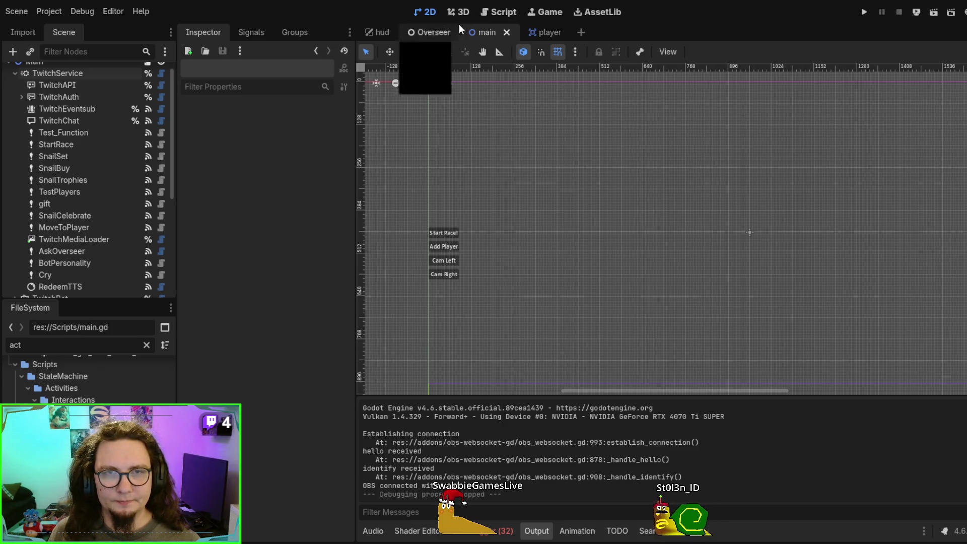
click(538, 31)
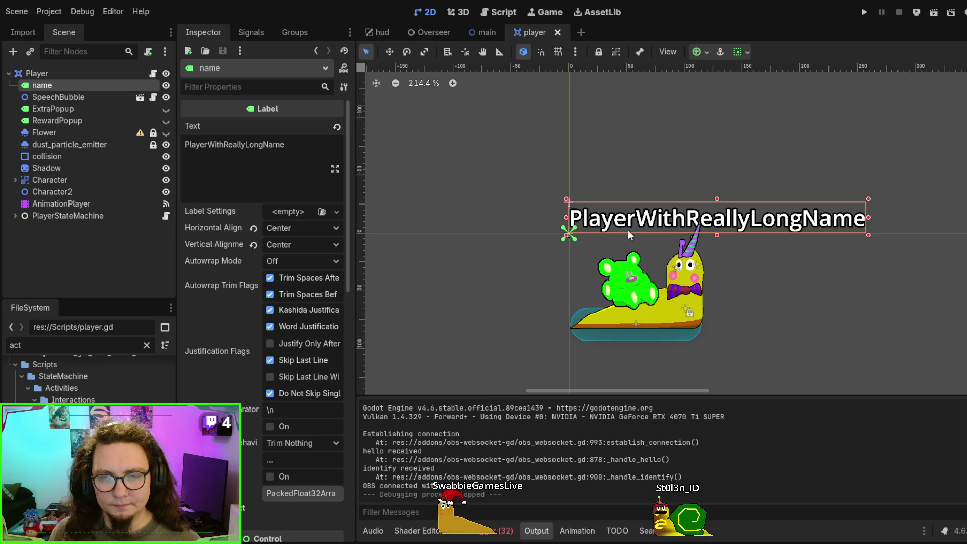
- Delete 'WithReallyLongName' from the label text so it reads Player again
drag(212, 148, 309, 150)
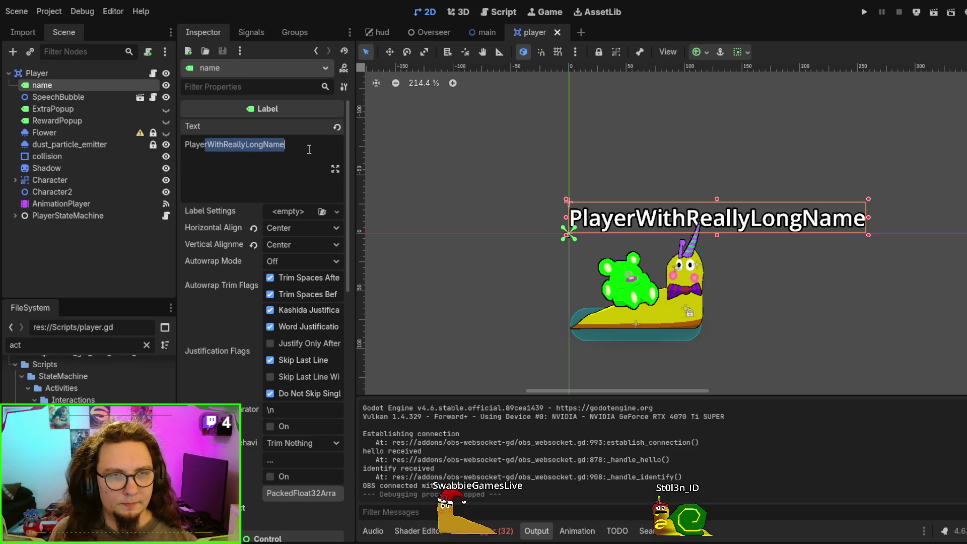
key(BackSpace)
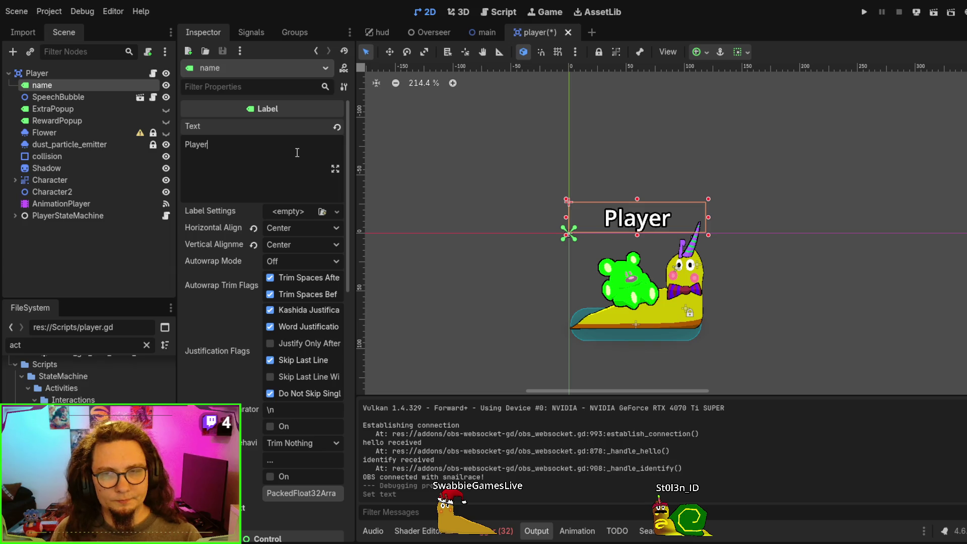
click(582, 156)
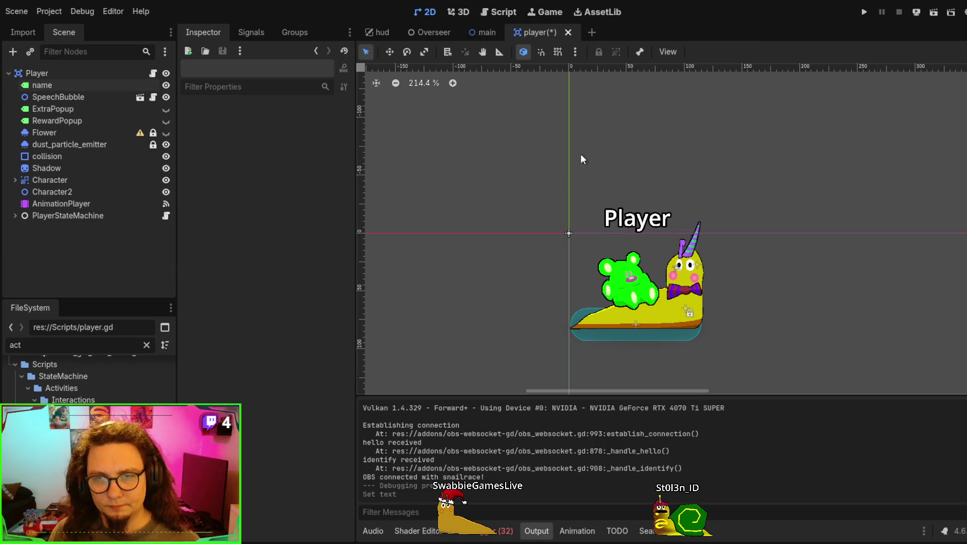
click(627, 224)
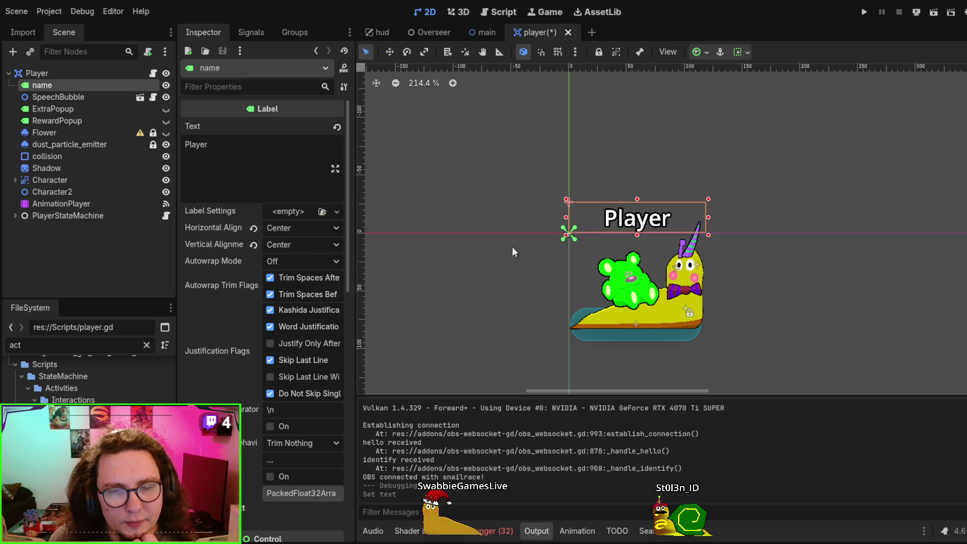
key(alt)
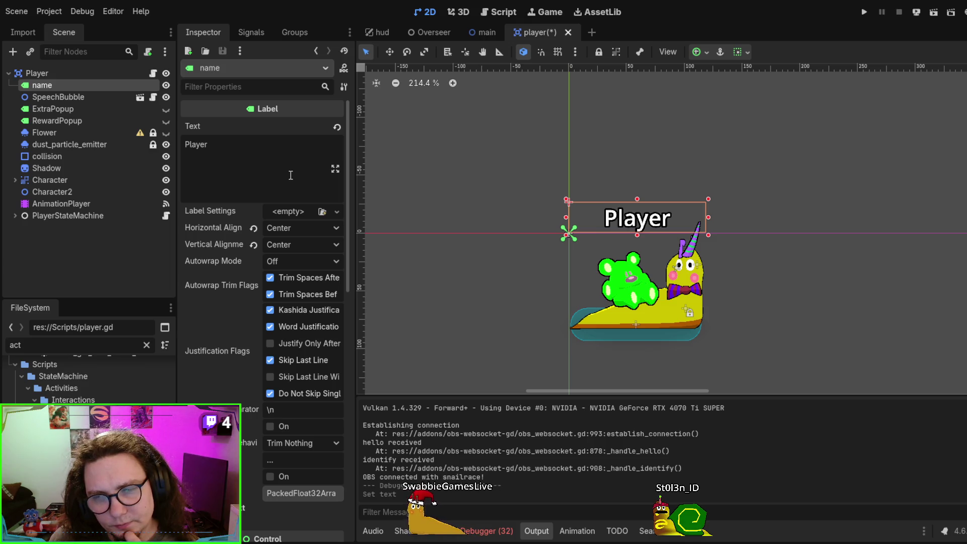
- Test-run and stop the player scene, then run the whole project from the main scene
key(F6)
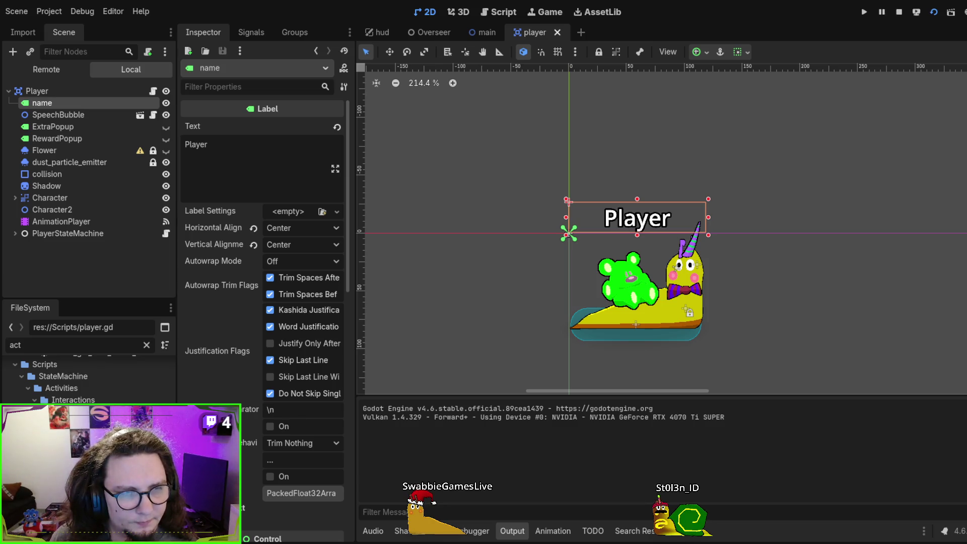
key(F8)
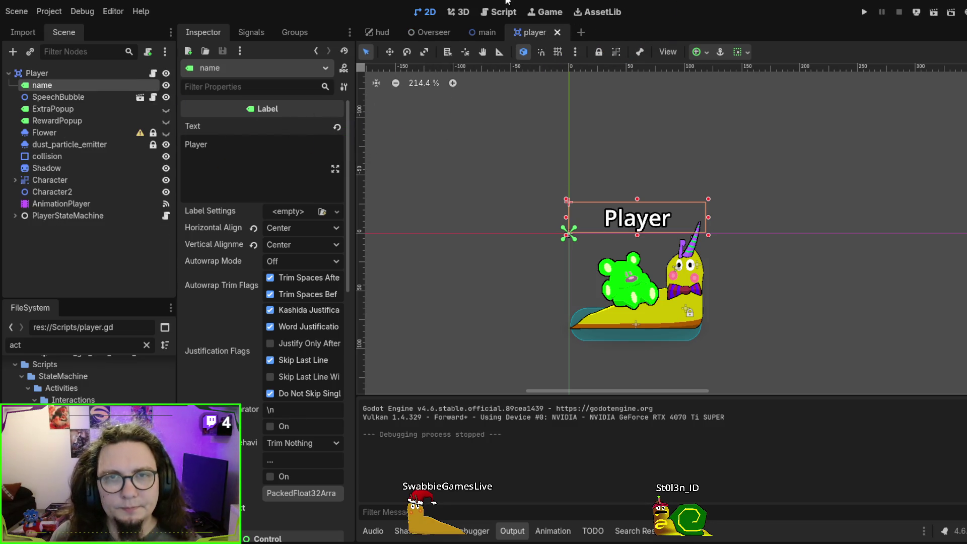
click(484, 31)
key(F5)
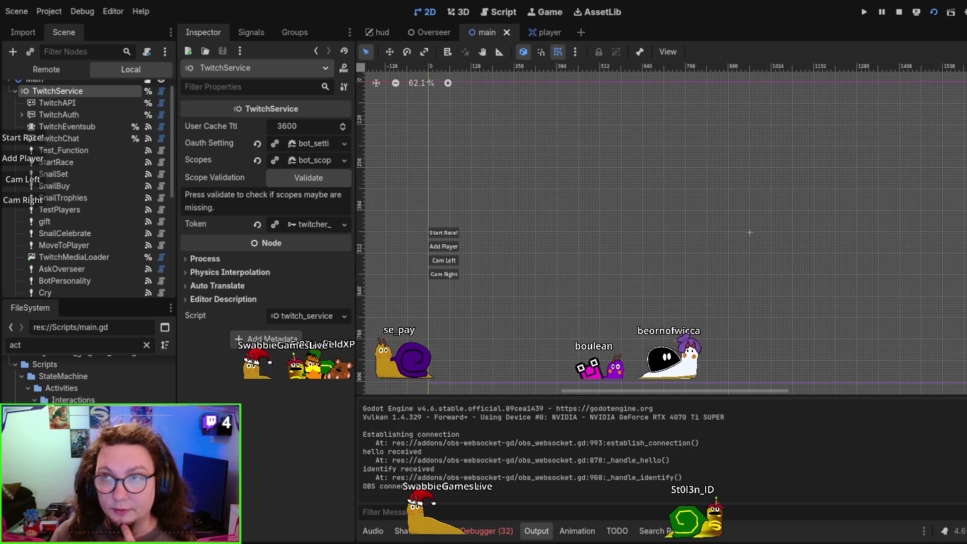
key(F8)
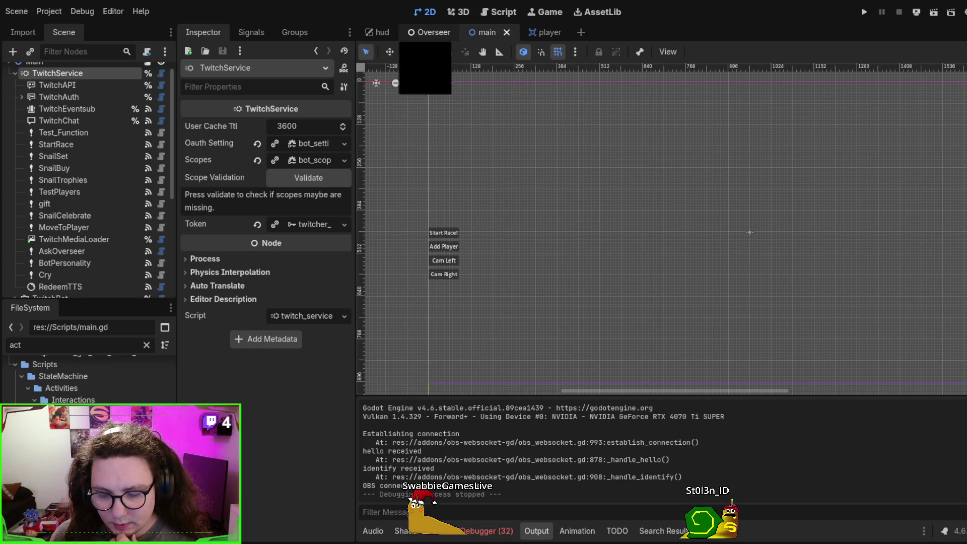
scroll(76, 175, down, 4)
scroll(75, 174, down, 3)
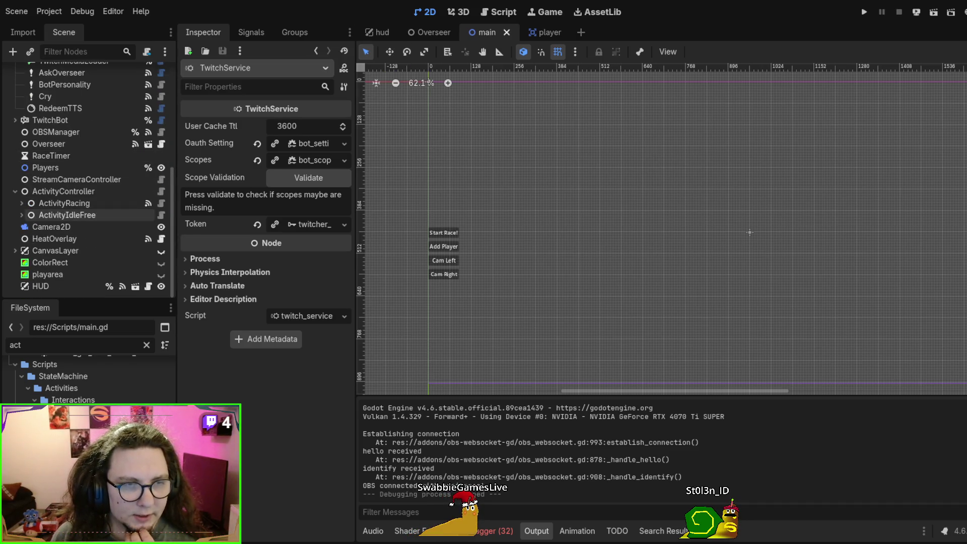
- Open the ActivityIdleFree node's script, ActivityIdleFree.gd, in the script editor
click(119, 215)
click(161, 214)
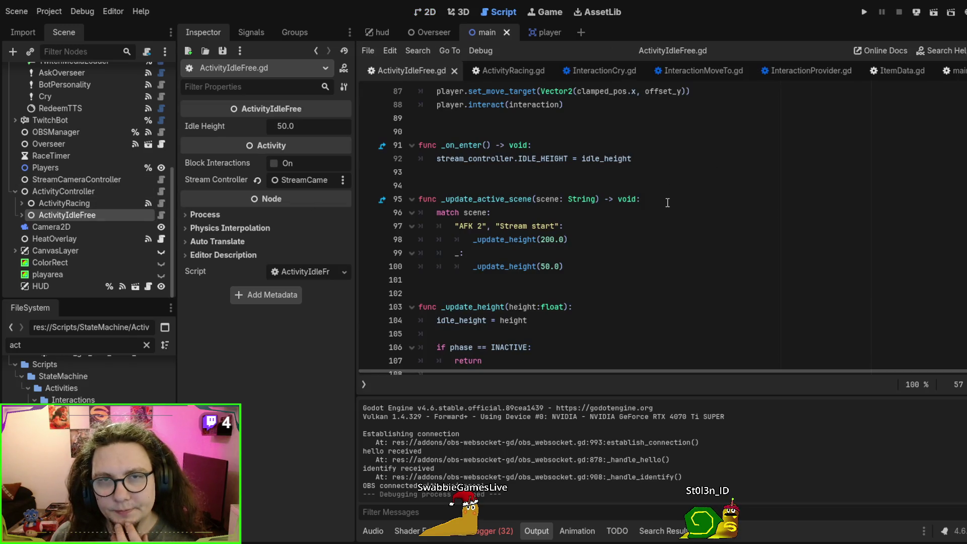
scroll(667, 202, down, 4)
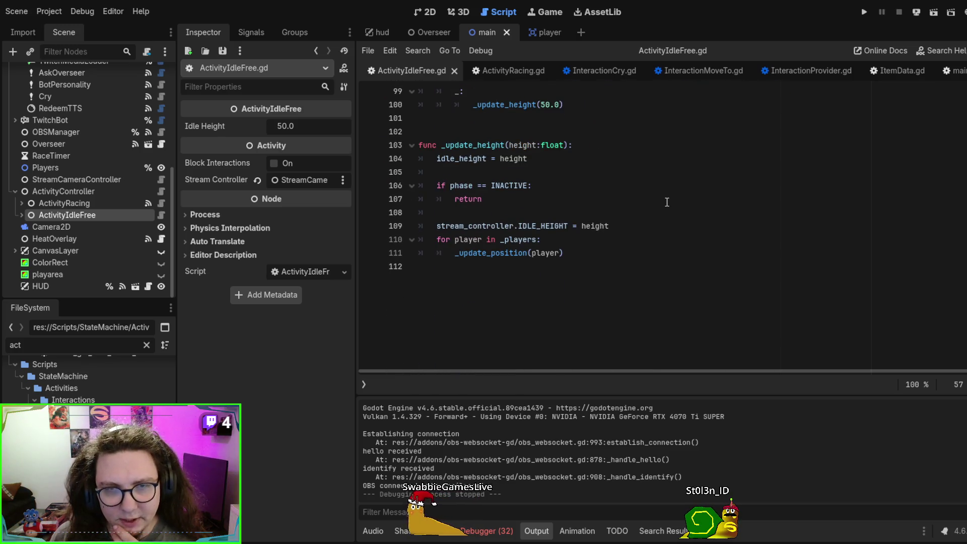
scroll(661, 208, up, 7)
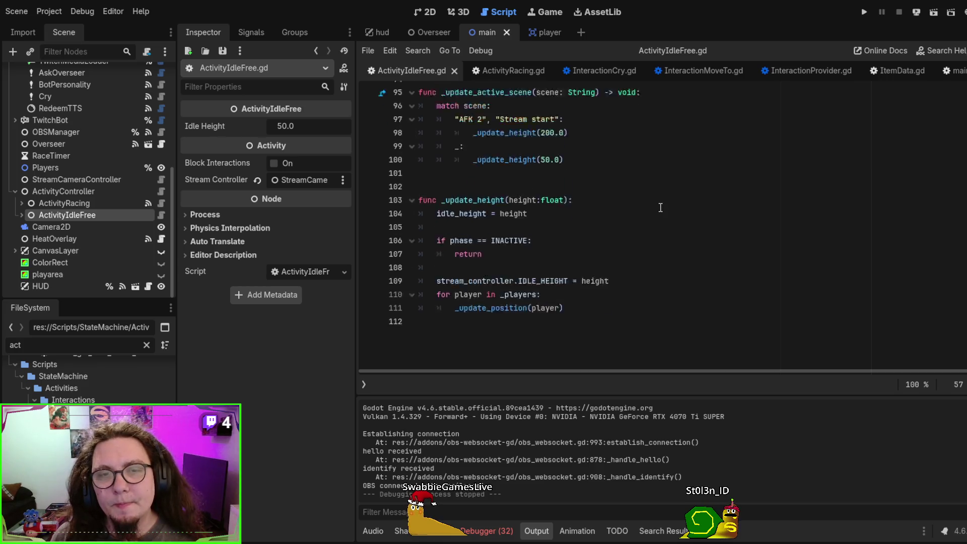
scroll(645, 268, up, 3)
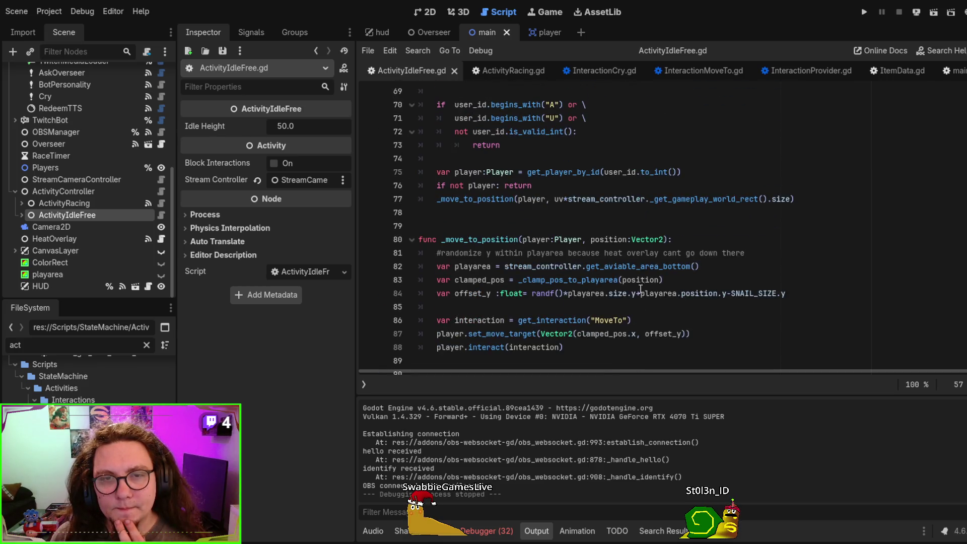
scroll(519, 297, down, 2)
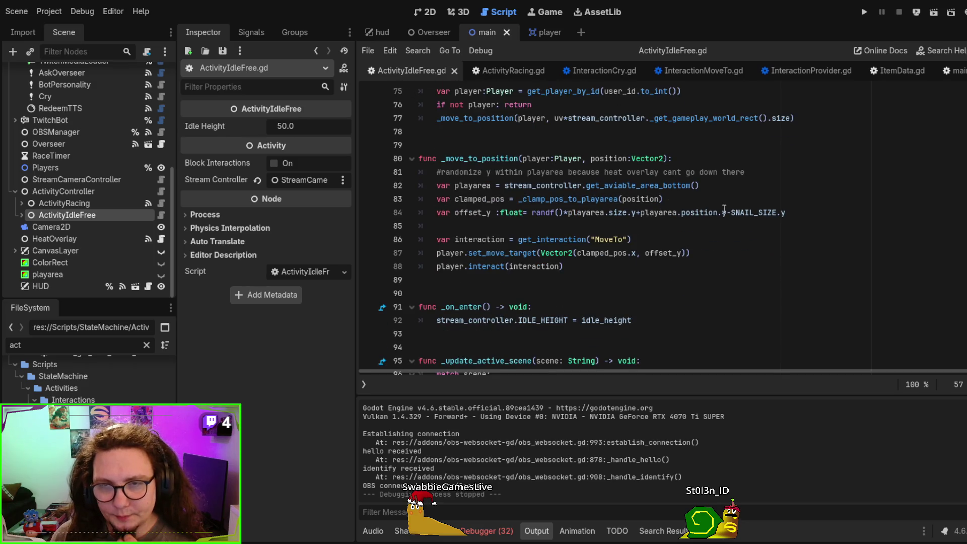
- Remove the -SNAIL_SIZE.y subtraction from the offset_y line 84
drag(790, 211, 595, 218)
click(760, 248)
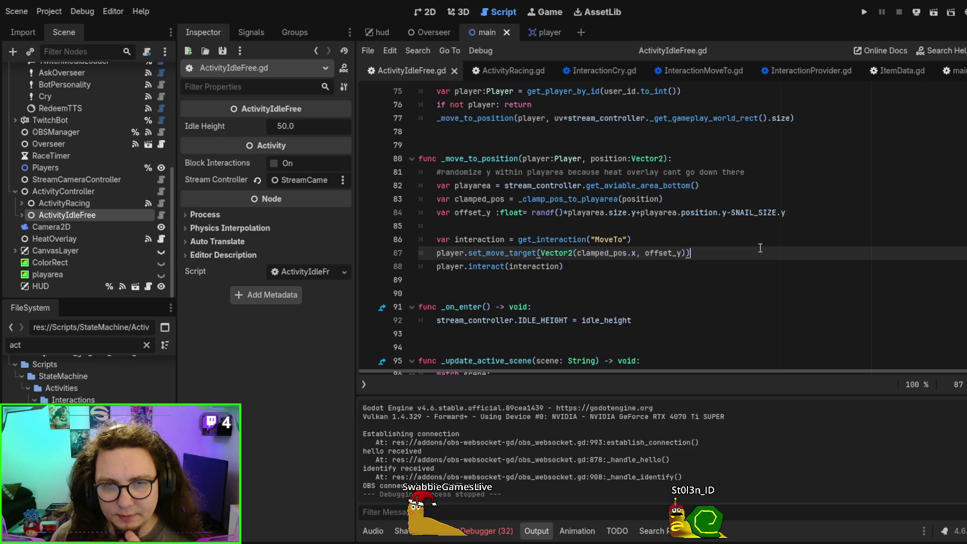
scroll(760, 248, up, 1)
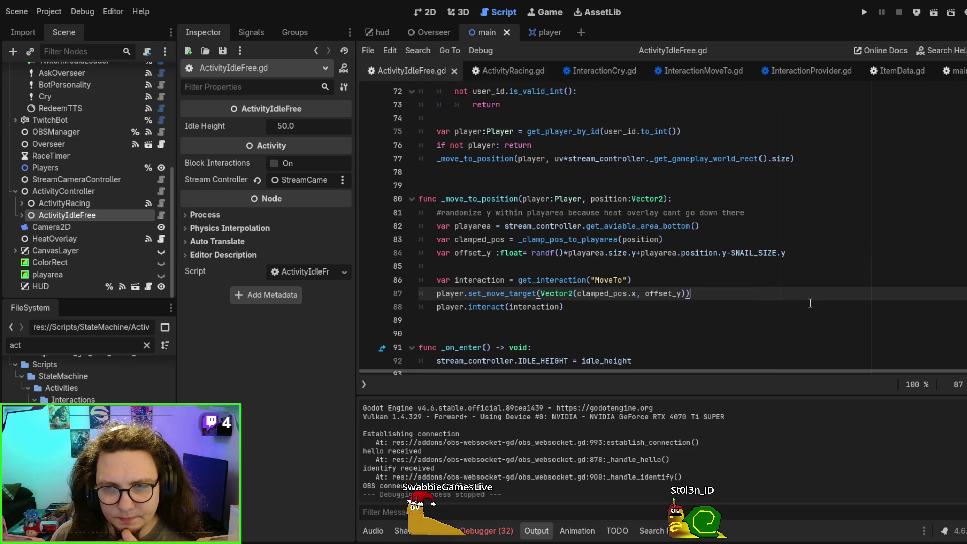
drag(800, 254, 730, 253)
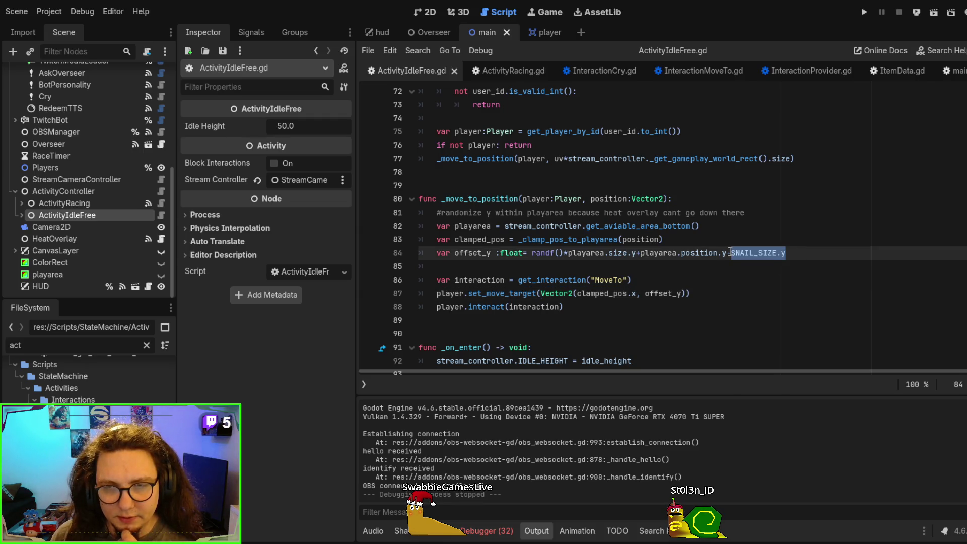
key(BackSpace)
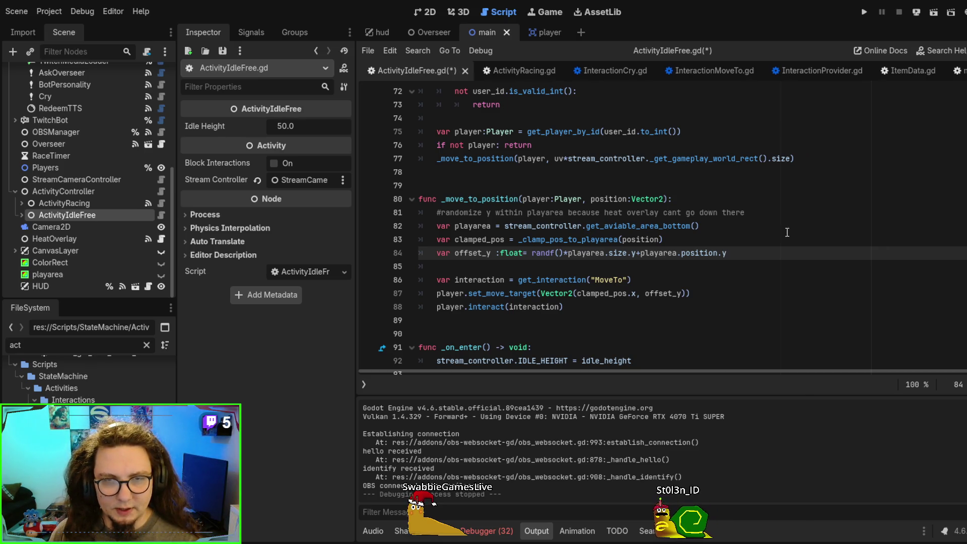
- Add -SNAIL_SIZE.x after clamped_pos.x on line 87, then save, run, and add a player snail
click(653, 294)
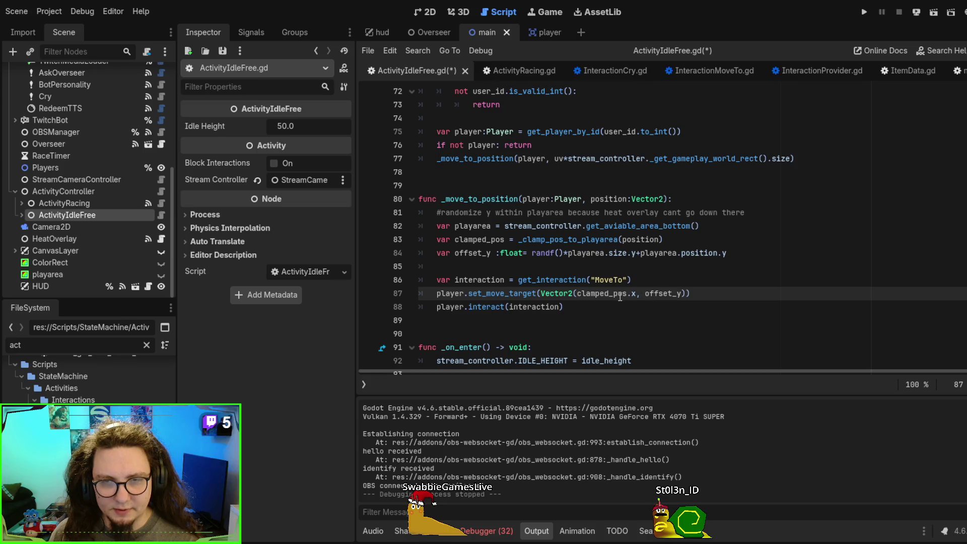
double_click(619, 294)
click(636, 293)
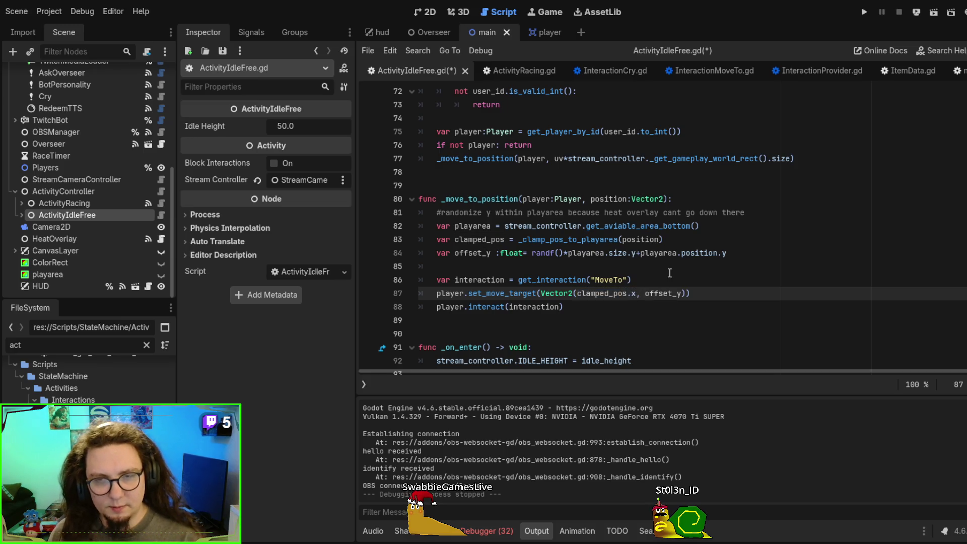
text(-SNAIL_SIZE.y)
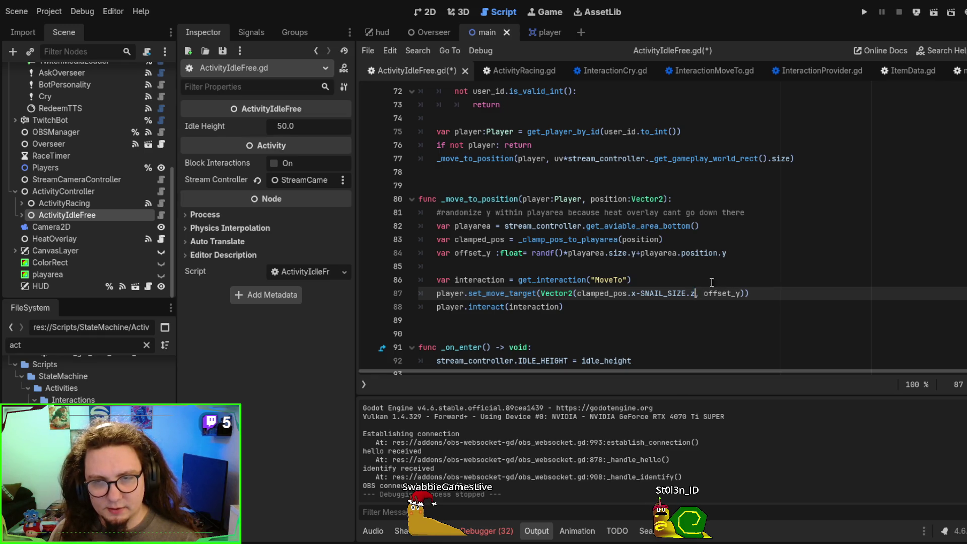
click(693, 296)
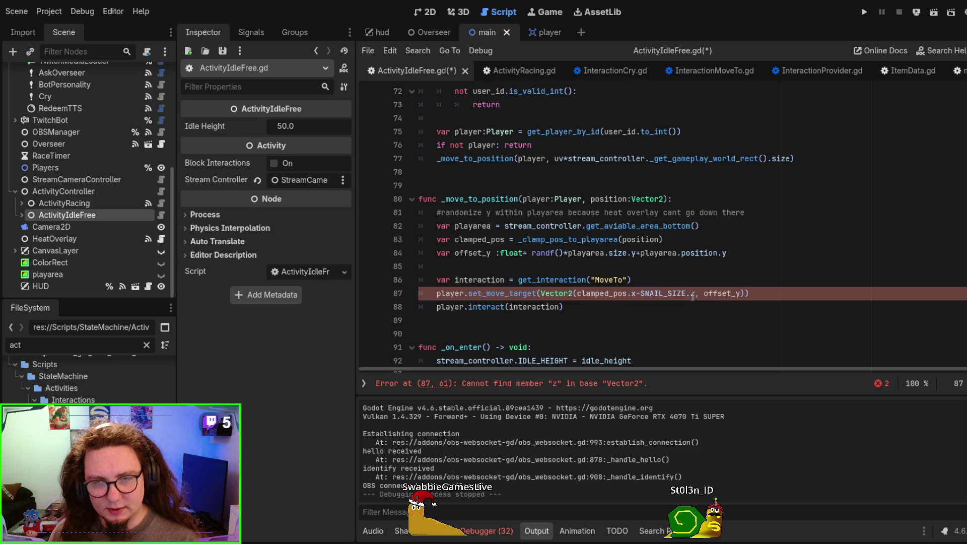
key(BackSpace)
text(x)
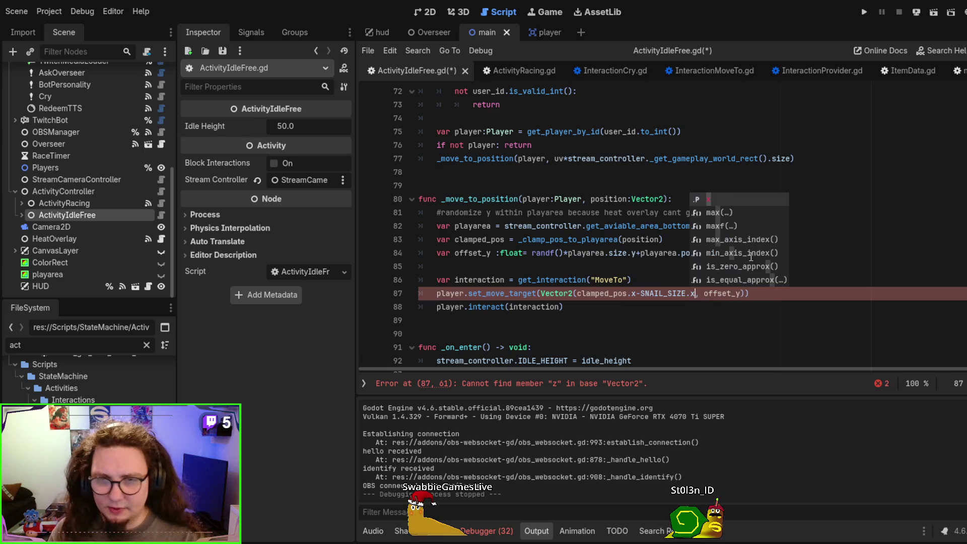
key(F6)
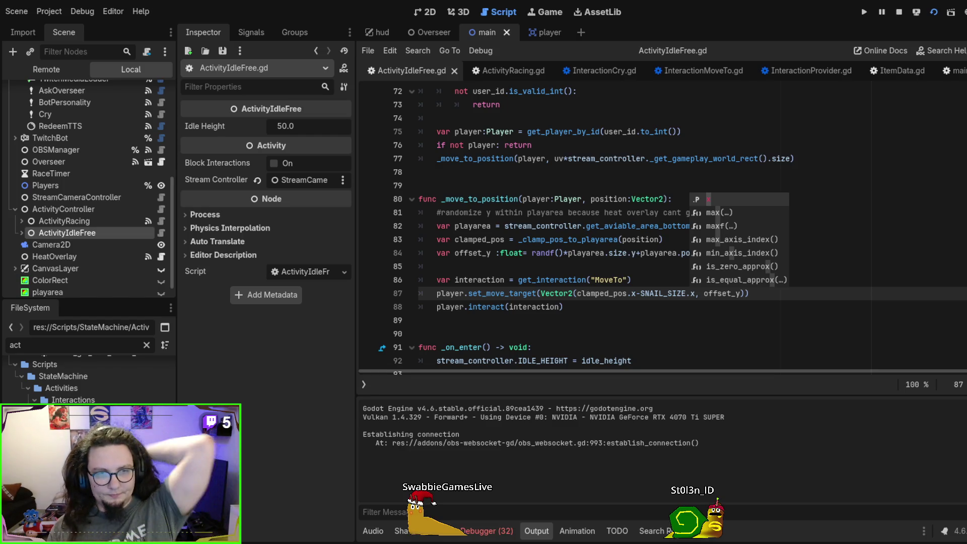
click(41, 160)
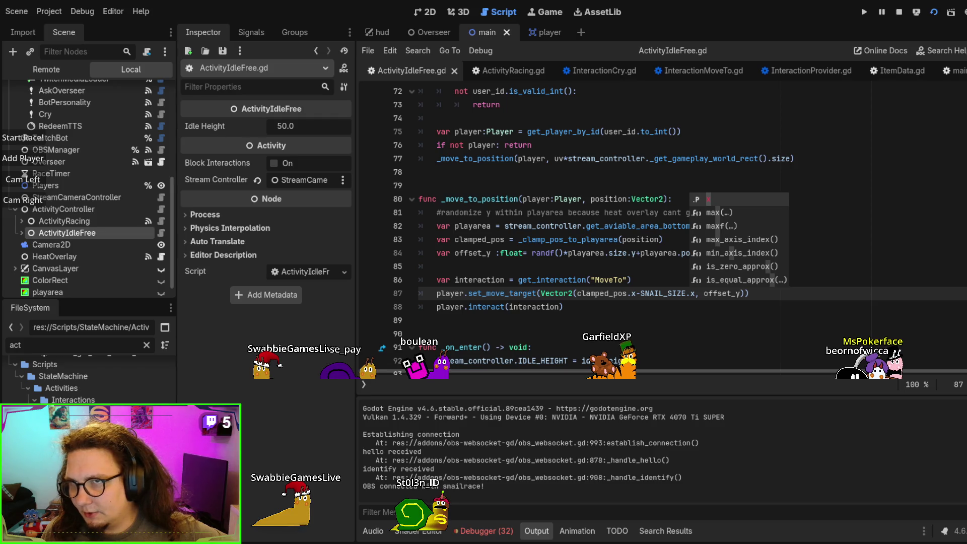
- Stop the running game and return the cursor to line 88 of the script
key(F8)
click(600, 305)
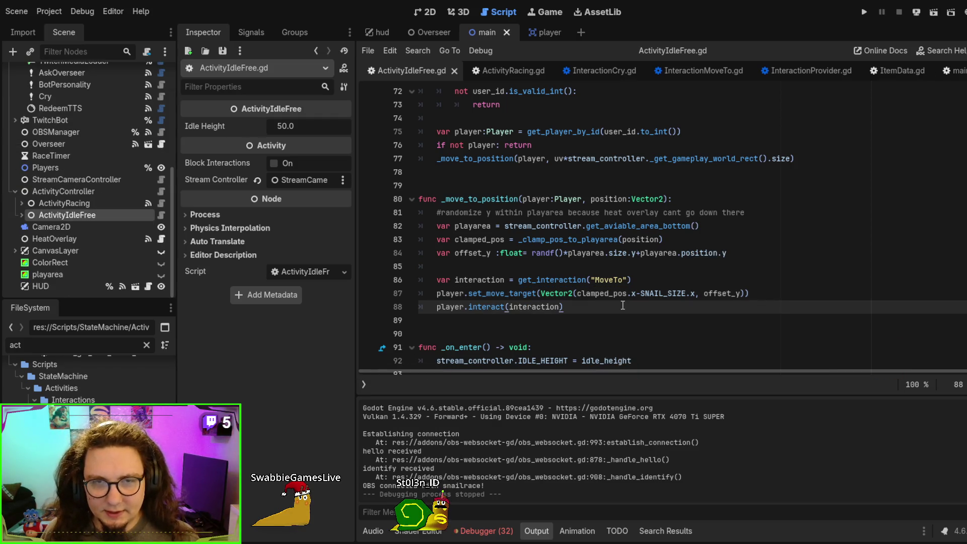
- Undo the -SNAIL_SIZE.x subtraction added on line 87
key(ctrl+z)
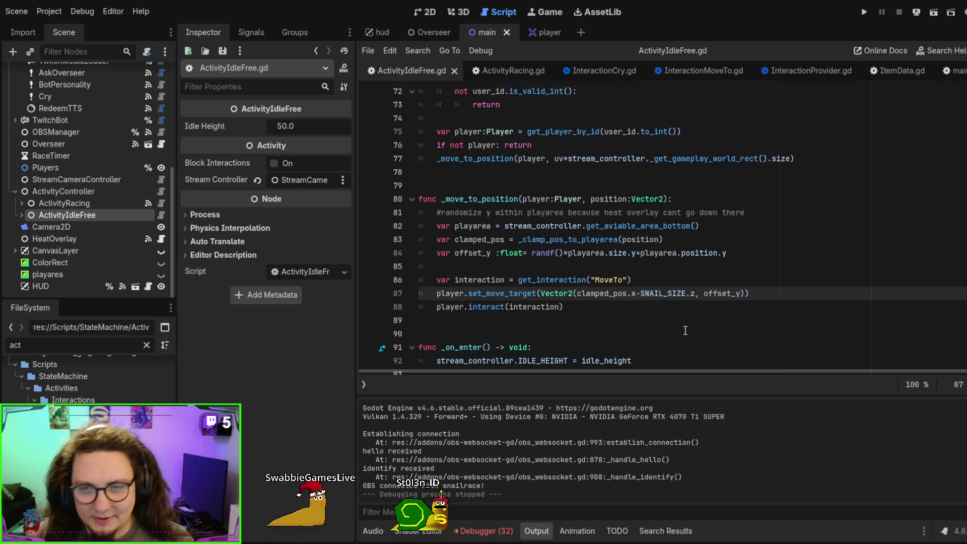
key(ctrl+z)
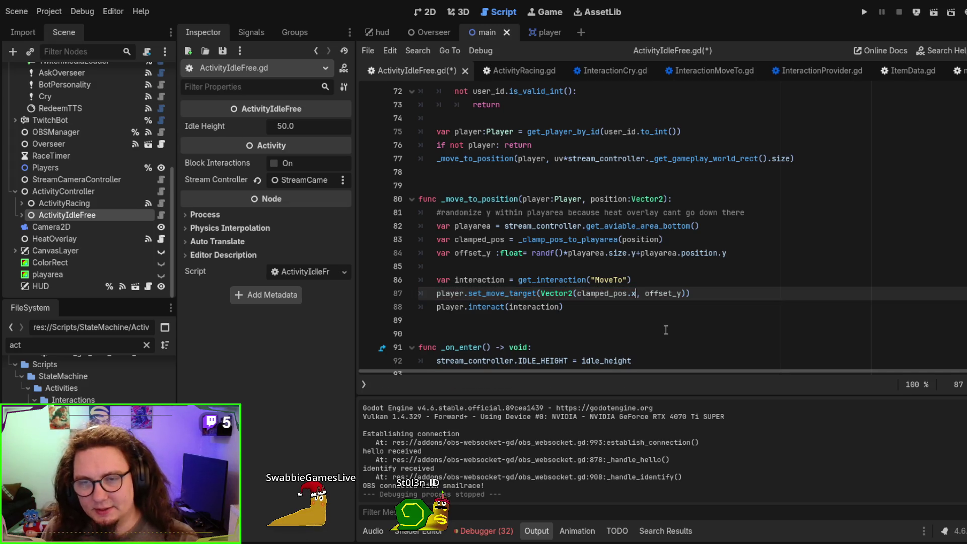
double_click(587, 253)
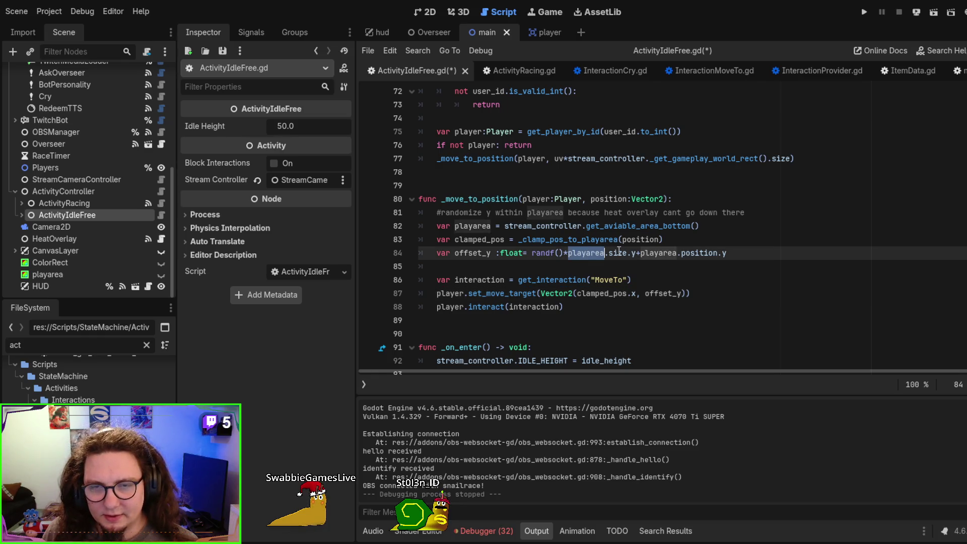
double_click(700, 253)
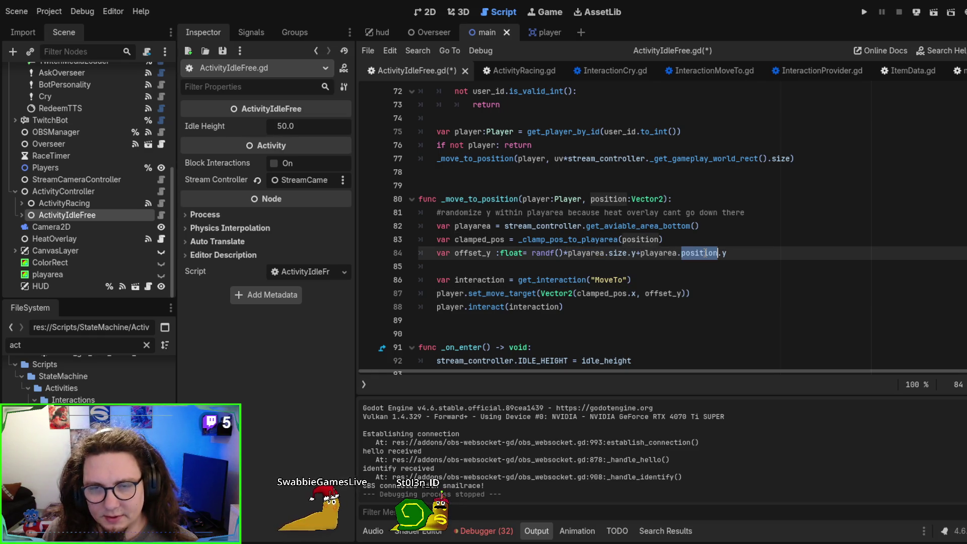
- Append -SNAIL_SIZE.y back to the offset_y line 84, then save, run, and add player snails
click(774, 256)
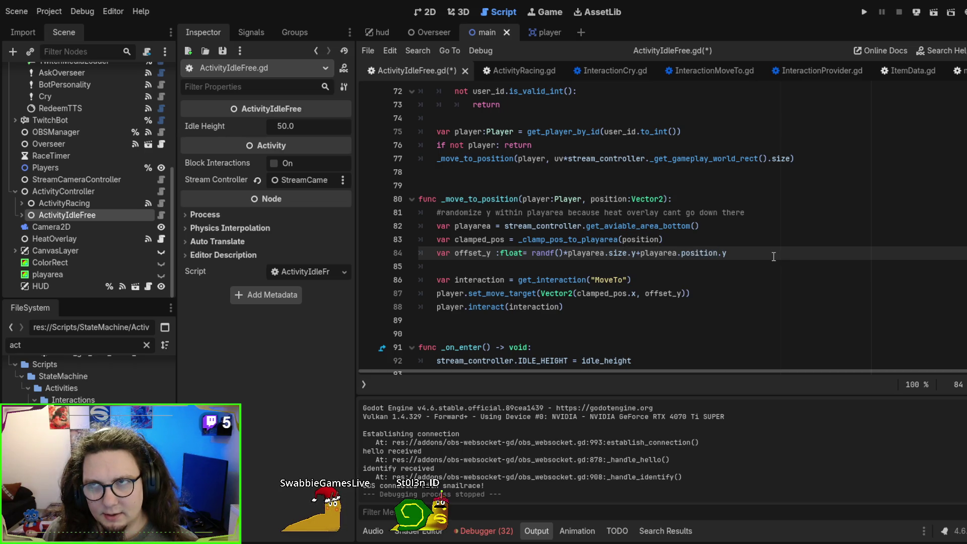
text(-SNAIL_SIZE.y)
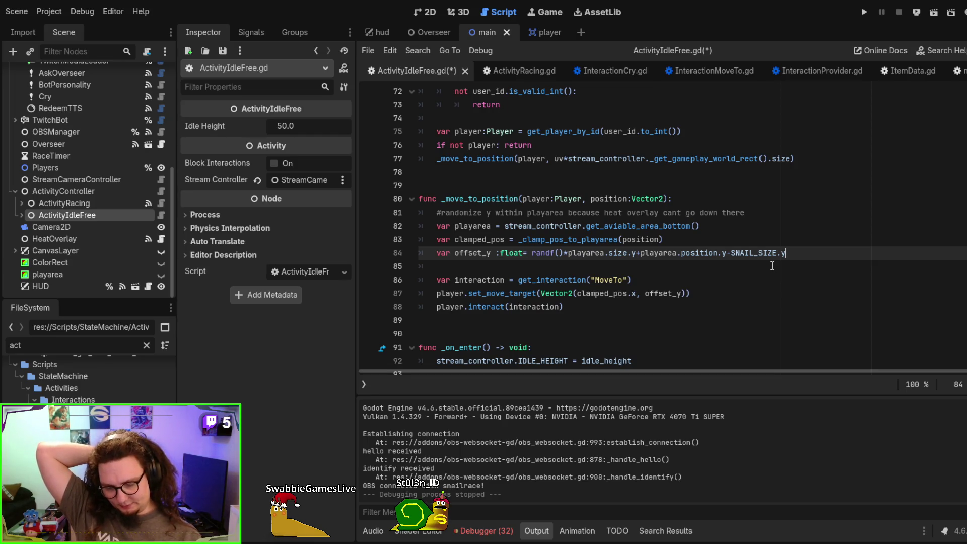
key(F6)
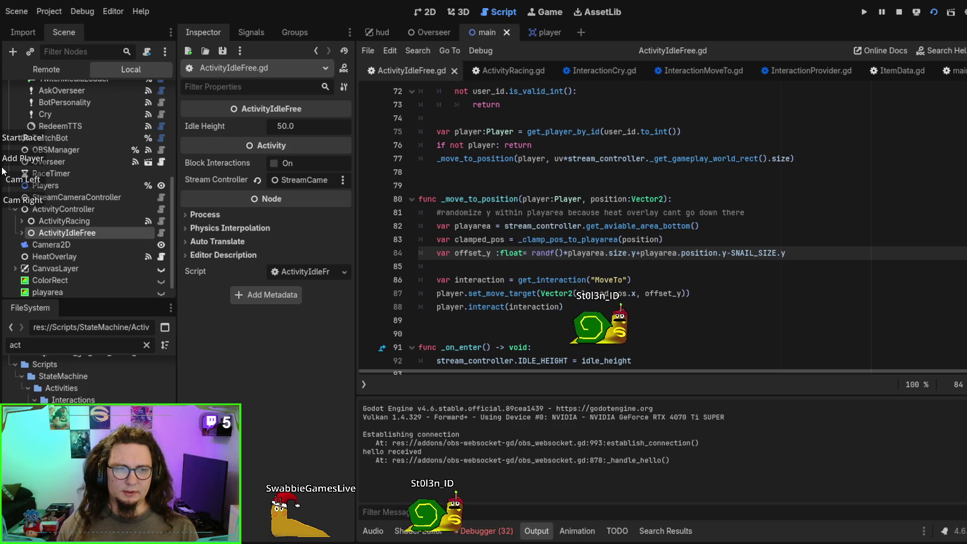
click(39, 159)
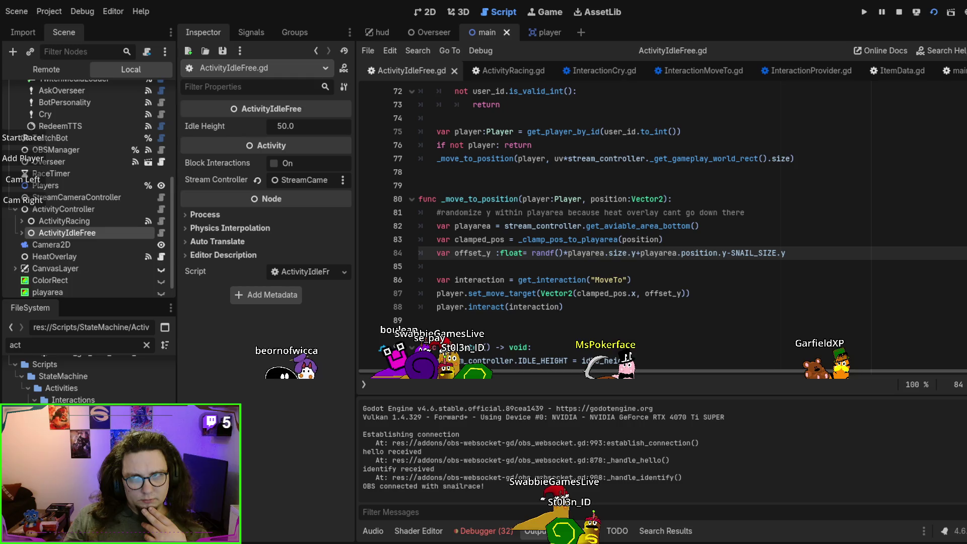
- Stop the running overlay and relaunch it
key(F8)
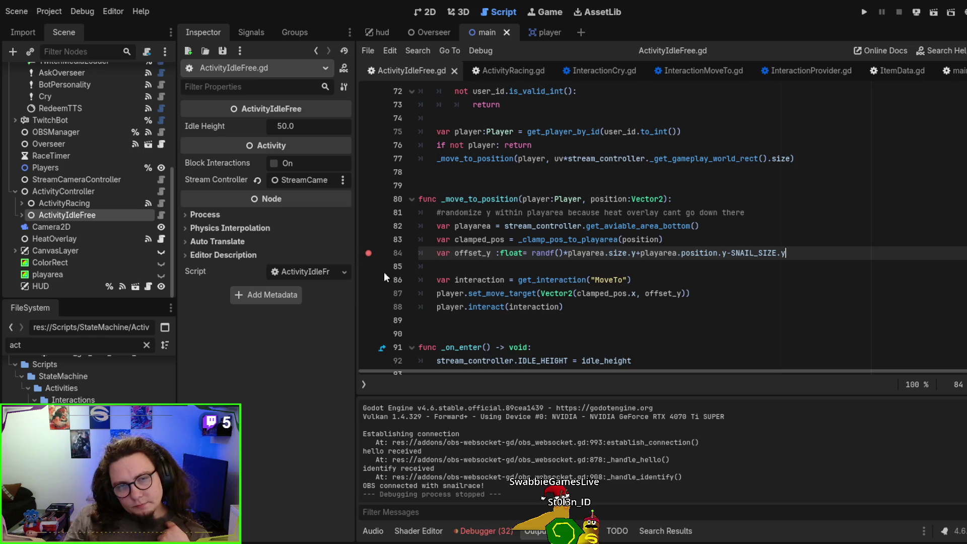
key(F6)
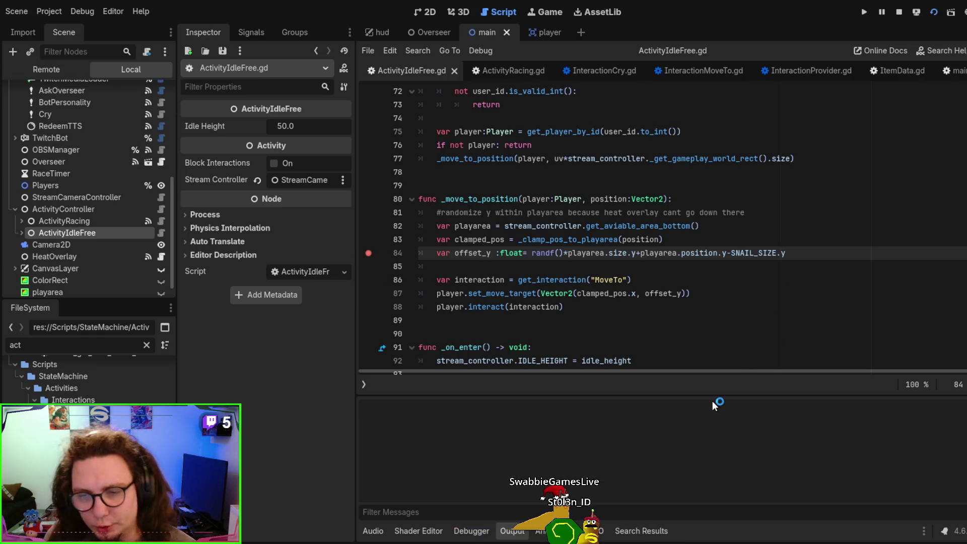
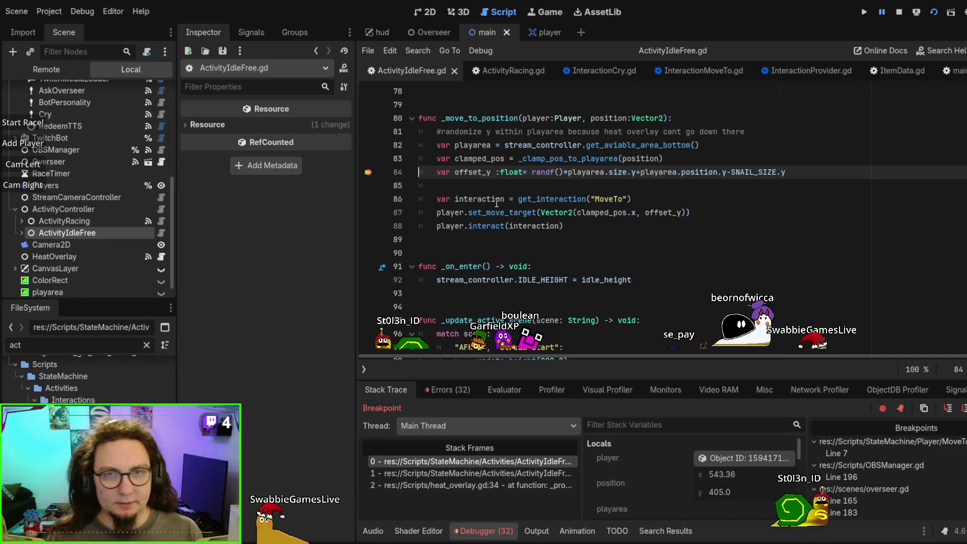
- In the hud scene, briefly show the DailyRecord panel for a test run, then hide it again
click(377, 32)
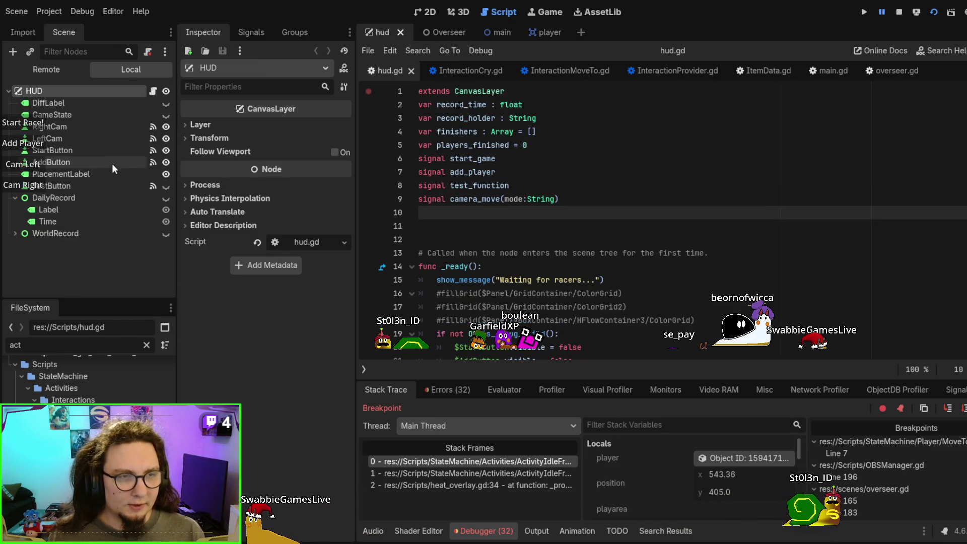
click(165, 197)
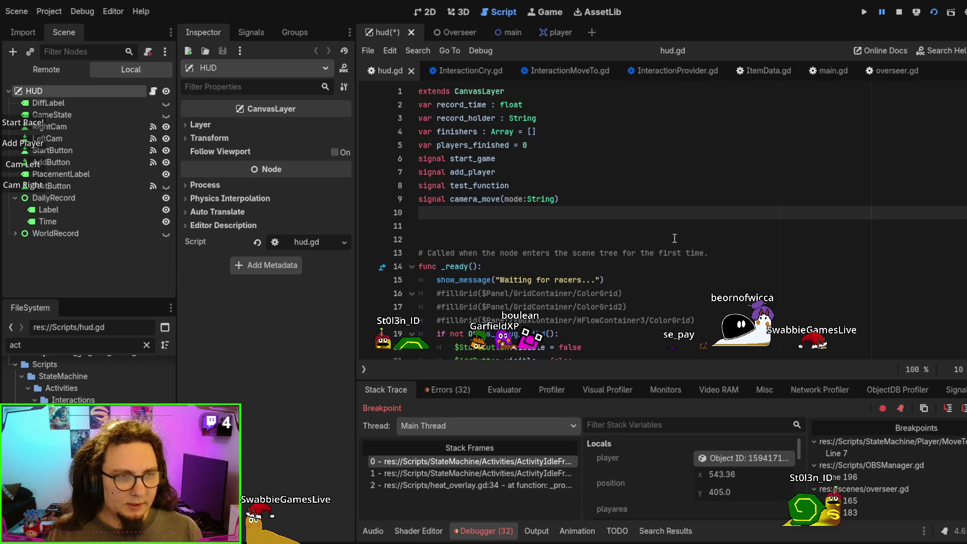
click(675, 200)
key(F6)
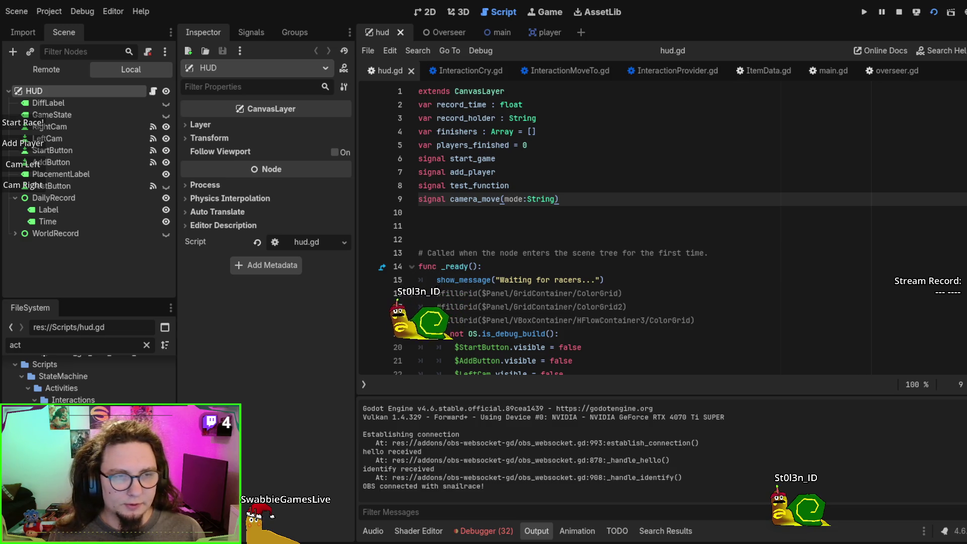
click(166, 198)
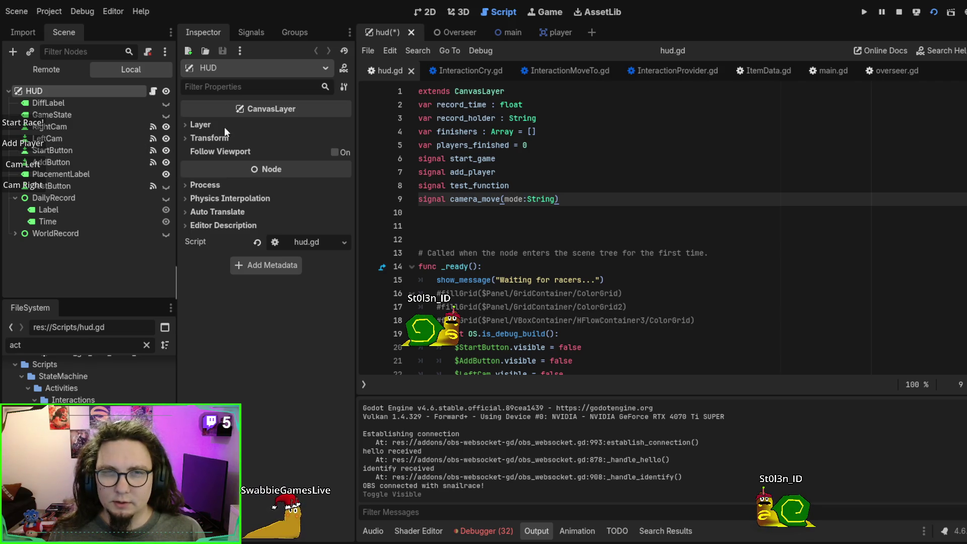
- In the main scene, make the CanvasLayer visible and run the game
click(516, 38)
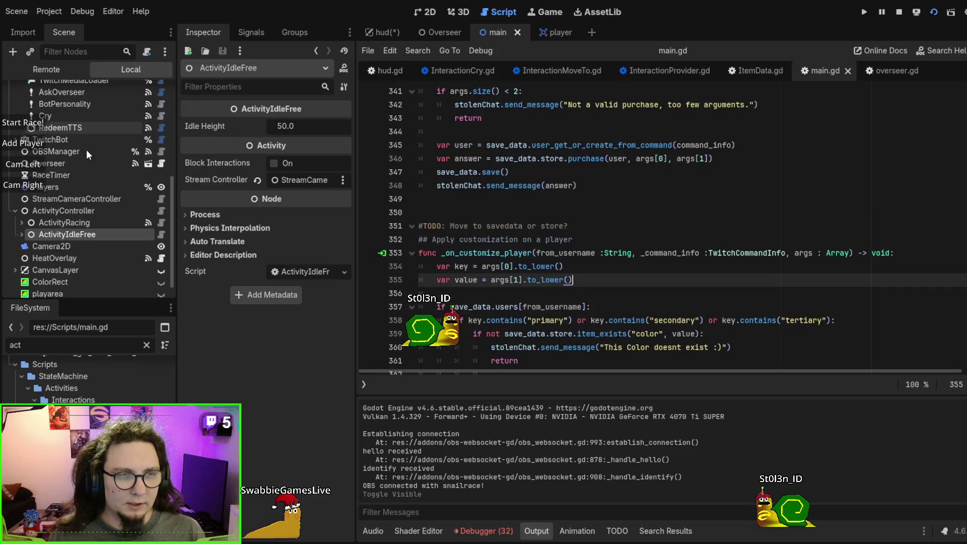
scroll(94, 205, down, 1)
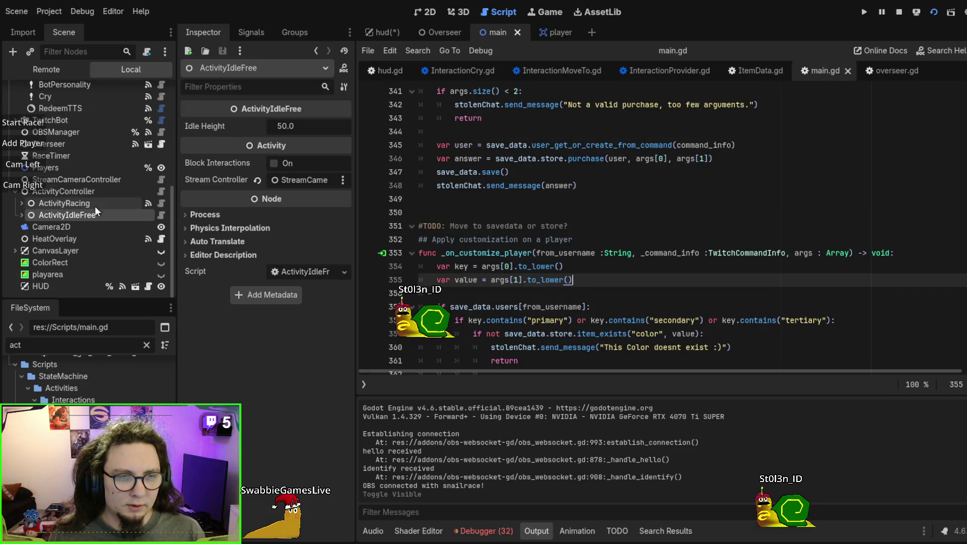
click(161, 252)
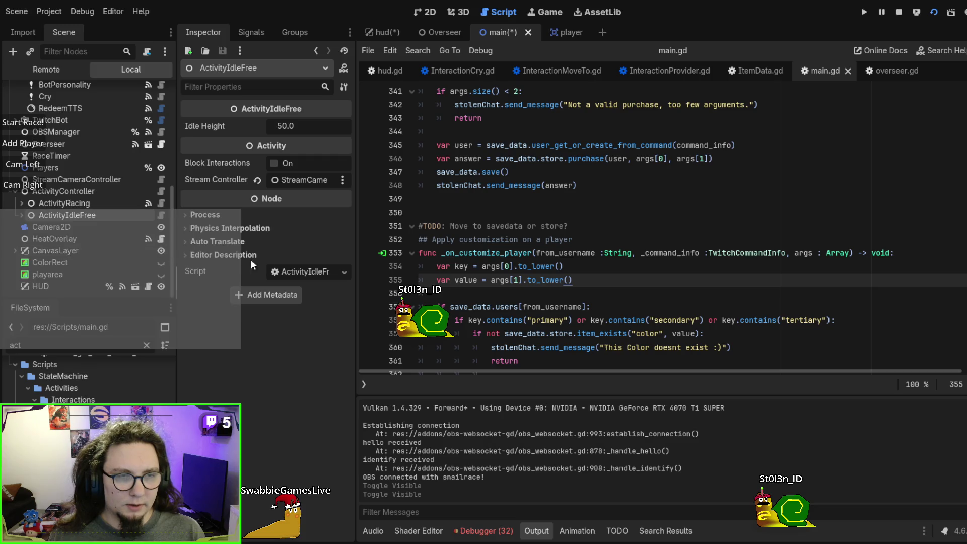
click(761, 244)
key(F5)
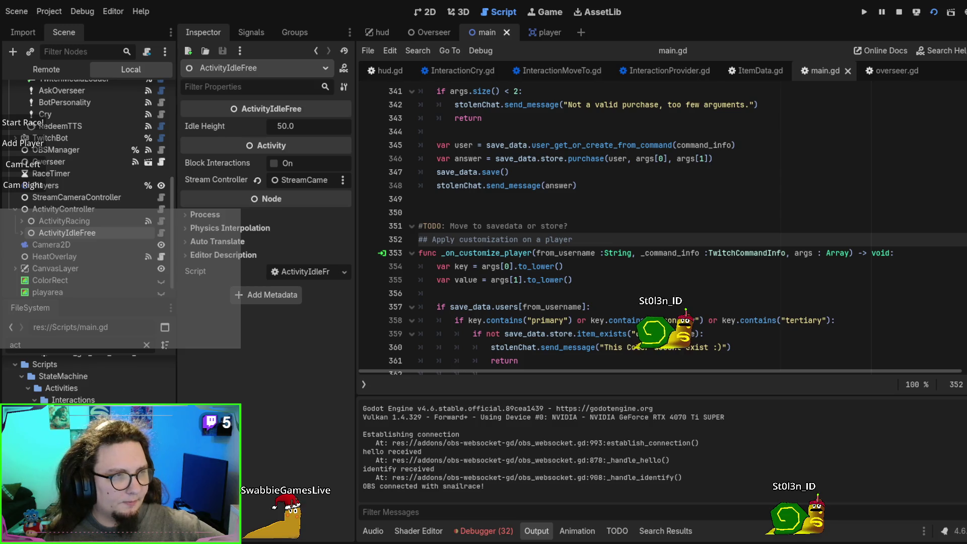
- Stop the game, make ColorRect and playarea visible, and save to relaunch
key(F8)
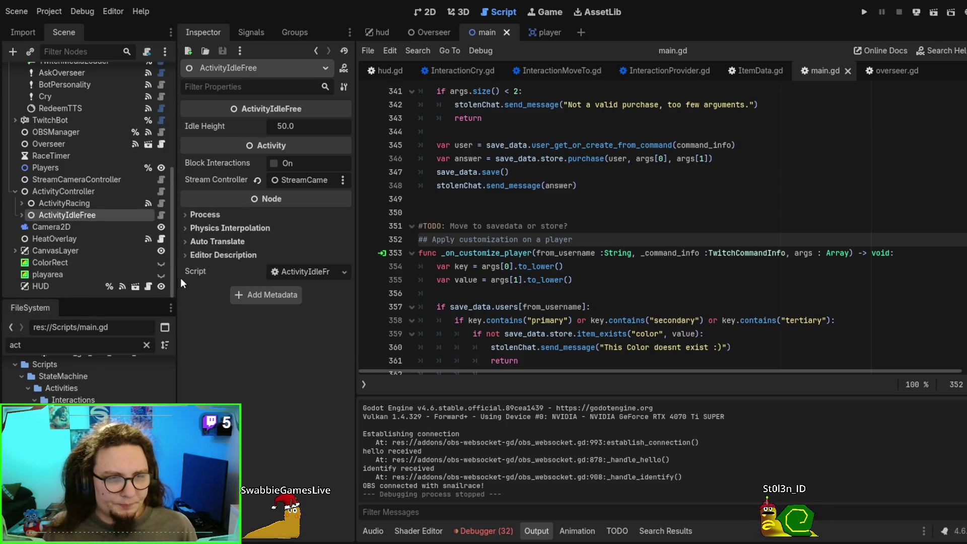
click(161, 263)
click(161, 274)
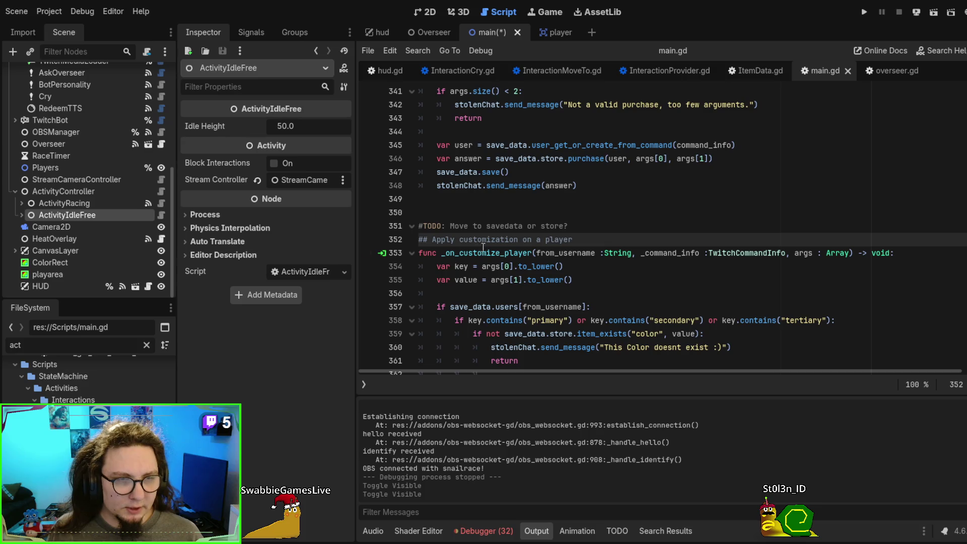
key(ctrl+s)
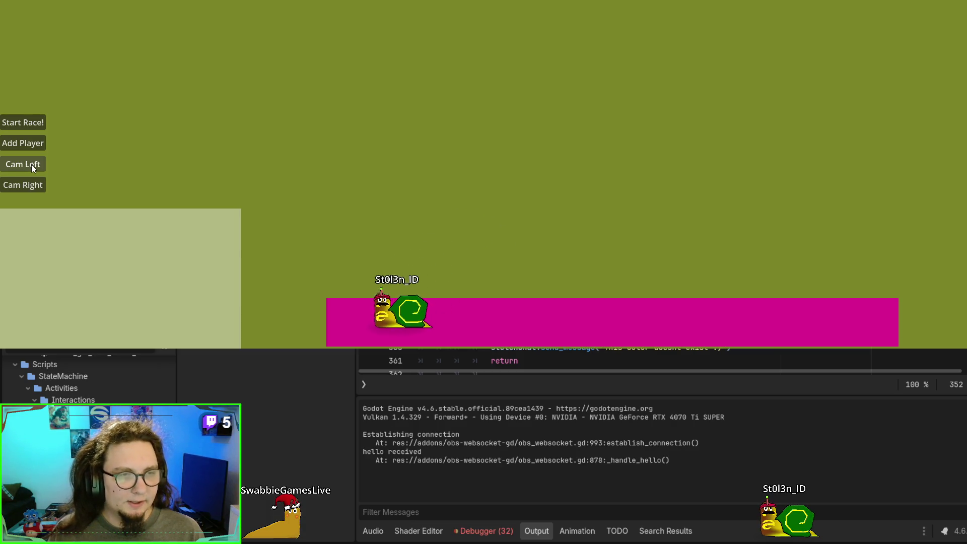
- Pan the game camera left, right and back left, then close the game and open the player scene
click(31, 165)
click(36, 186)
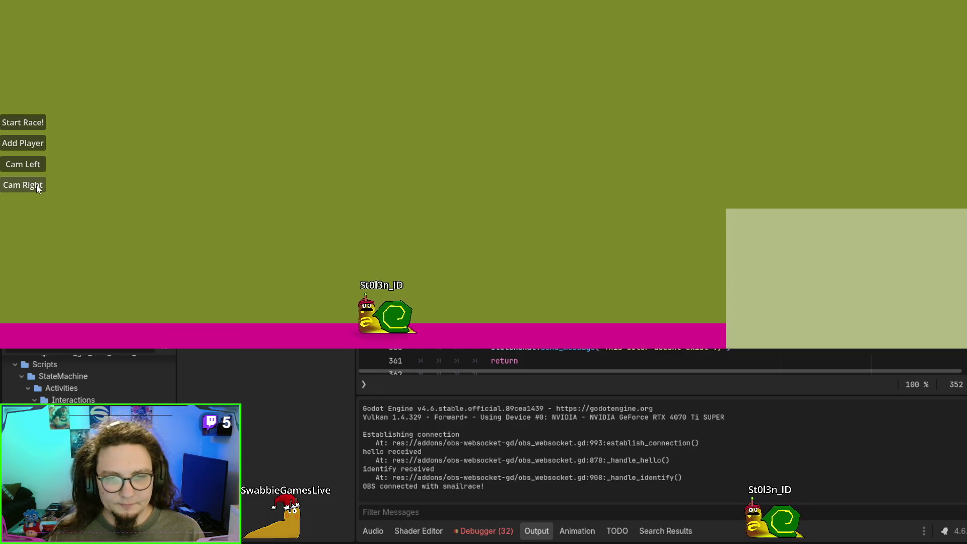
click(37, 170)
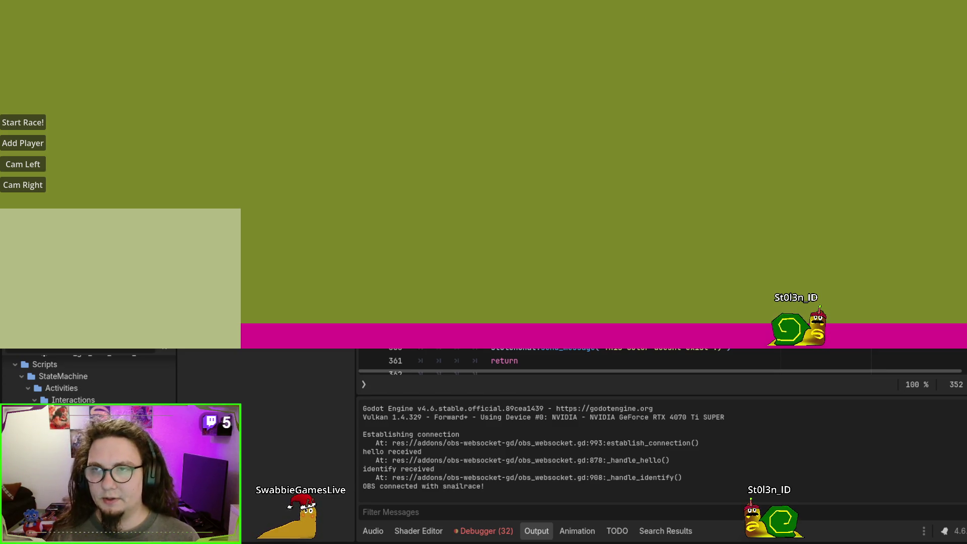
key(alt+F4)
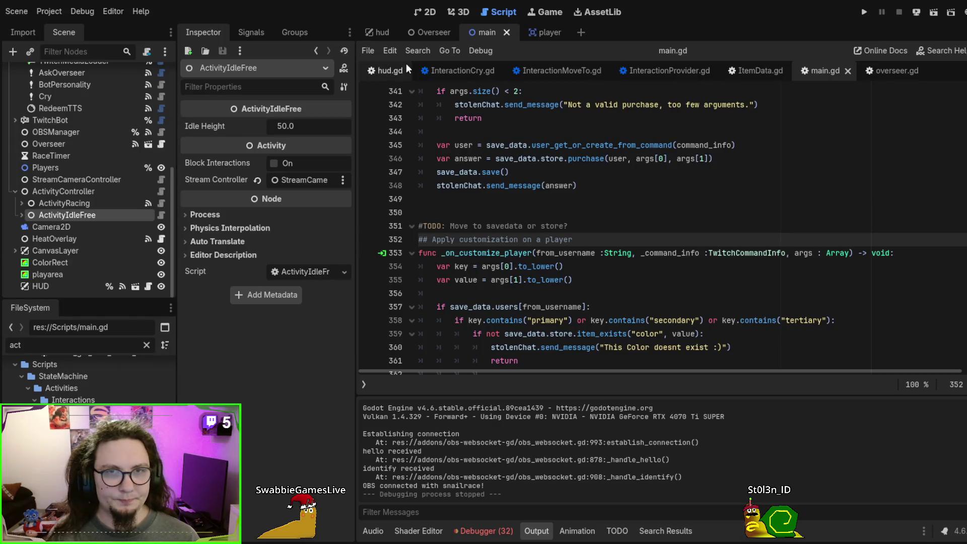
click(542, 32)
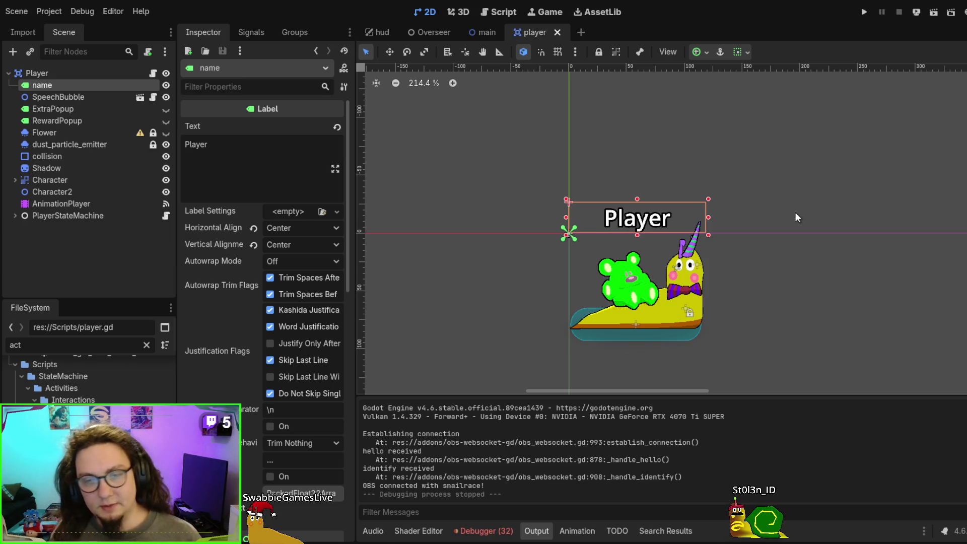
- Select the nodes from name through PlayerStateMachine and unlock Flower and dust_particle_emitter
drag(702, 320, 749, 283)
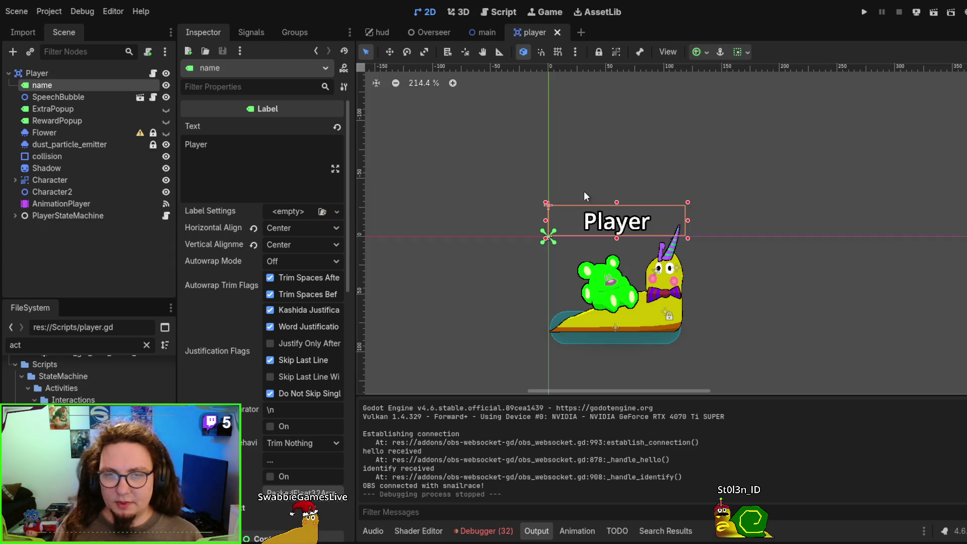
click(69, 79)
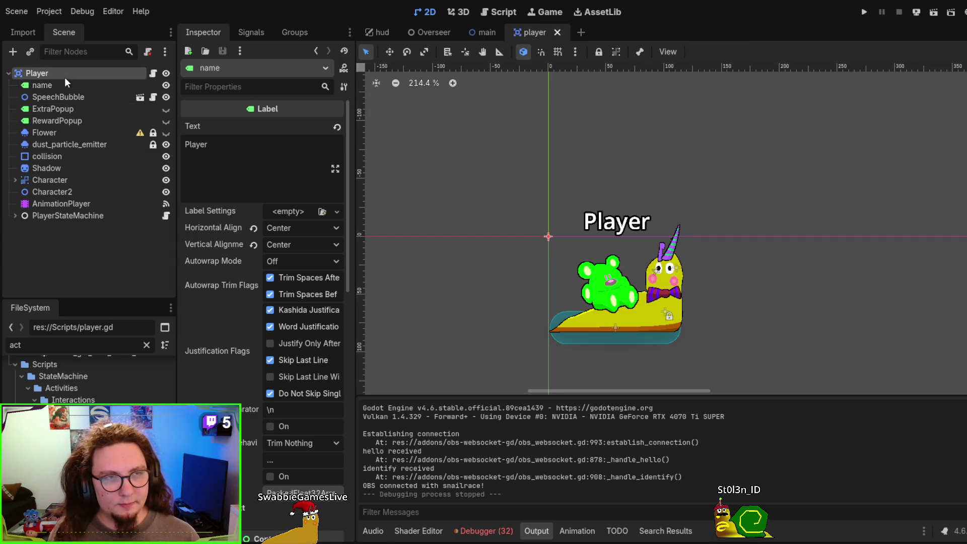
click(66, 84)
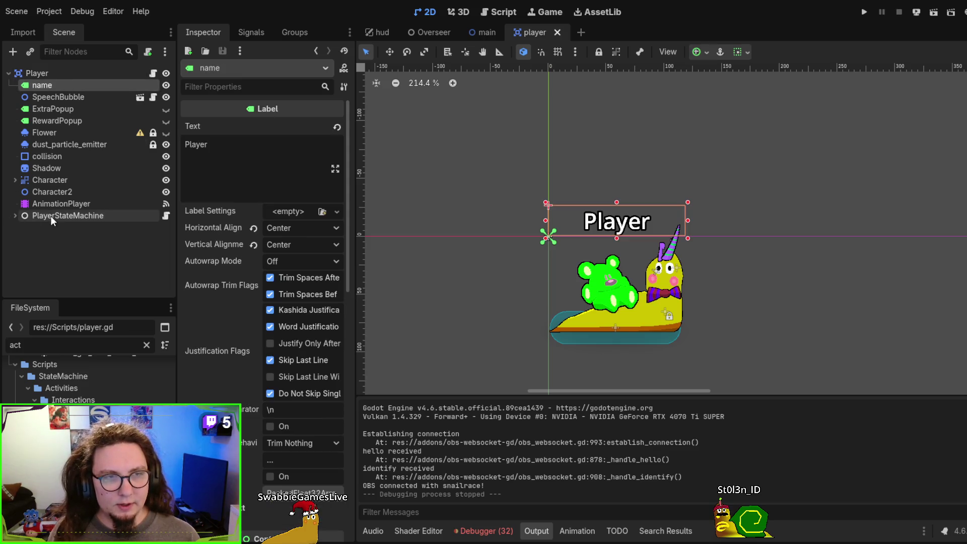
shift+click(51, 217)
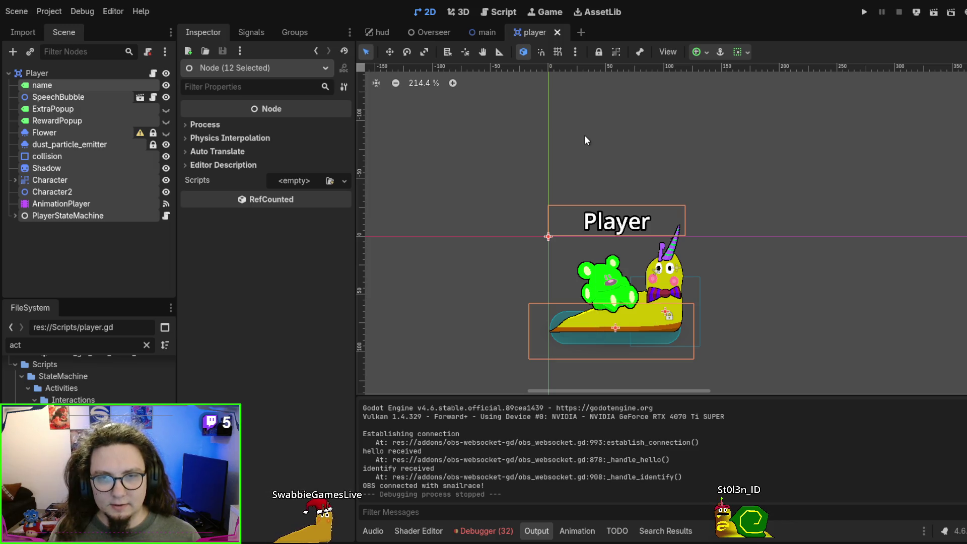
click(154, 144)
click(153, 133)
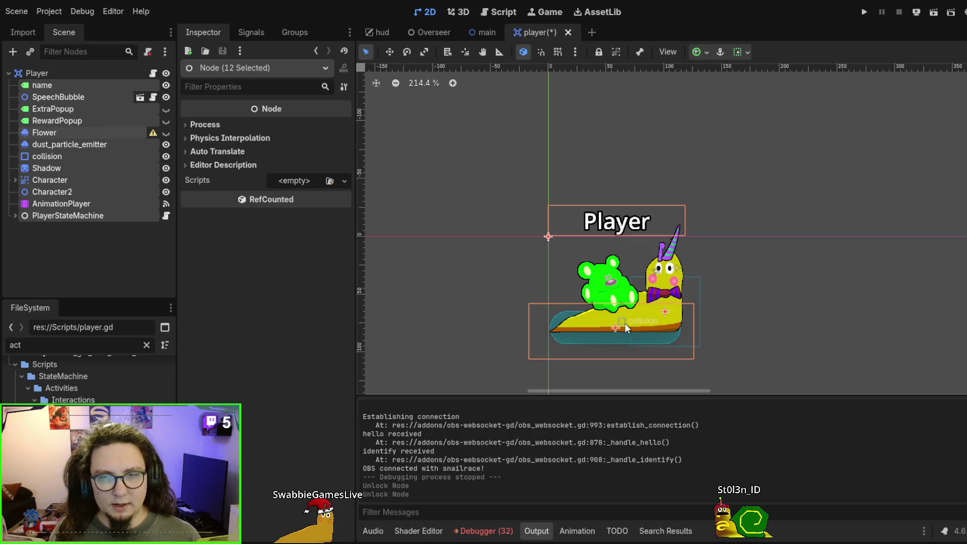
click(618, 309)
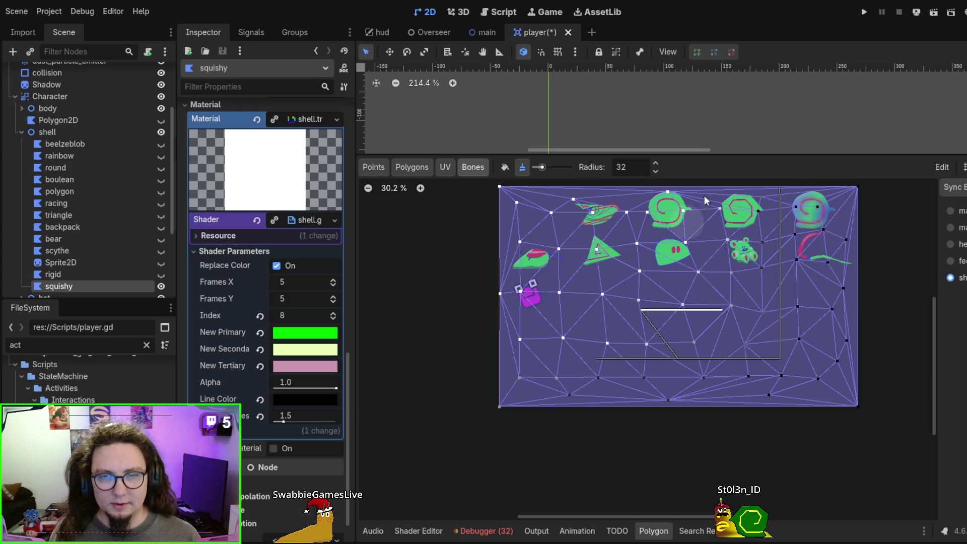
- Select all the player's child nodes and drag them about 79 px up in the viewport
drag(718, 155, 652, 541)
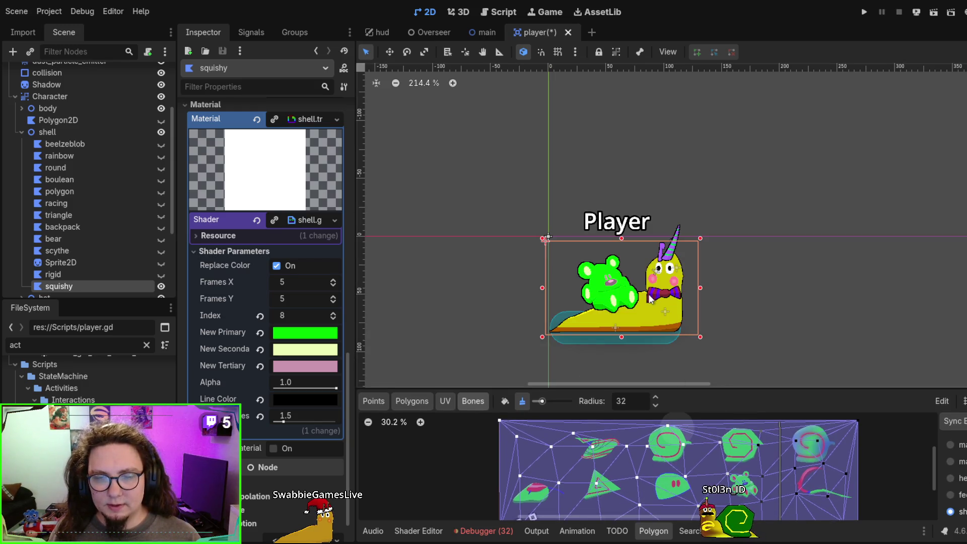
drag(634, 311, 632, 272)
key(Escape)
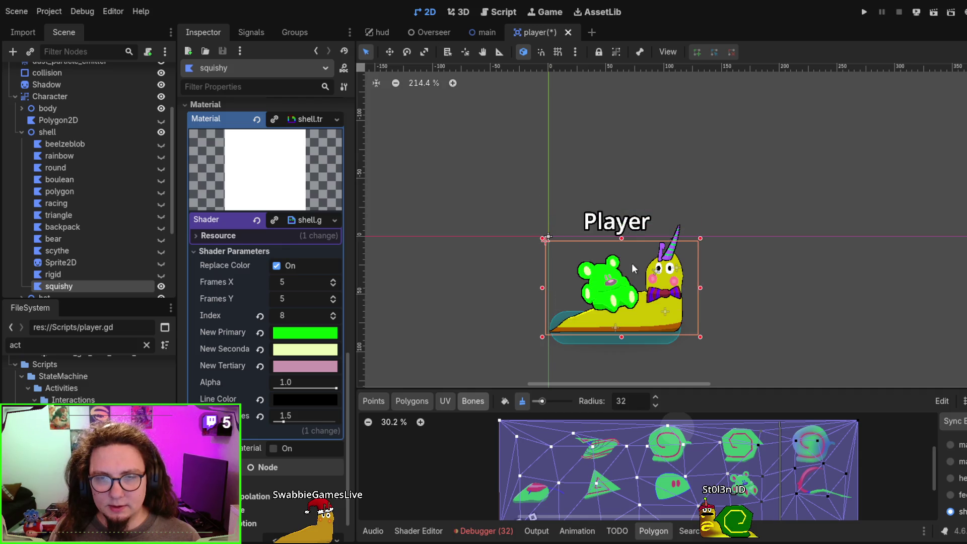
scroll(70, 103, up, 5)
click(15, 179)
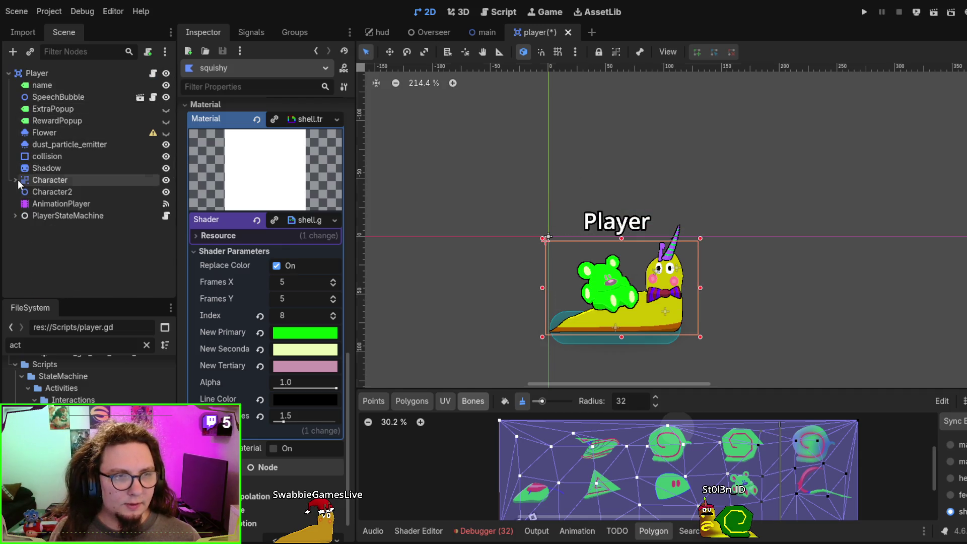
click(79, 96)
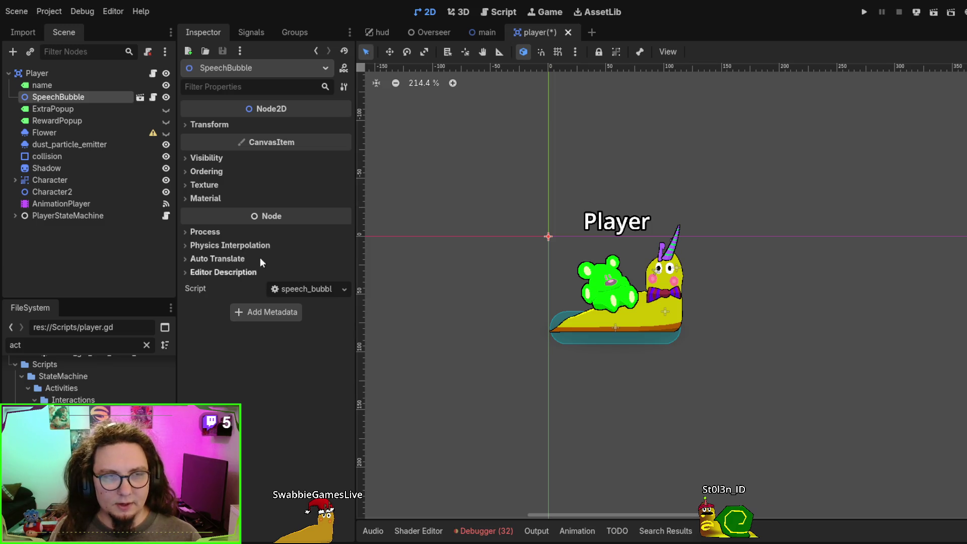
click(75, 216)
shift+click(49, 85)
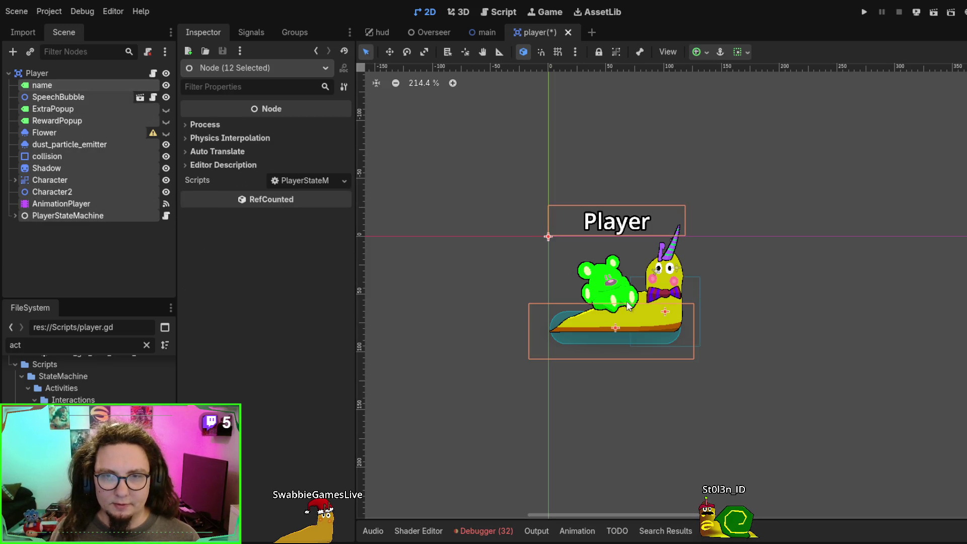
mouse_move(604, 224)
mouse_down()
mouse_move(606, 91)
mouse_move(605, 381)
mouse_move(609, 91)
mouse_move(611, 129)
mouse_up()
- Frame the player, then save the scene, test-run the game and stop it
scroll(781, 446, up, 2)
scroll(787, 454, up, 3)
drag(659, 421, 748, 490)
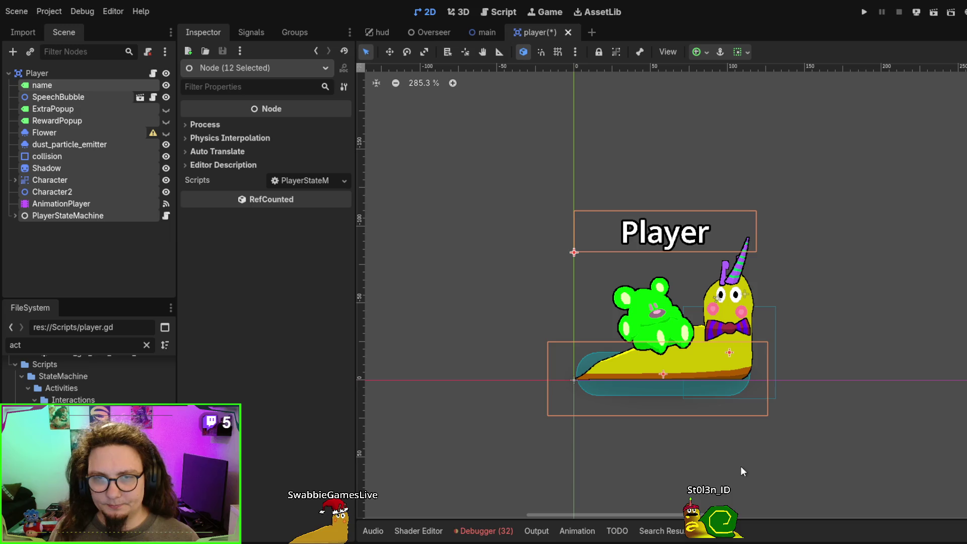
key(F6)
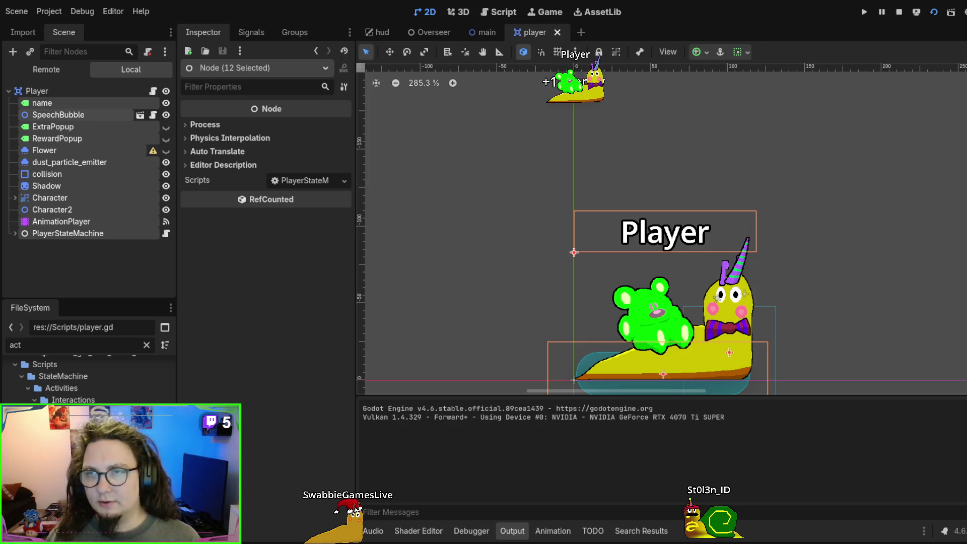
key(F8)
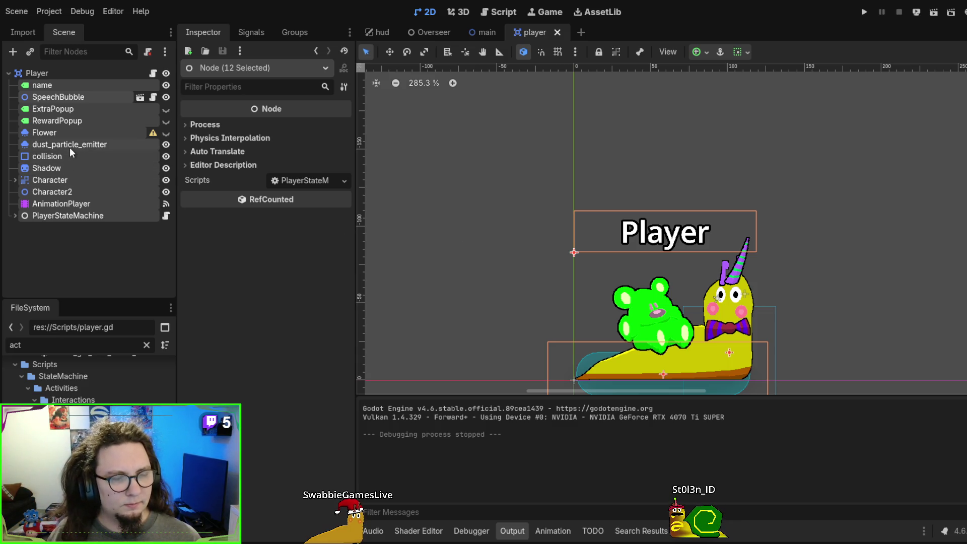
- Inspect the ExtraPopup and RewardPopup nodes, then open the AnimationPlayer's RESET animation
click(76, 108)
click(70, 121)
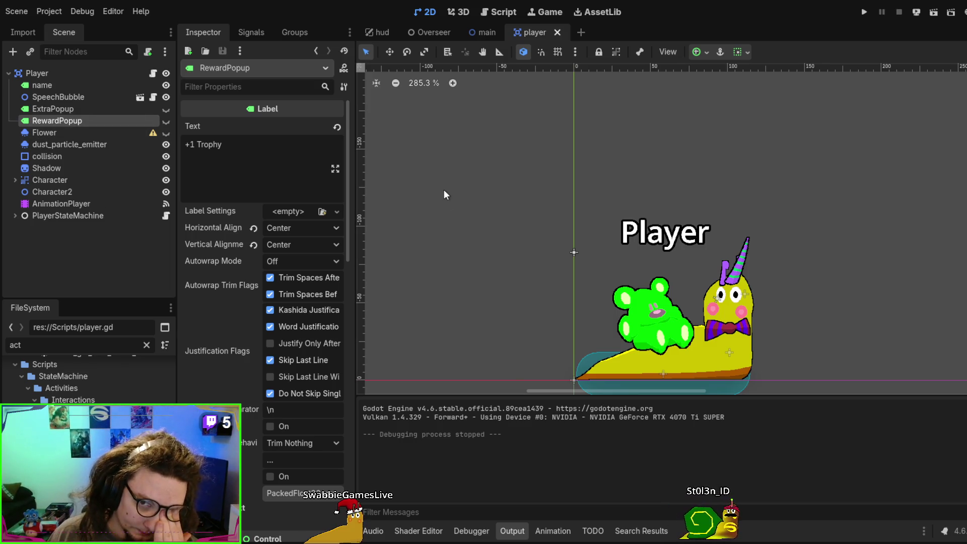
click(54, 204)
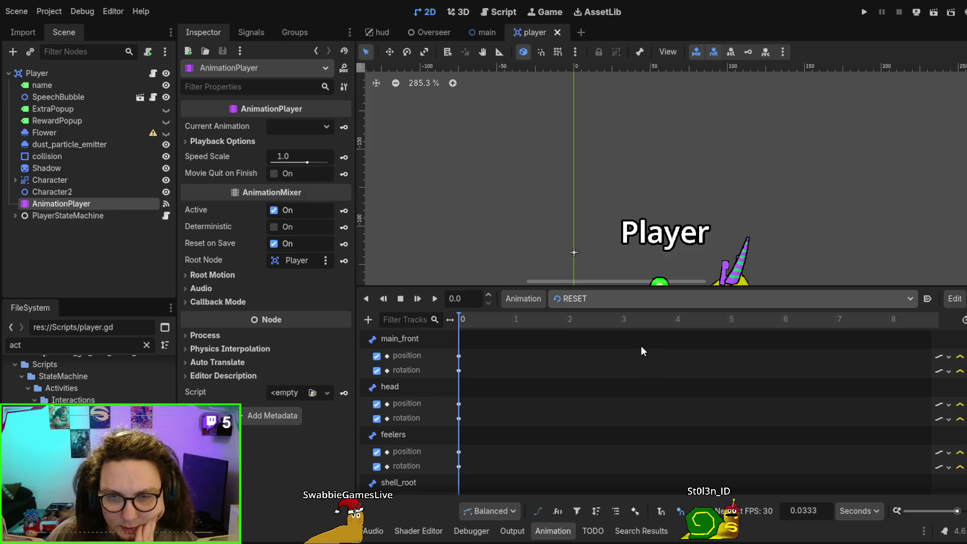
- Switch to the celebrating animation and select the RewardPopup position key at 0.6 s
click(636, 298)
click(636, 328)
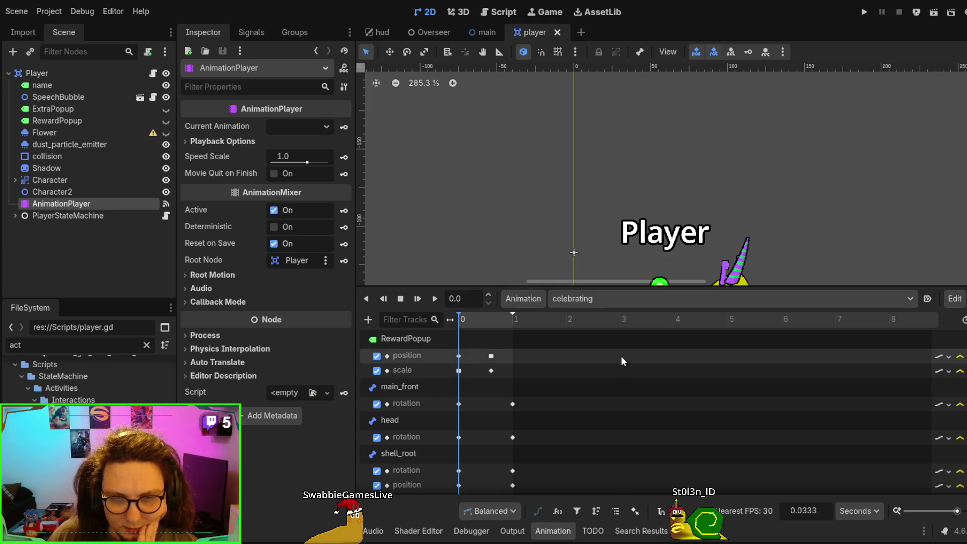
click(491, 356)
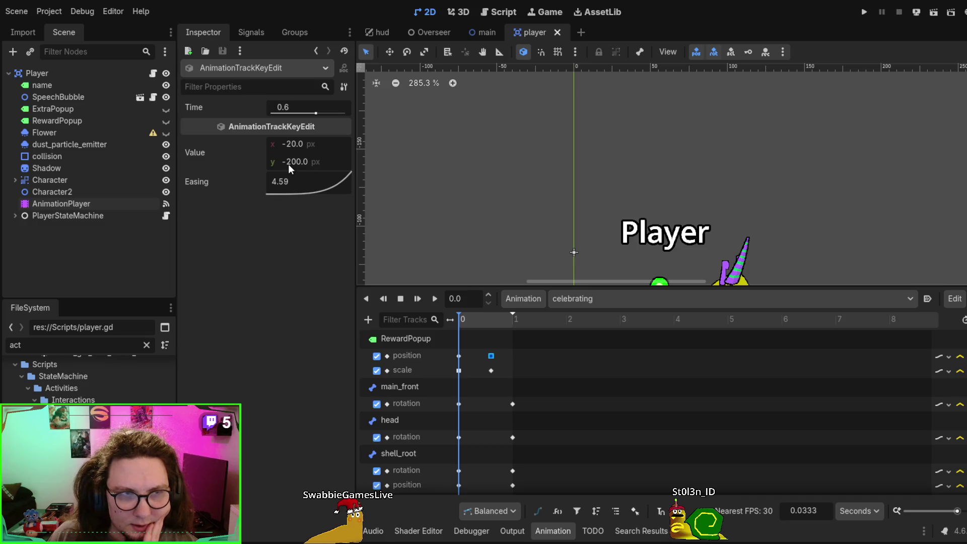
scroll(640, 180, up, 3)
mouse_move(641, 182)
mouse_down()
mouse_move(371, 192)
mouse_move(476, 239)
mouse_move(428, 243)
mouse_move(419, 250)
mouse_move(432, 268)
mouse_up()
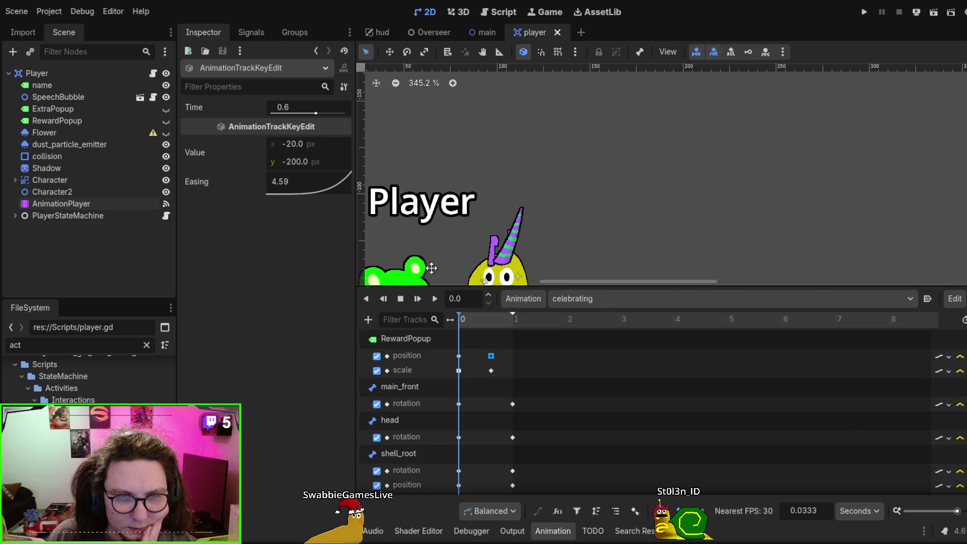
mouse_move(432, 268)
mouse_down()
mouse_move(493, 200)
mouse_move(608, 182)
mouse_up()
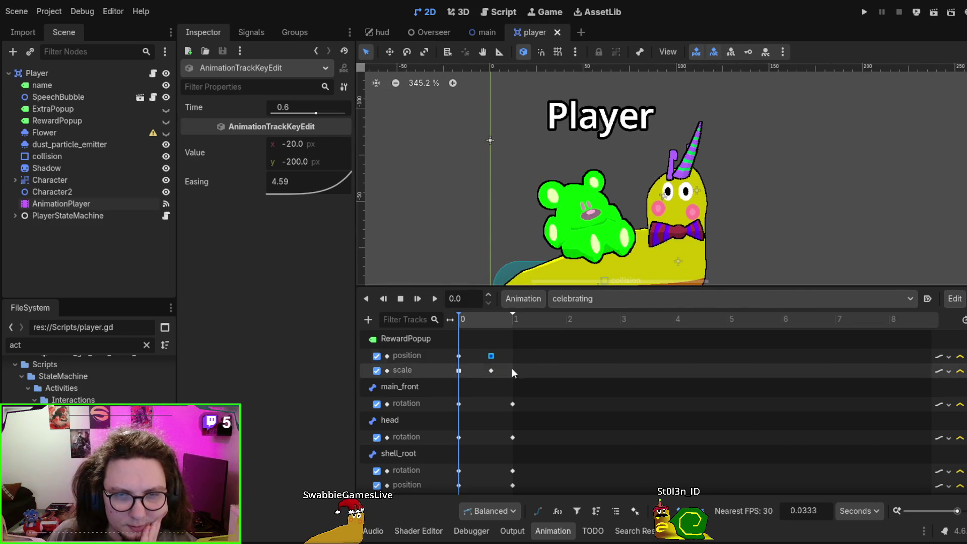
- Set that key's y value to 150, then save and test-run the game
drag(296, 161, 305, 162)
click(304, 157)
text(150)
key(Return)
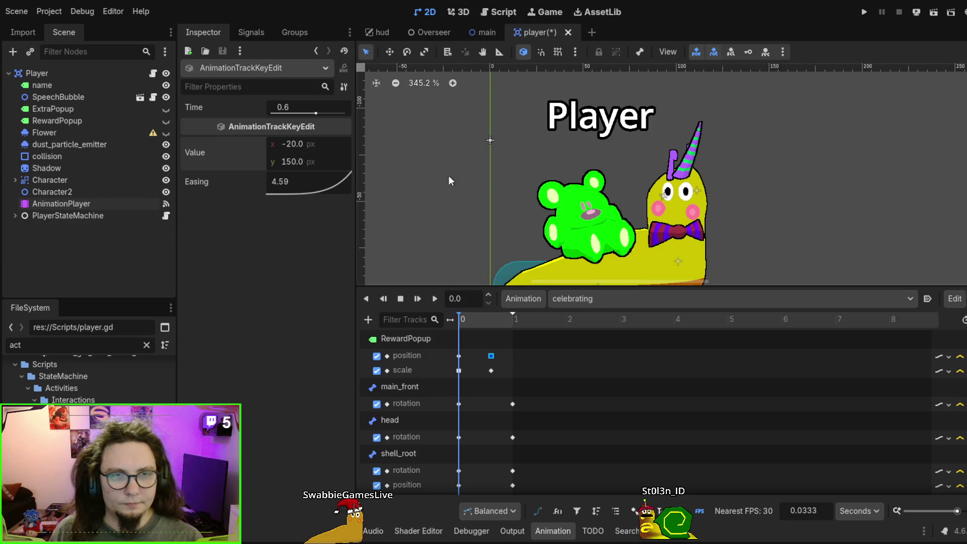
key(F6)
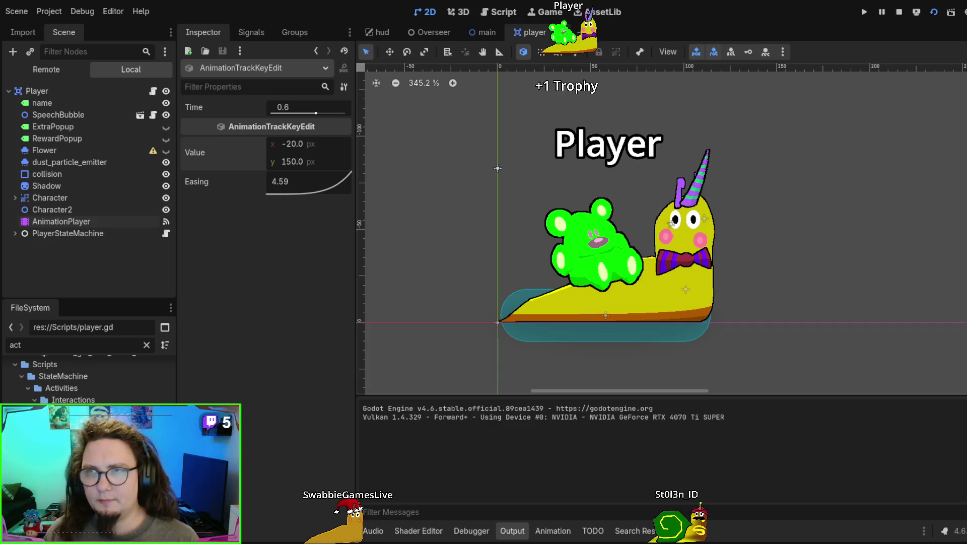
key(F8)
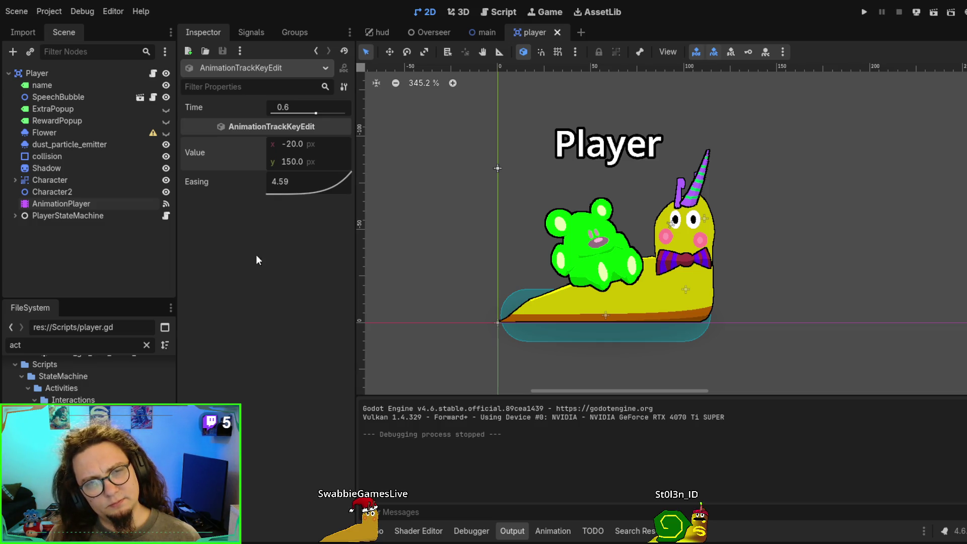
- Try a y value of -190.51 on the RewardPopup position key
click(295, 160)
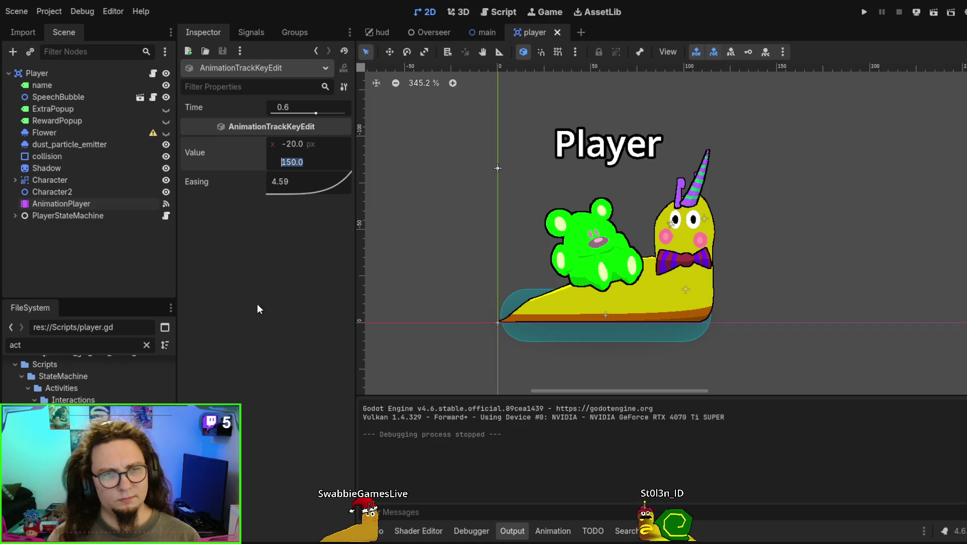
text(-)
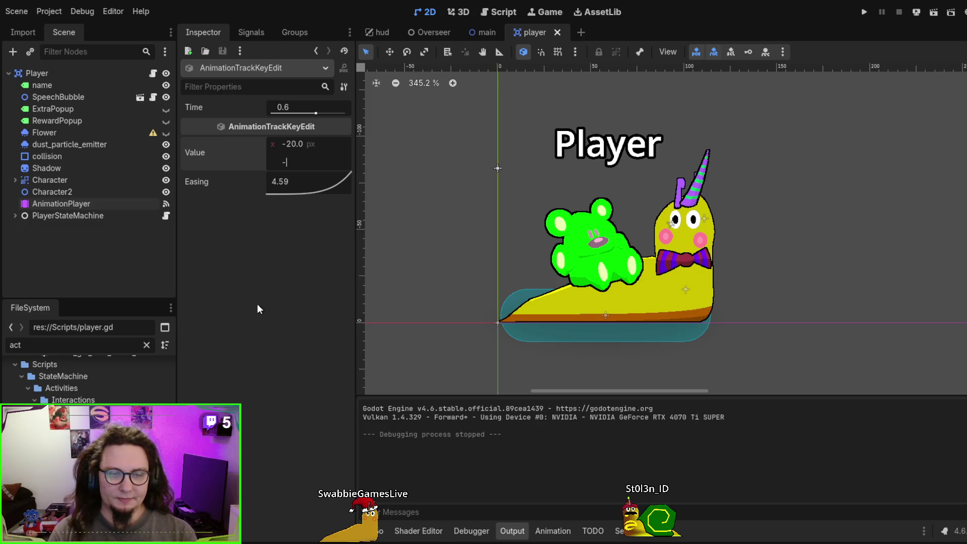
text(190.51)
key(Return)
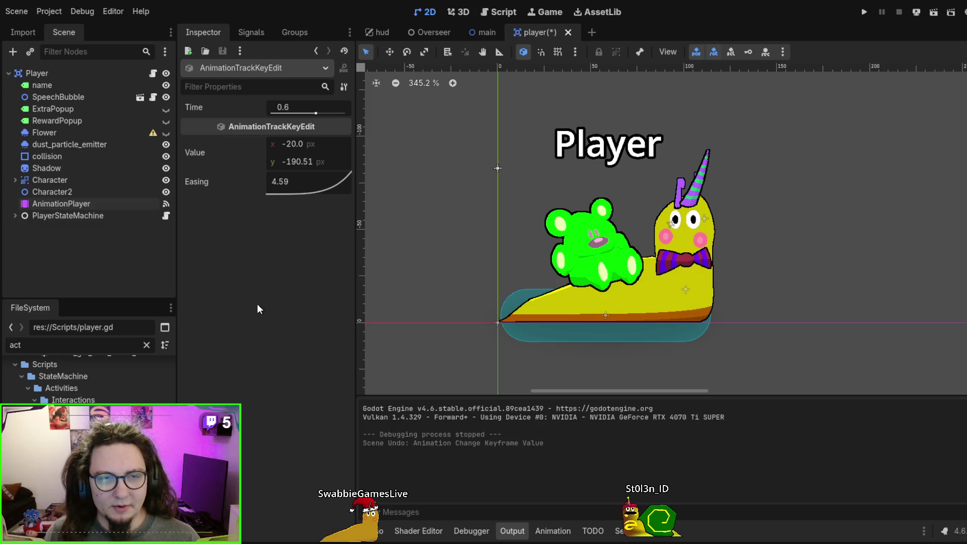
- Undo the key back to y -200 and save the player scene
scroll(579, 258, down, 5)
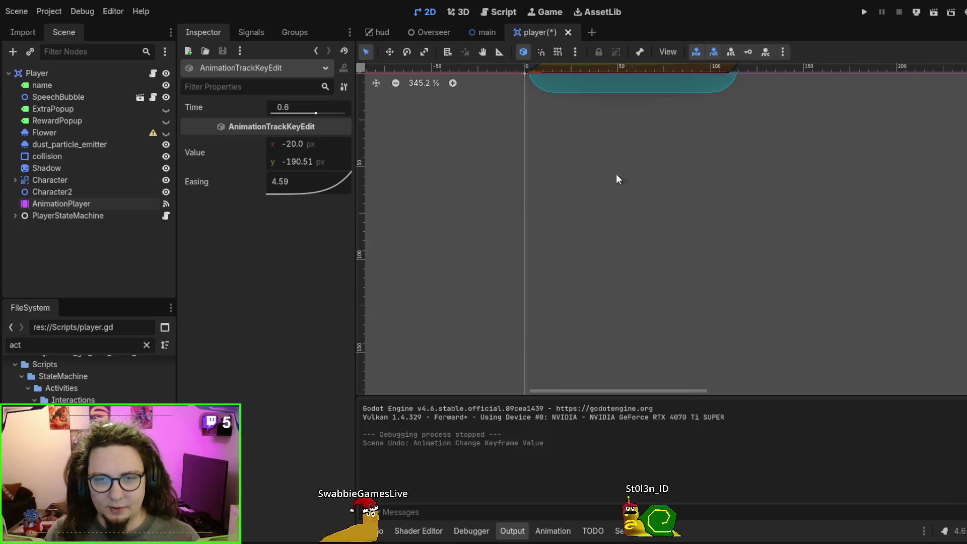
scroll(563, 203, up, 5)
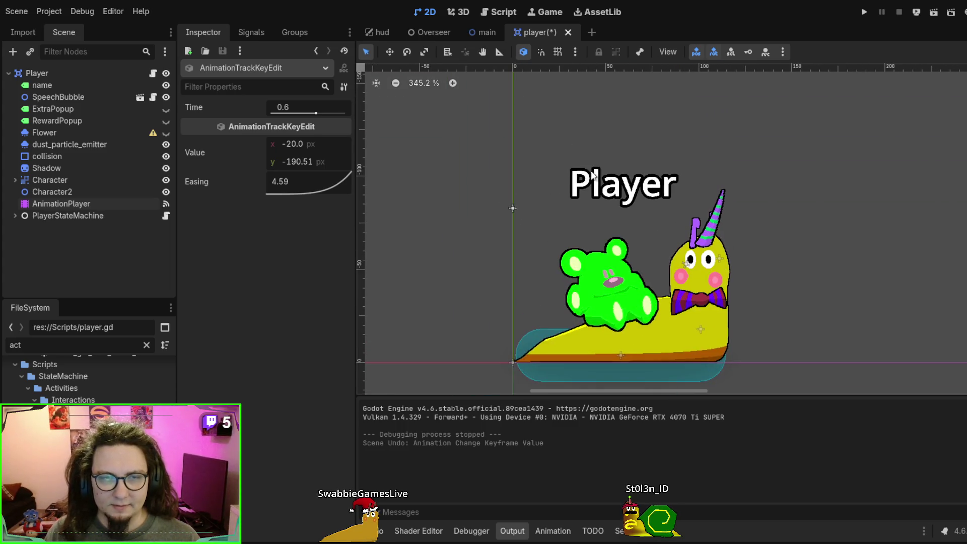
key(ctrl+z)
key(ctrl+z)
scroll(584, 130, down, 2)
scroll(574, 86, down, 3)
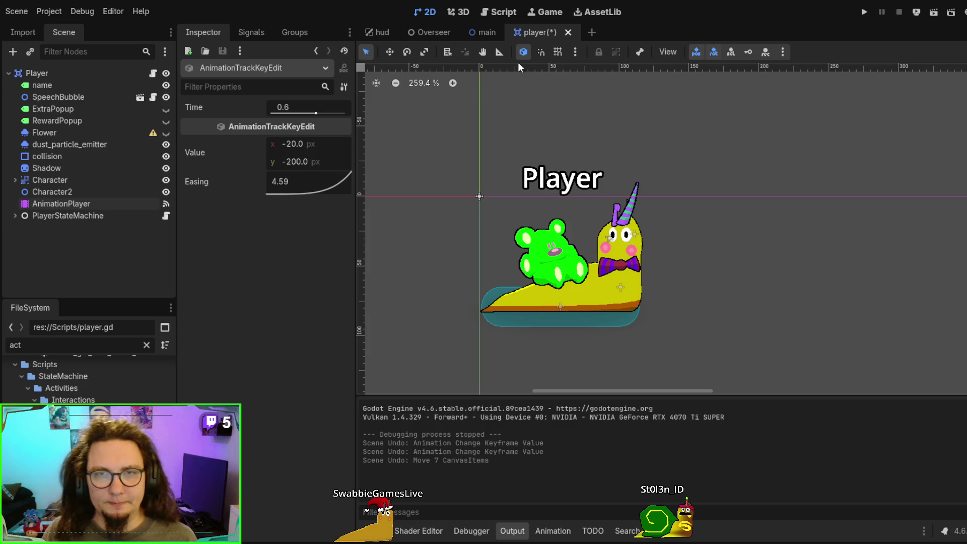
key(ctrl+s)
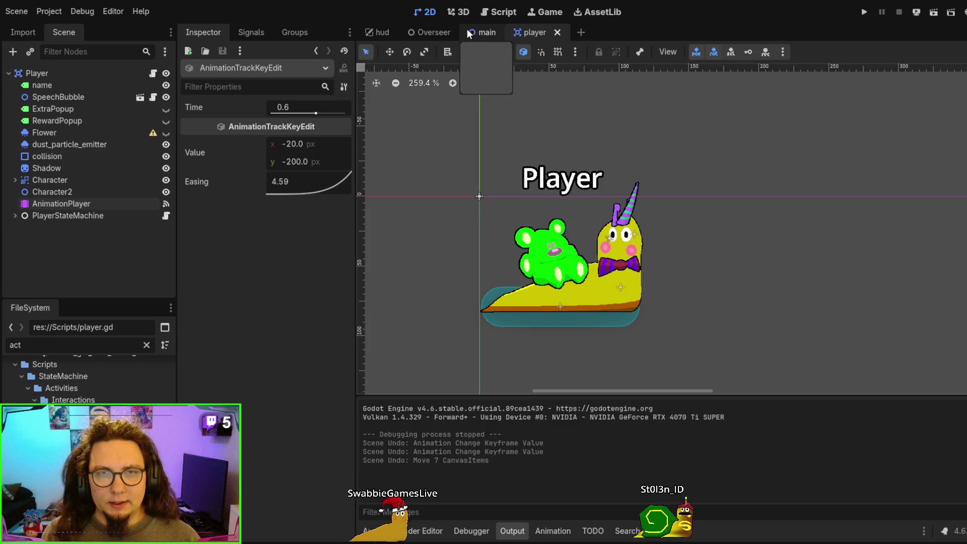
click(459, 34)
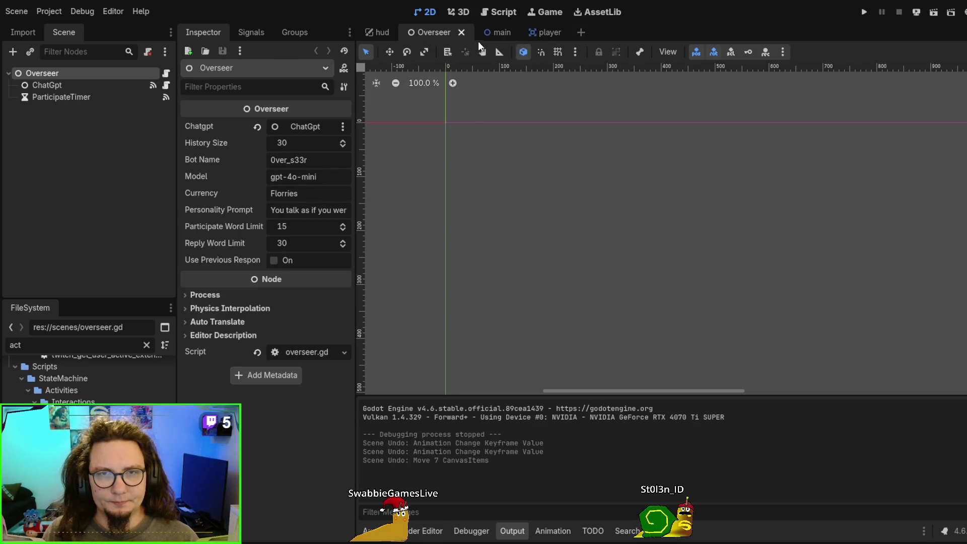
- Open stream_camera_controller.gd from the main scene's StreamCameraController and scroll to get_aviable_area_bottom()
click(488, 34)
scroll(83, 111, up, 5)
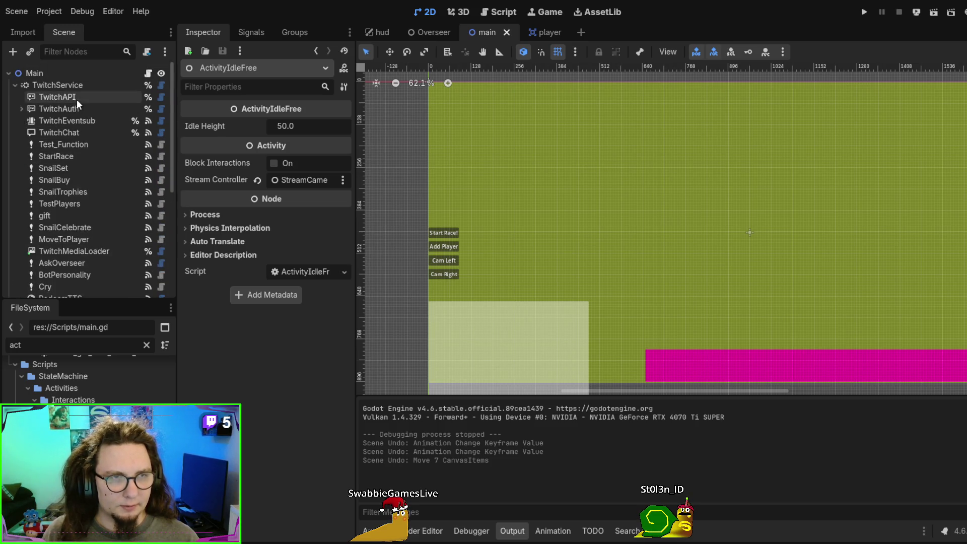
scroll(81, 121, down, 5)
click(88, 229)
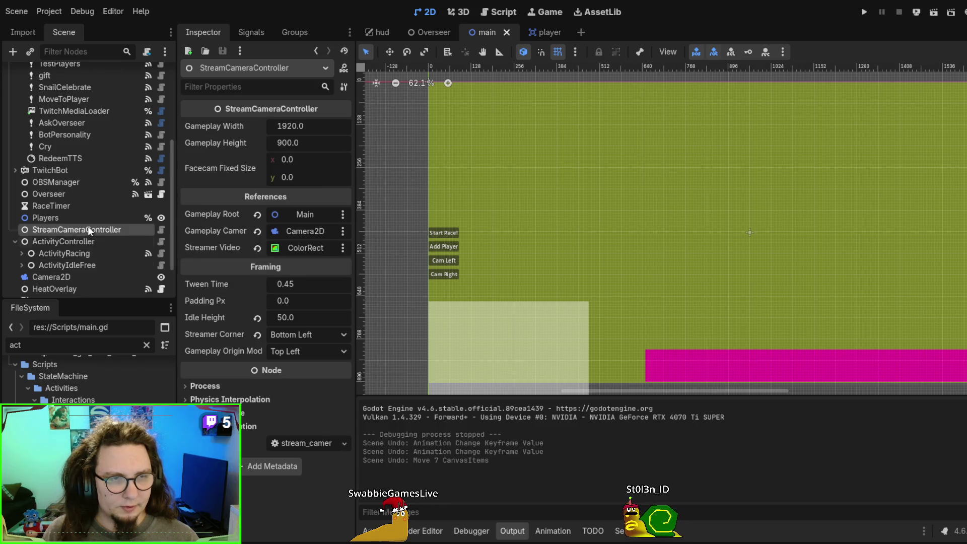
click(162, 230)
scroll(657, 222, down, 9)
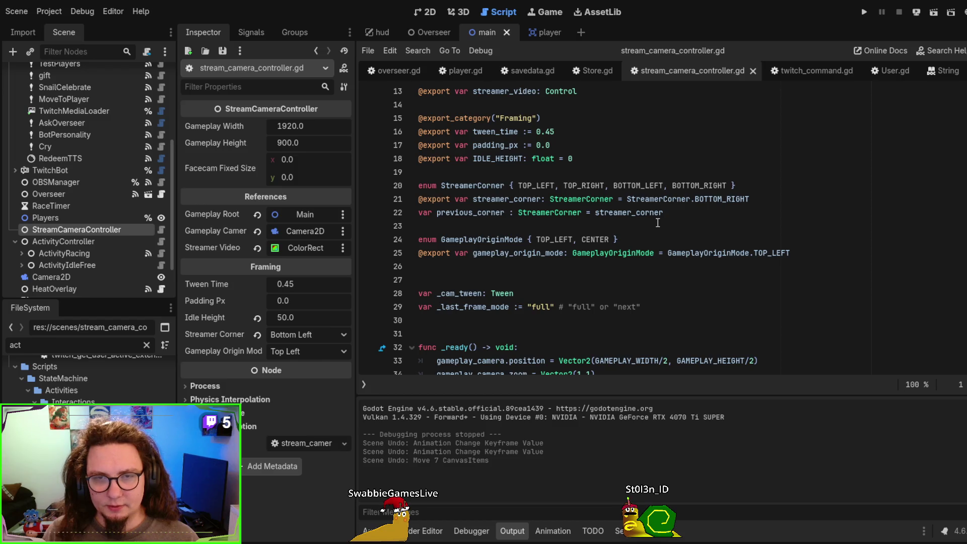
scroll(658, 222, down, 4)
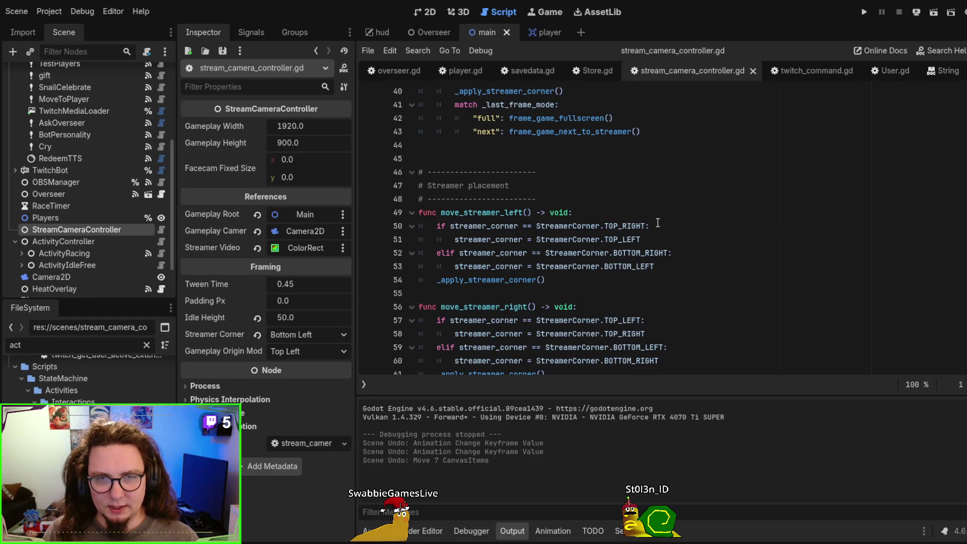
scroll(657, 223, down, 4)
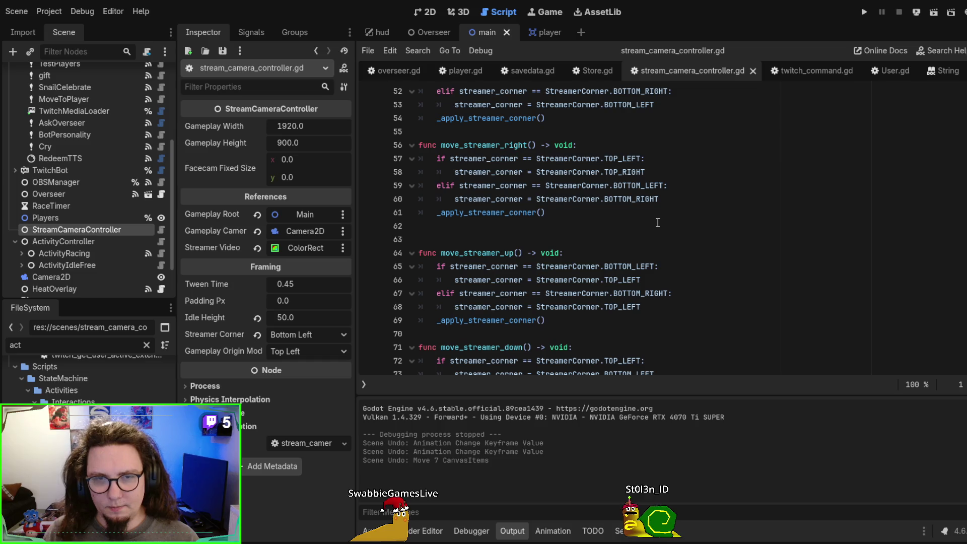
scroll(658, 222, down, 3)
scroll(658, 223, down, 5)
scroll(658, 222, down, 6)
scroll(658, 223, up, 4)
scroll(658, 223, down, 4)
scroll(657, 223, down, 6)
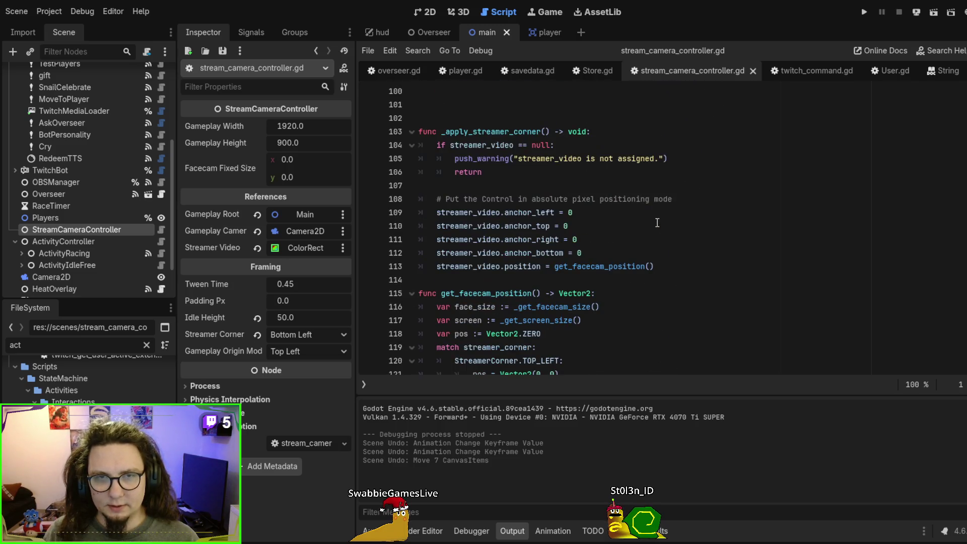
scroll(658, 222, down, 8)
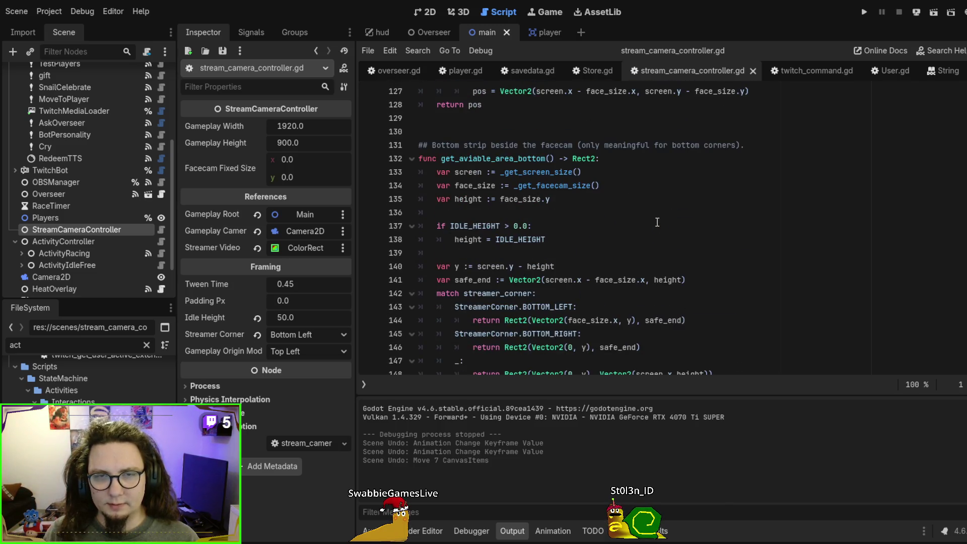
scroll(657, 223, up, 2)
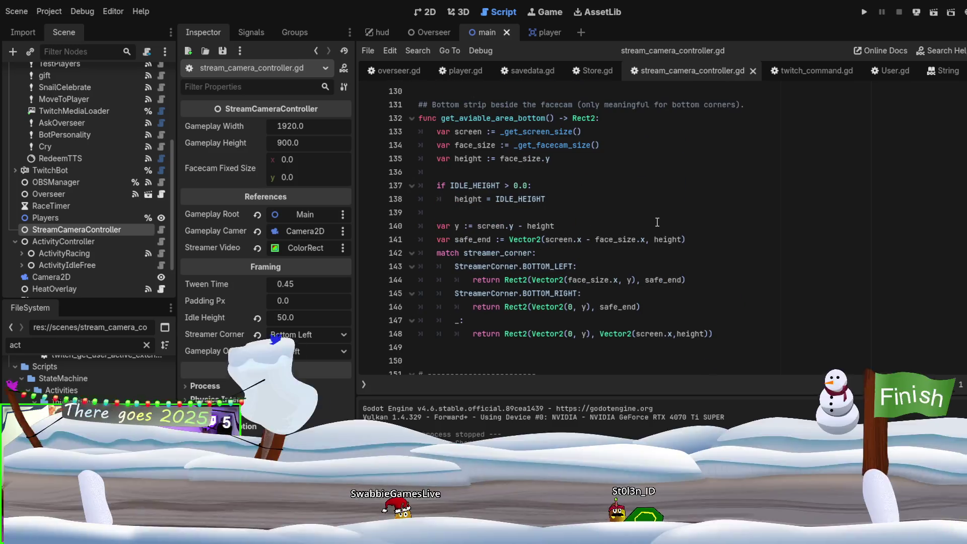
- Highlight the function name, safe_end, and the screen, face_size and height terms on line 141
double_click(509, 123)
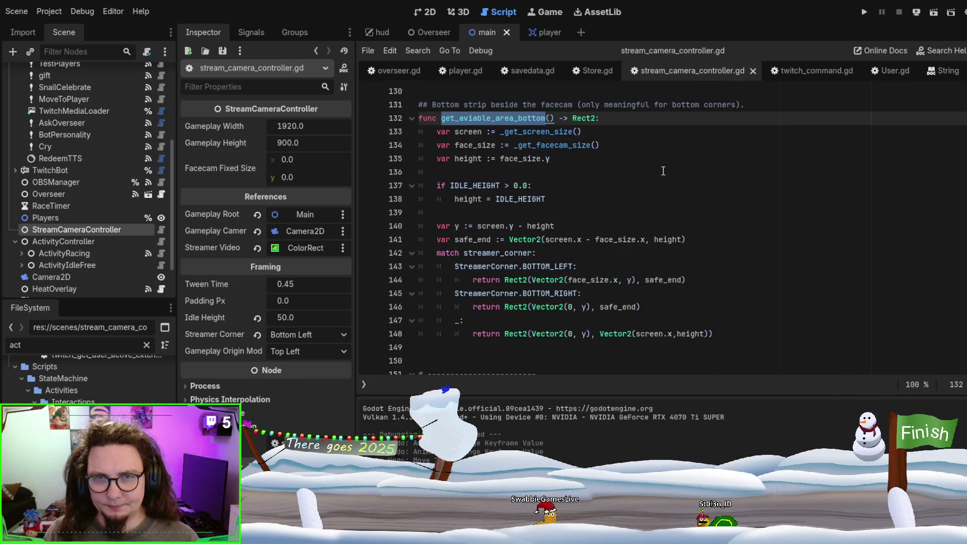
scroll(665, 171, down, 1)
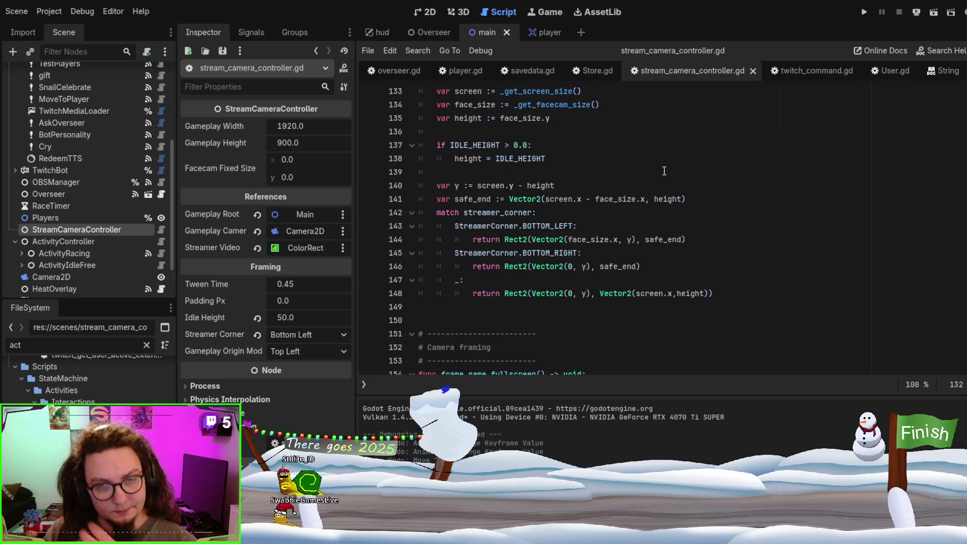
double_click(618, 266)
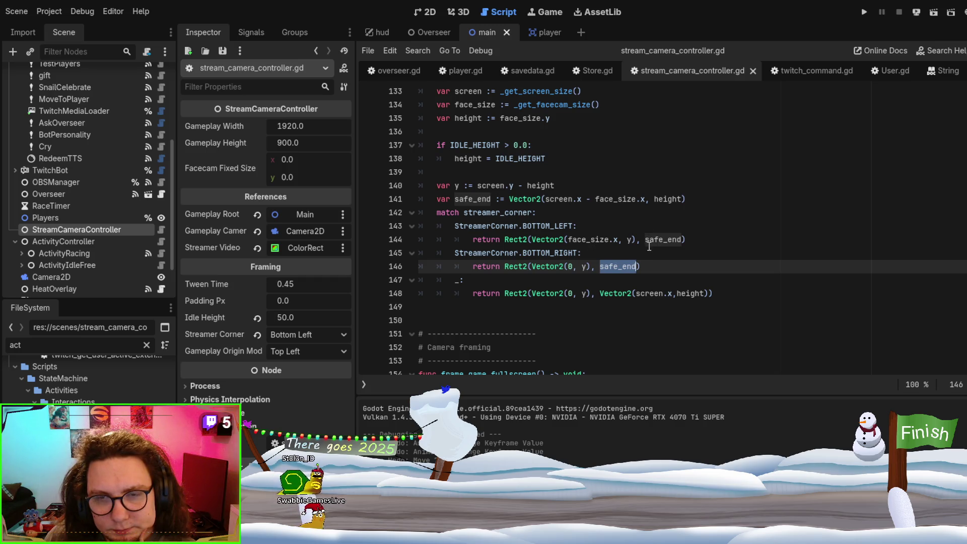
scroll(586, 224, up, 1)
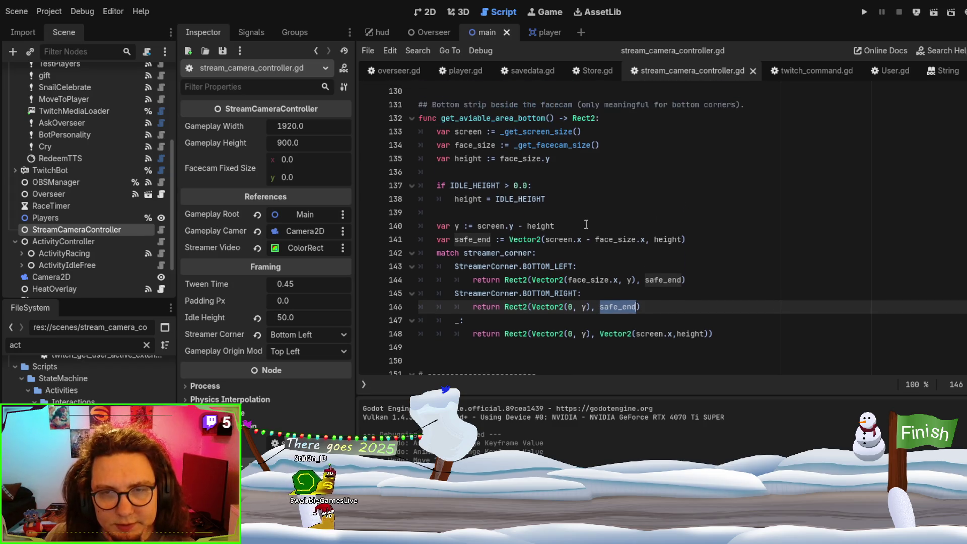
double_click(558, 239)
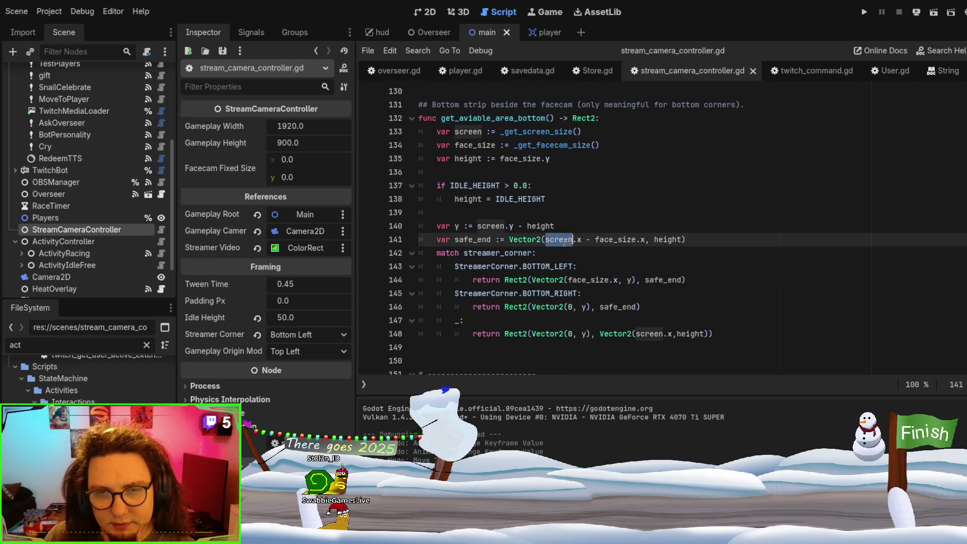
double_click(625, 241)
double_click(554, 239)
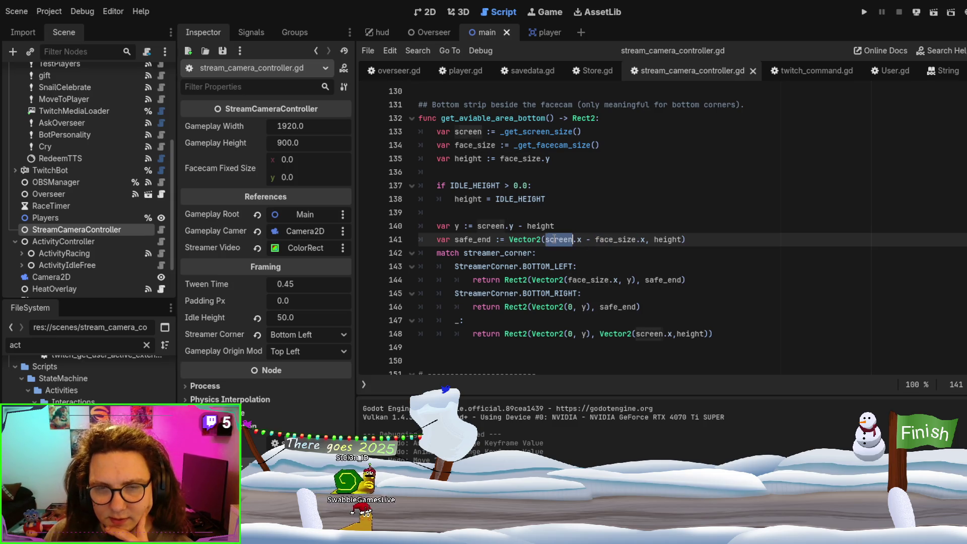
double_click(616, 239)
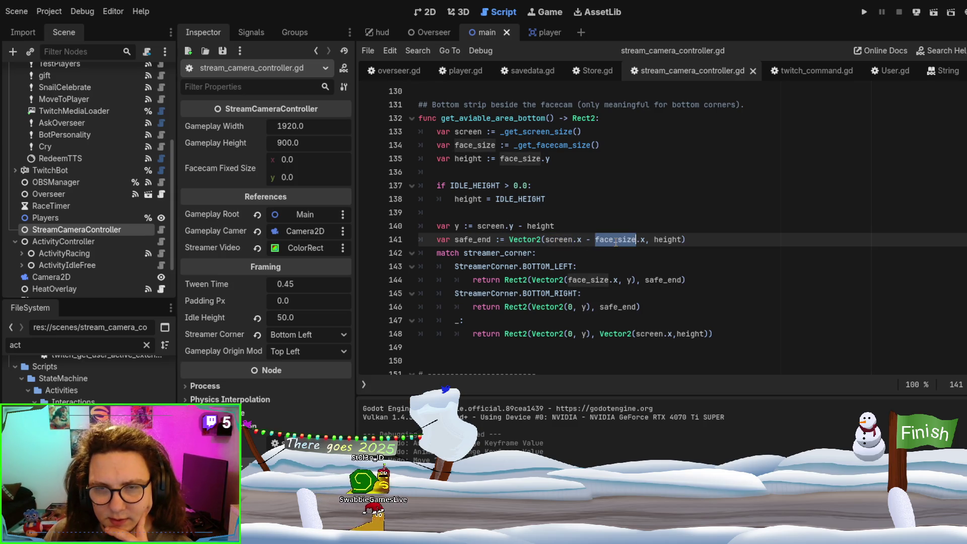
double_click(678, 240)
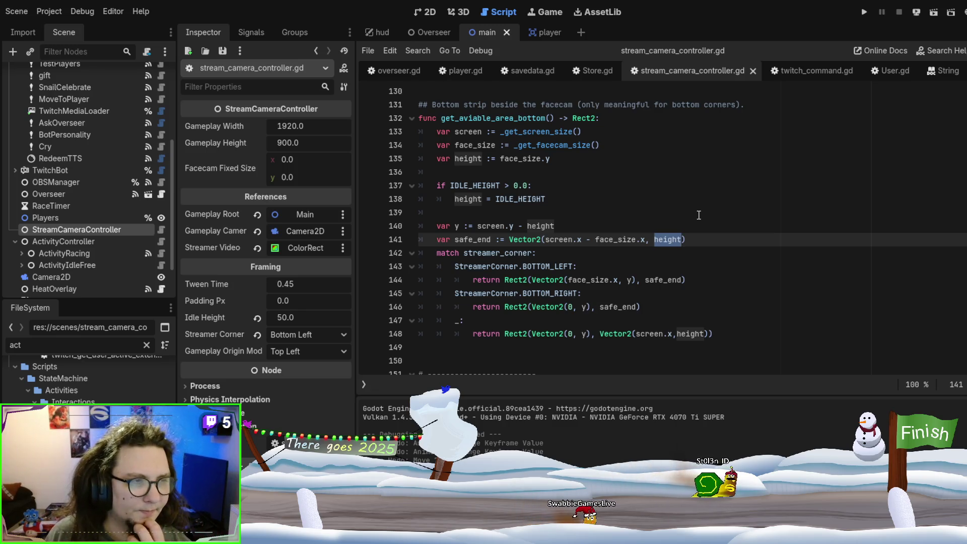
scroll(698, 215, down, 4)
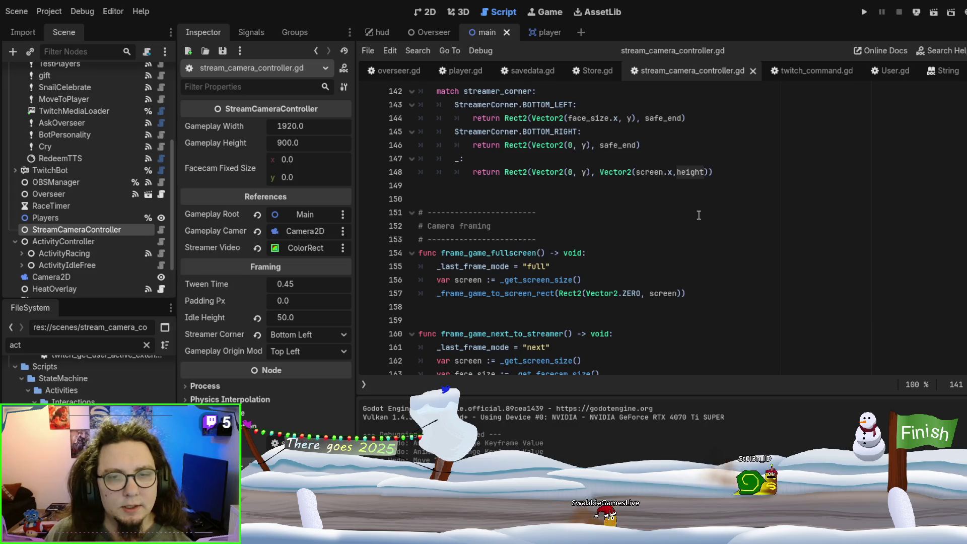
scroll(699, 215, down, 2)
scroll(513, 215, down, 1)
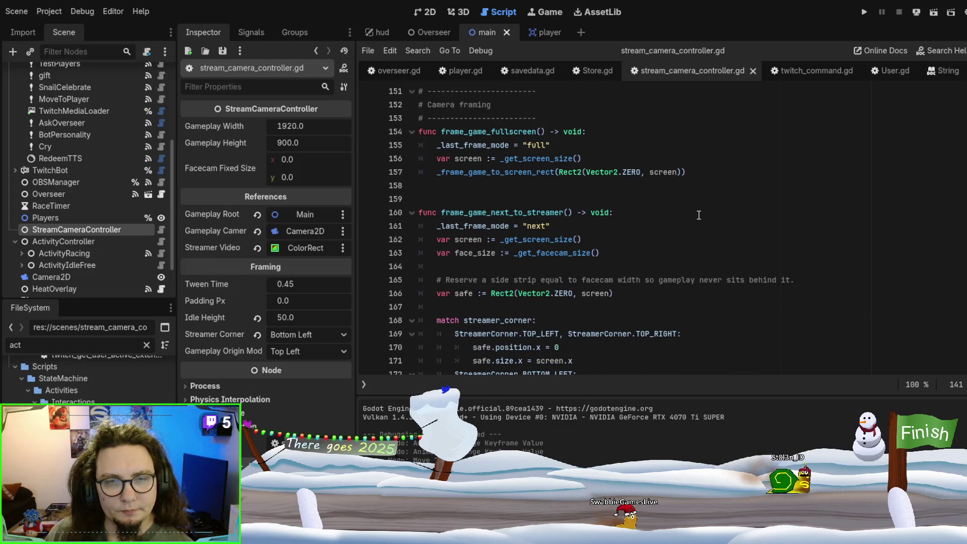
double_click(513, 216)
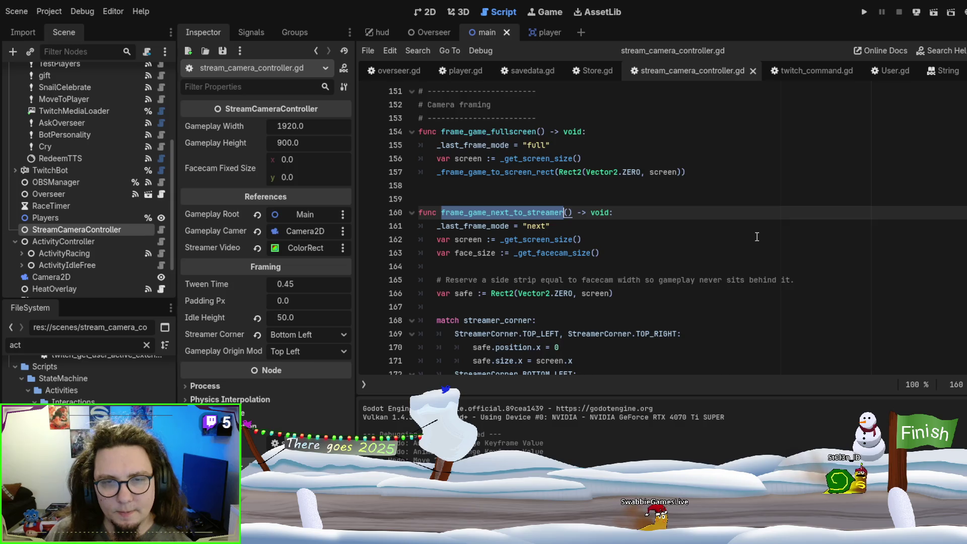
scroll(757, 236, down, 2)
scroll(757, 237, down, 1)
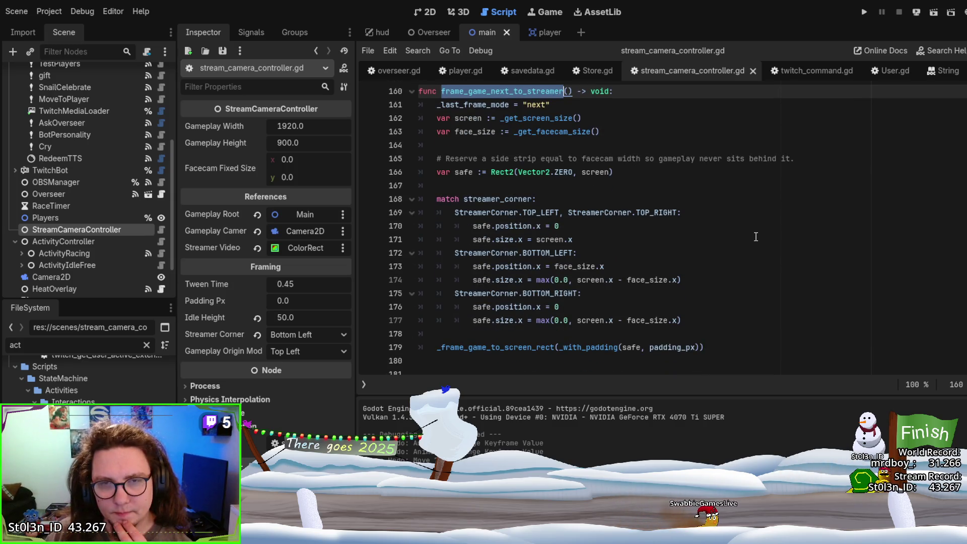
scroll(756, 237, up, 1)
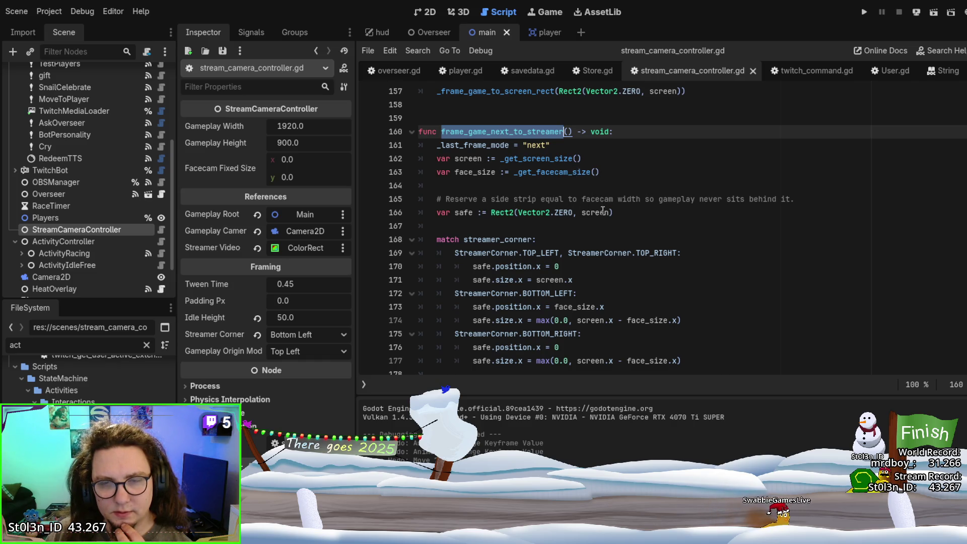
scroll(806, 296, down, 1)
scroll(806, 272, down, 2)
scroll(806, 272, up, 2)
scroll(805, 271, down, 2)
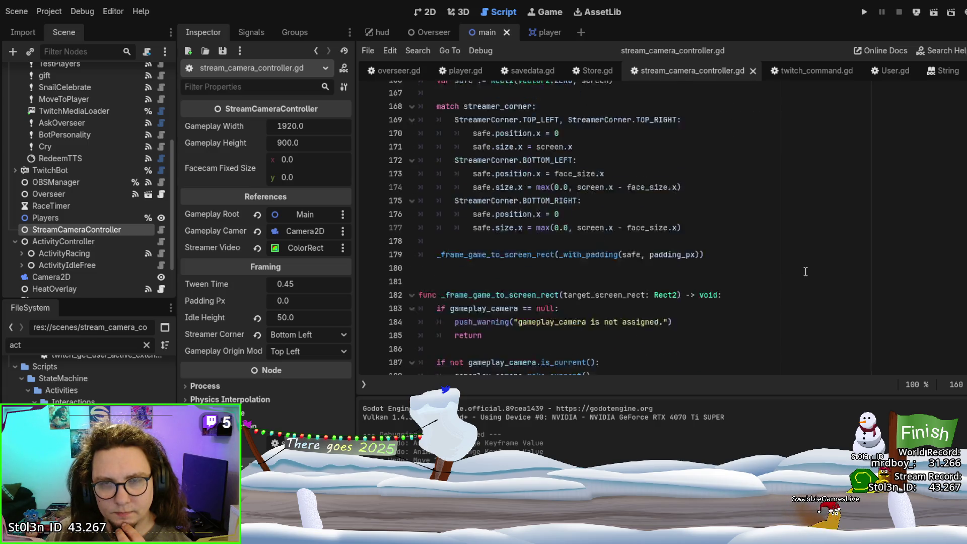
scroll(805, 271, down, 1)
scroll(805, 271, down, 3)
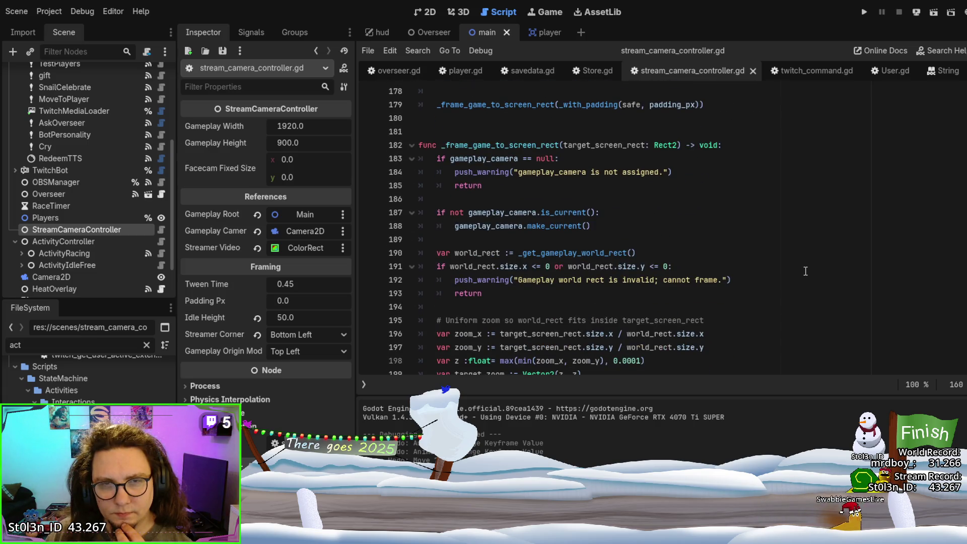
scroll(805, 271, down, 5)
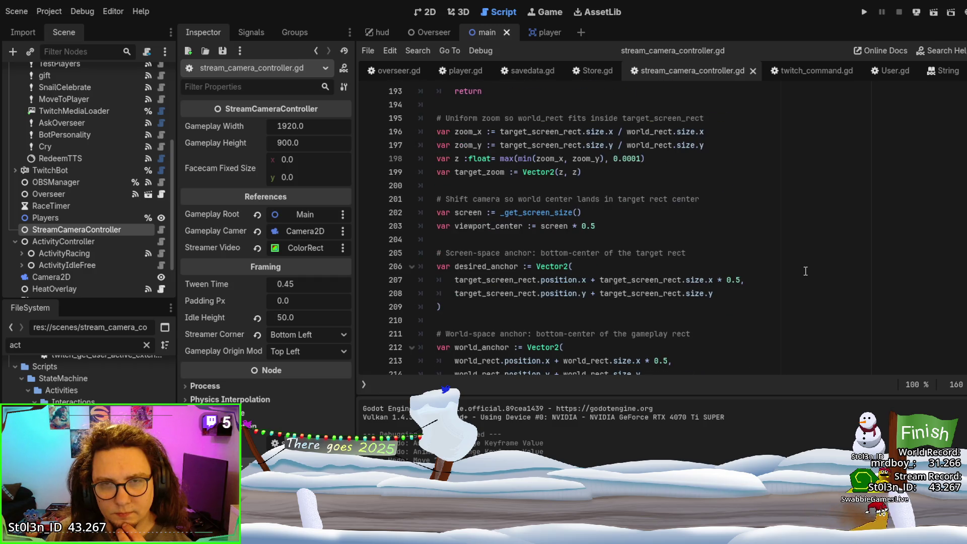
scroll(806, 271, up, 5)
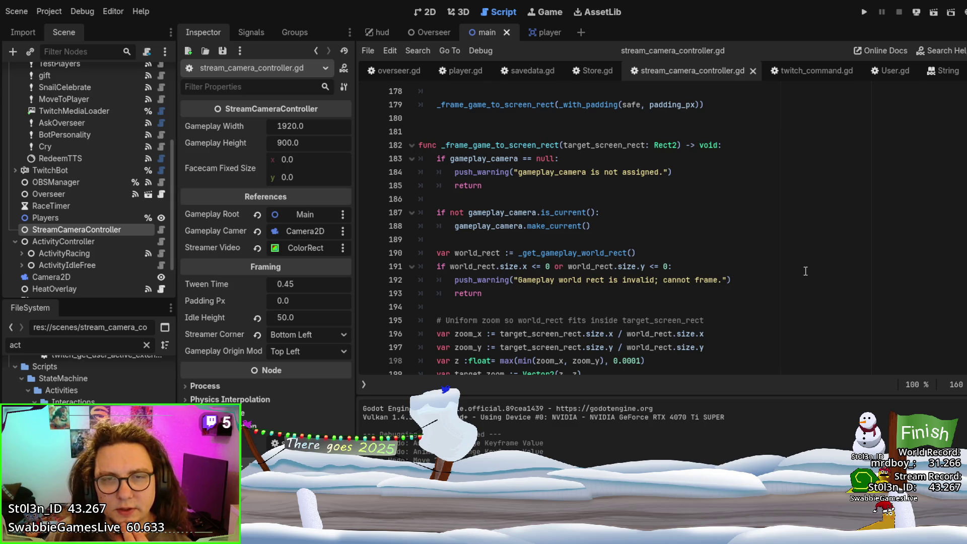
scroll(806, 271, down, 11)
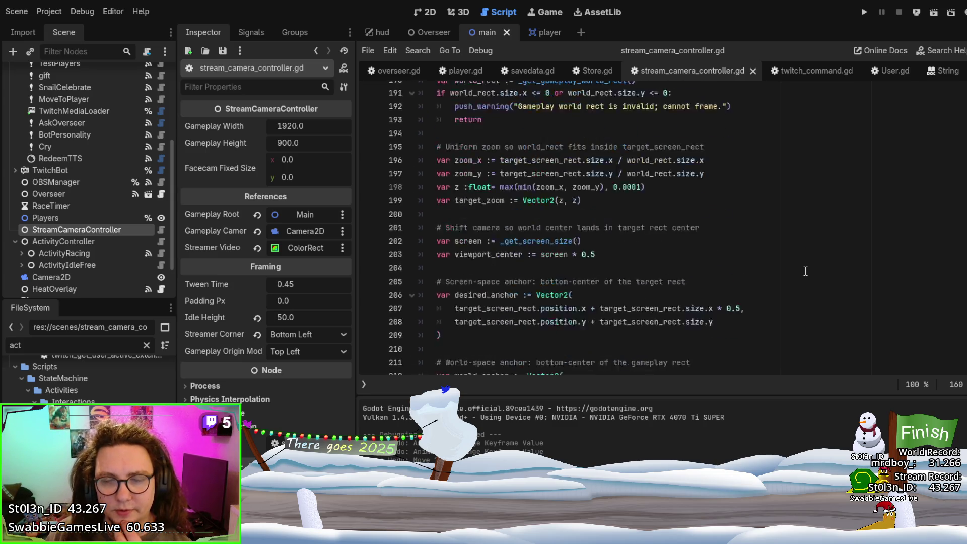
scroll(806, 272, down, 8)
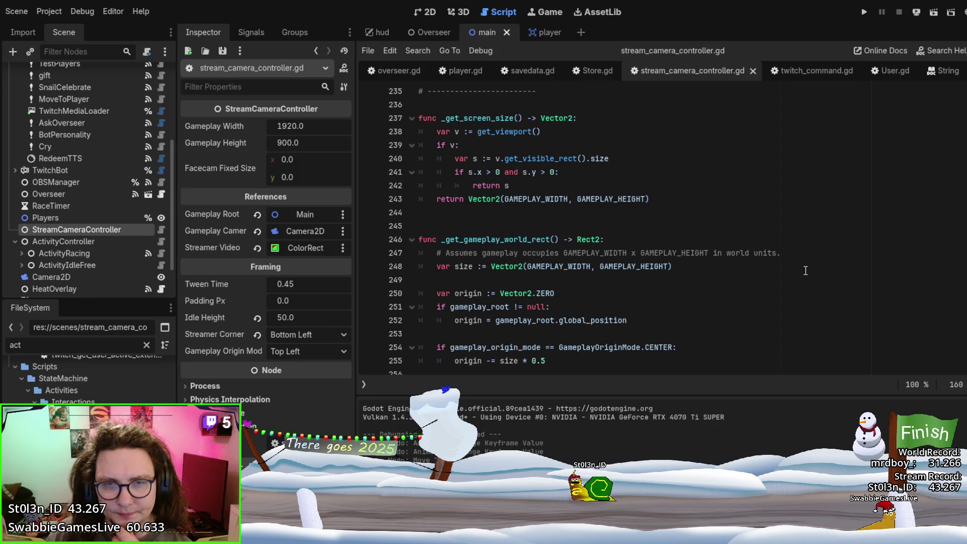
double_click(546, 161)
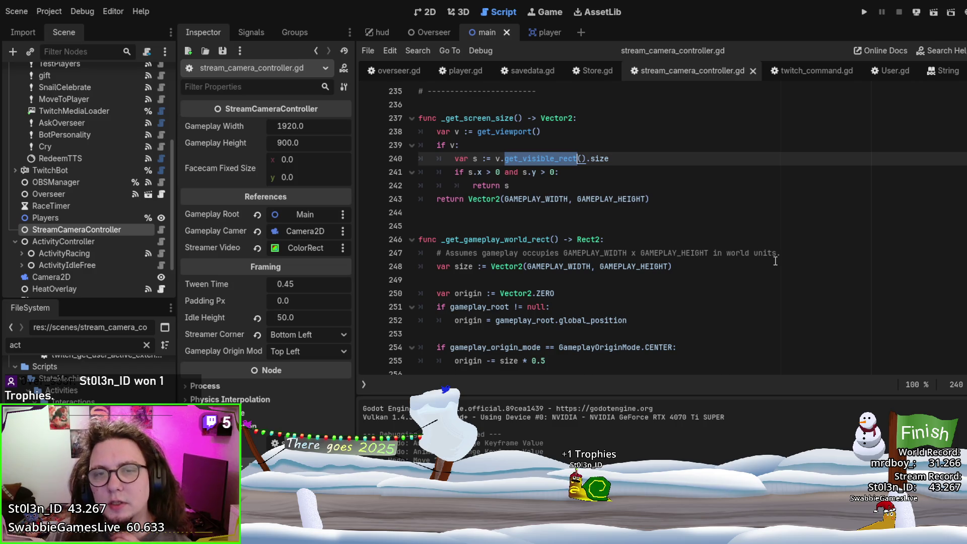
scroll(775, 260, down, 5)
scroll(775, 261, up, 2)
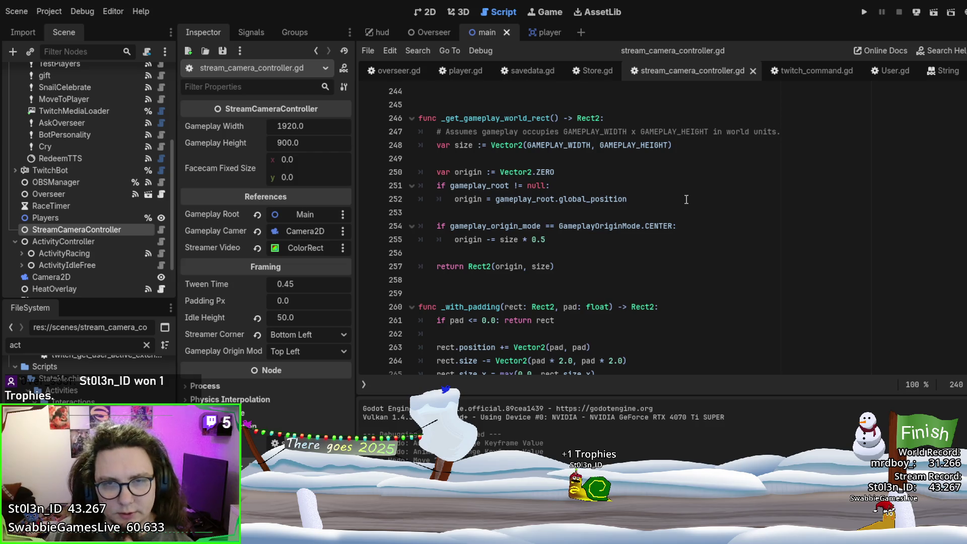
scroll(686, 199, down, 5)
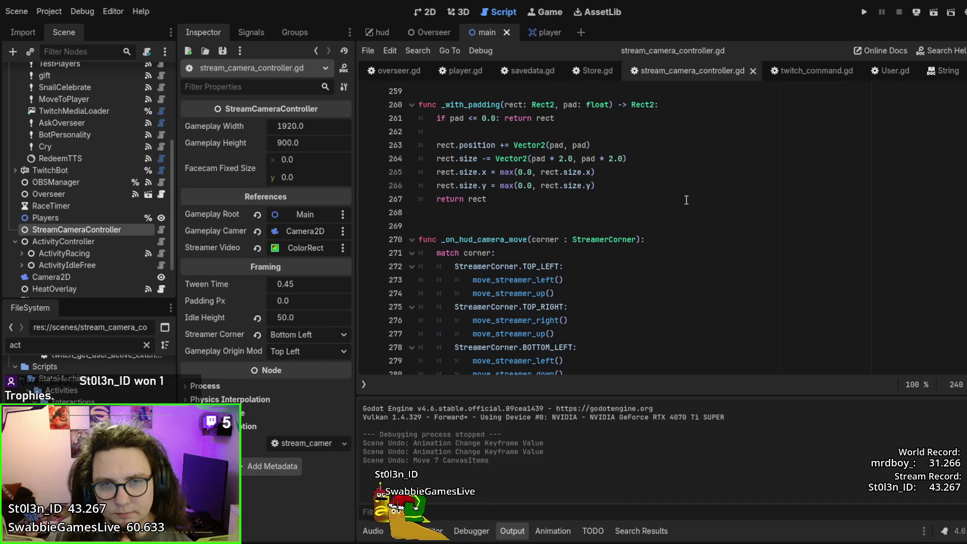
scroll(685, 200, down, 4)
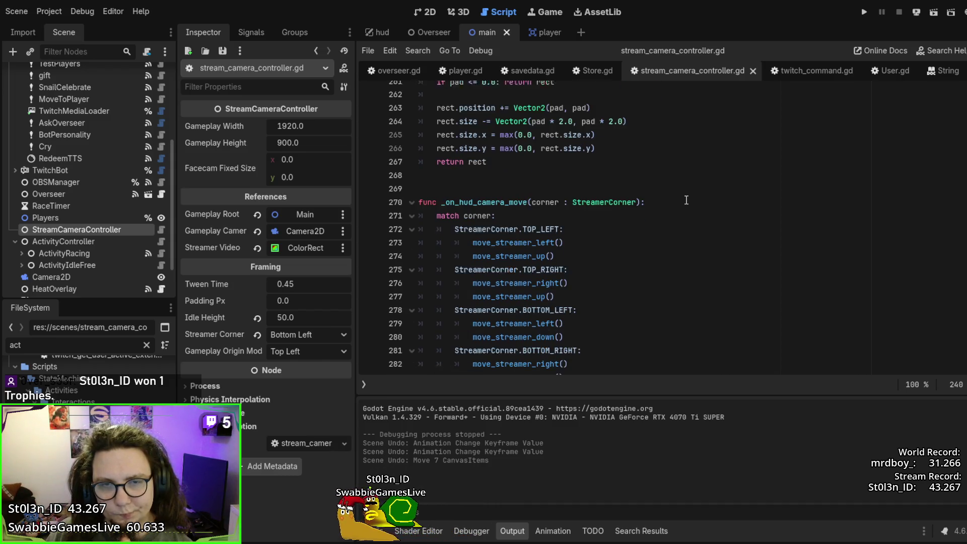
scroll(686, 200, up, 1)
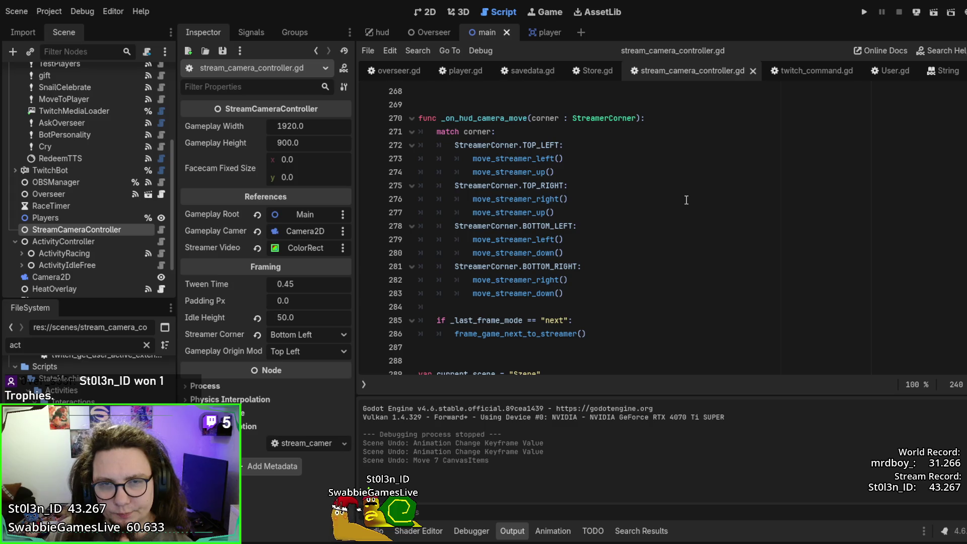
scroll(686, 200, down, 3)
scroll(686, 200, down, 5)
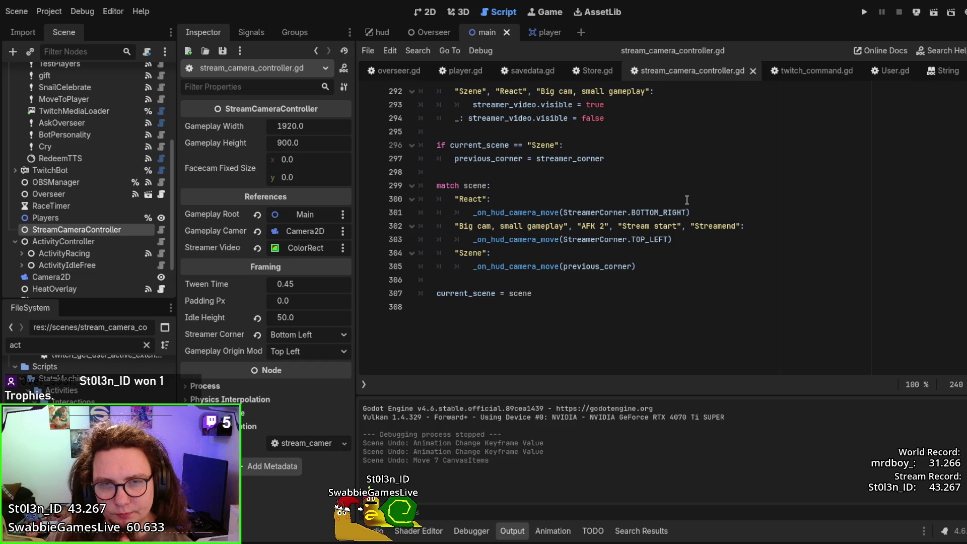
scroll(686, 200, up, 2)
scroll(685, 200, down, 1)
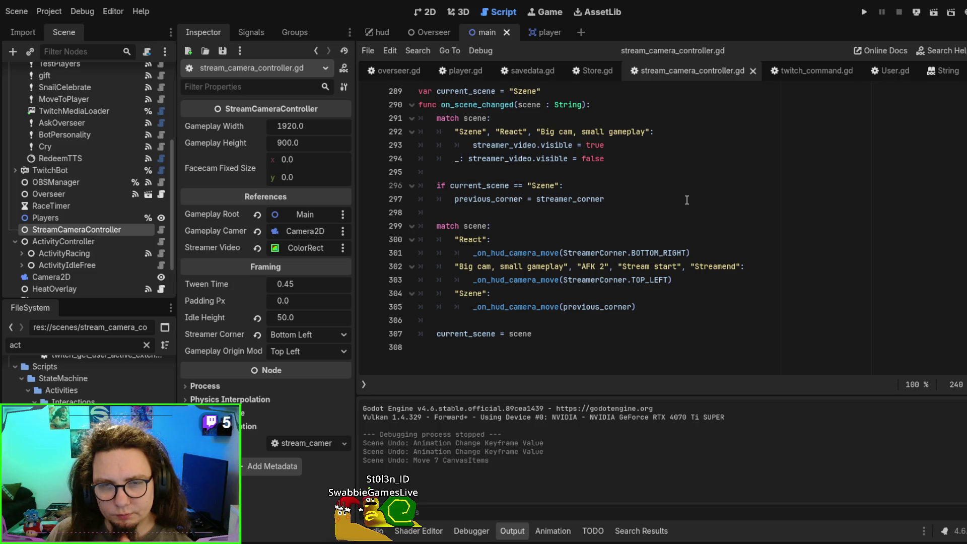
scroll(686, 200, down, 3)
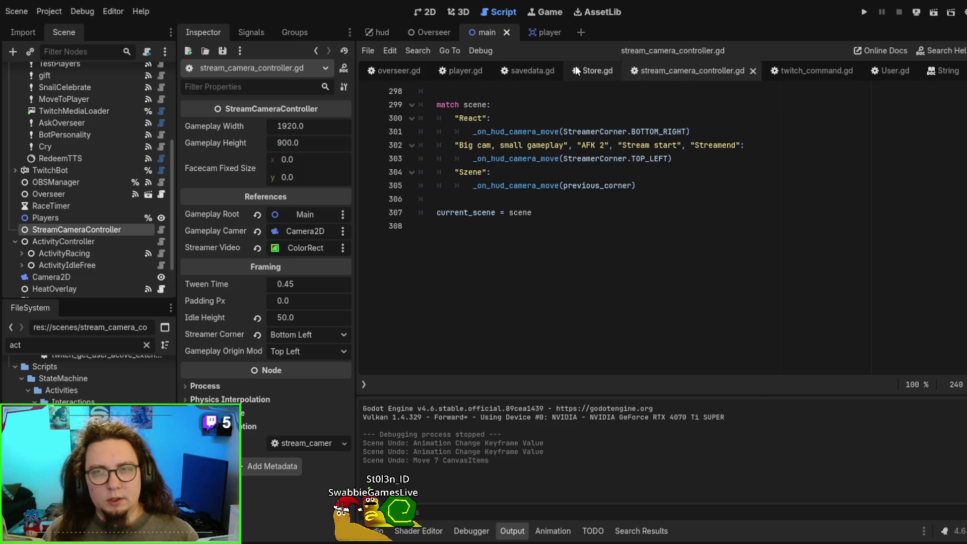
click(316, 51)
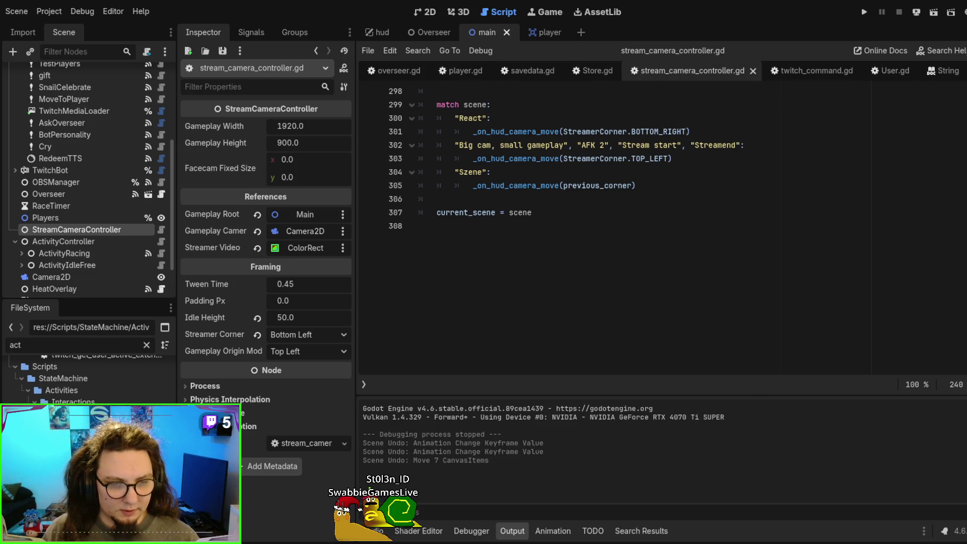
- Jump to _clamp_pos_to_playarea in Activity.gd, highlight its get_aviable_area_bottom call, and launch the game
scroll(643, 232, up, 2)
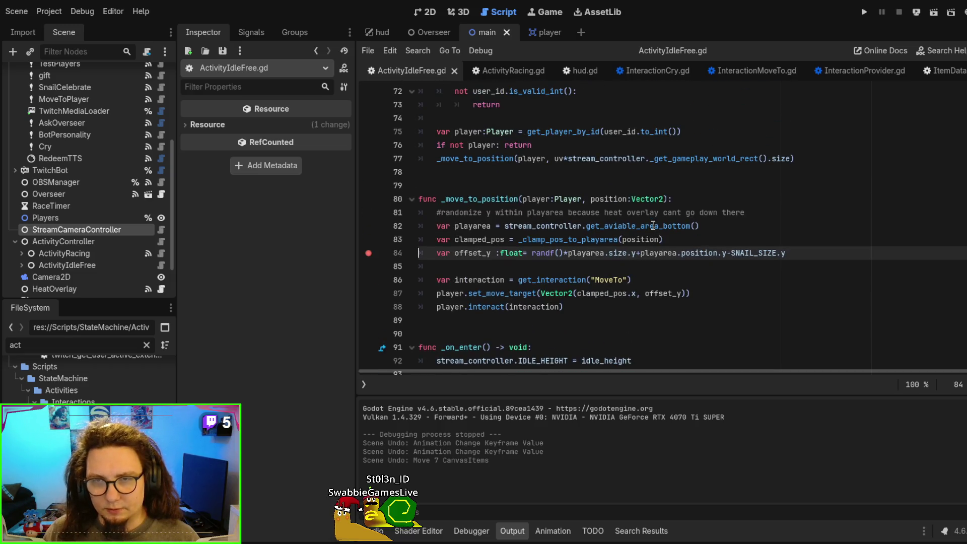
ctrl+click(582, 243)
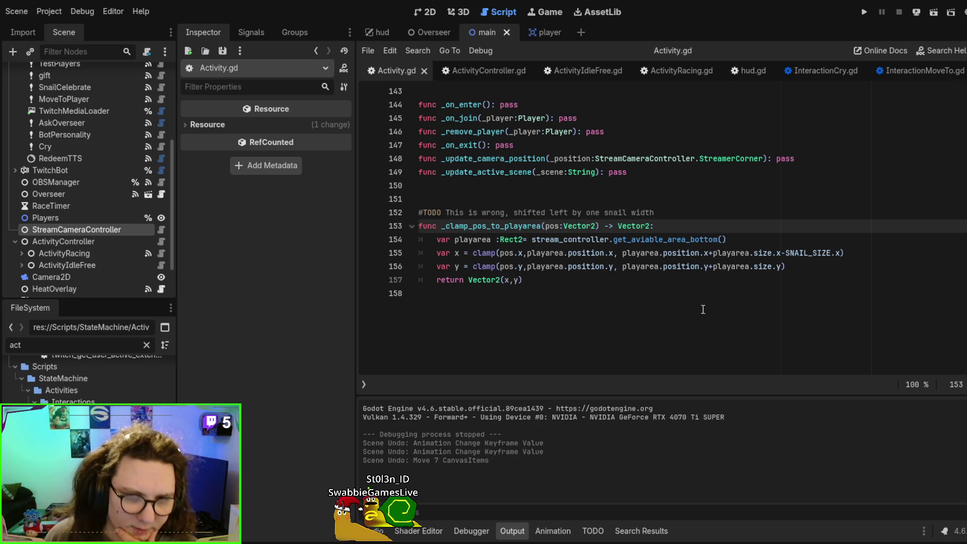
double_click(638, 238)
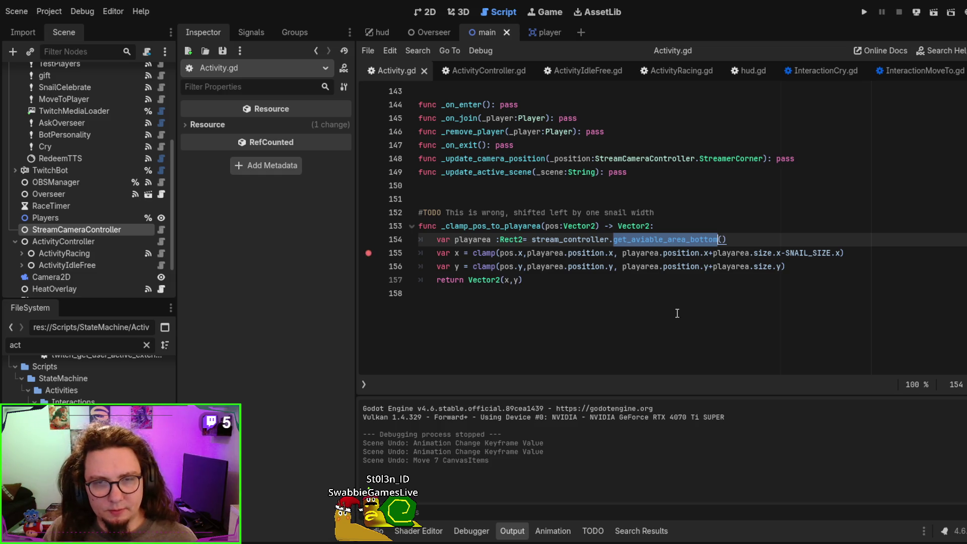
key(F6)
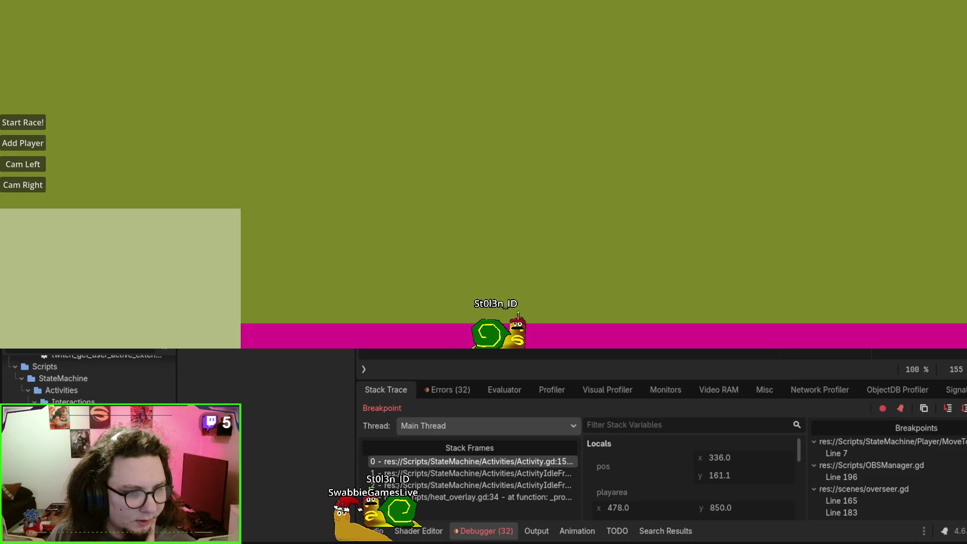
- Back in the editor paused at Activity.gd line 155, inspect the clamp code, then open player.gd
key(alt+Tab)
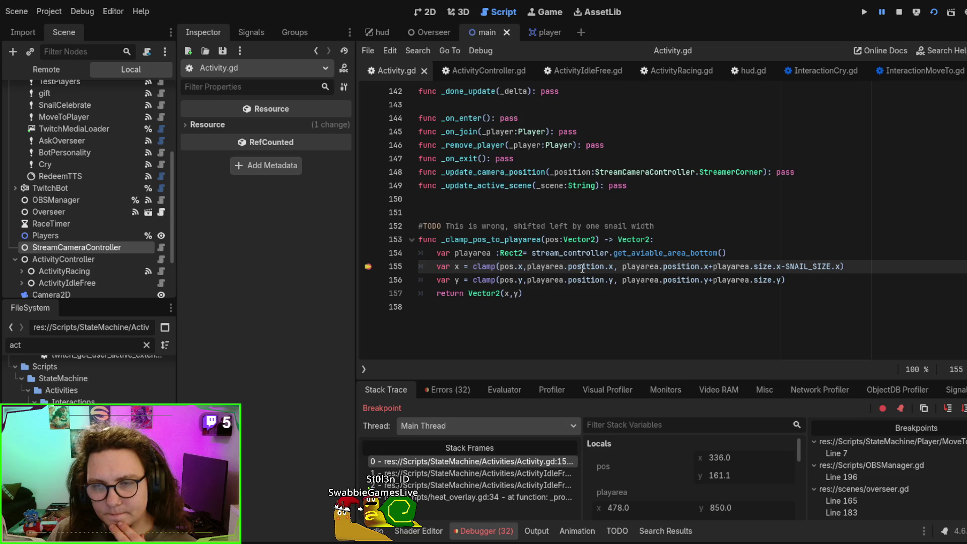
click(550, 317)
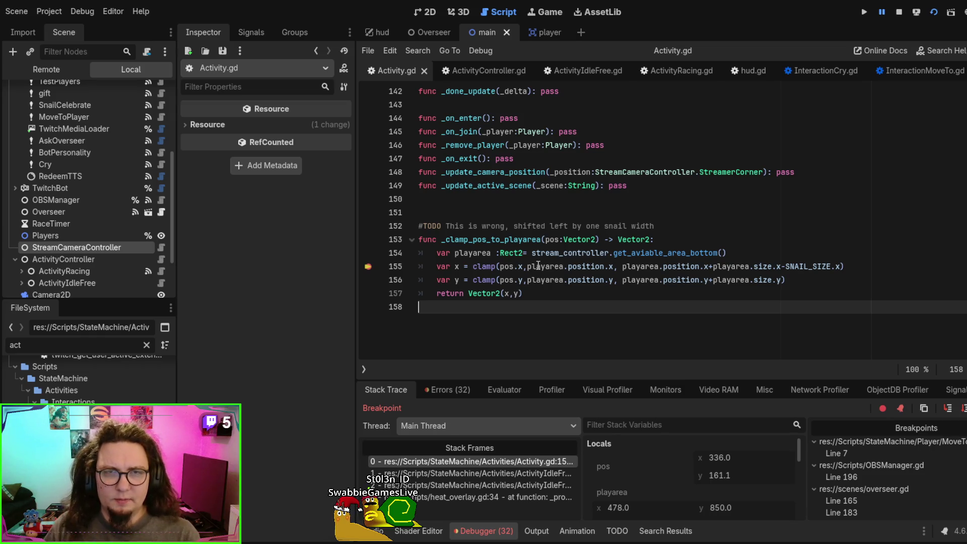
click(551, 38)
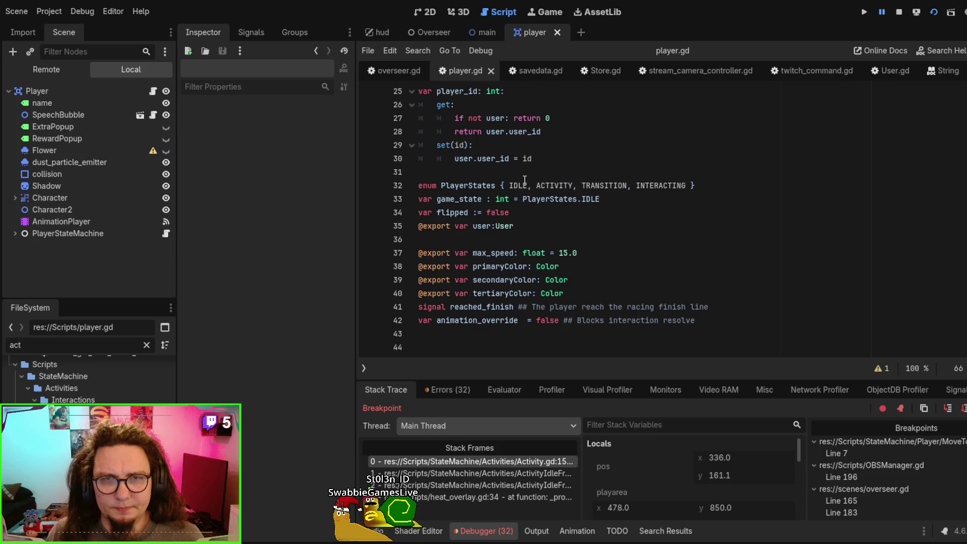
- Frame the Player snail in the 2D view, then return to the paused clamp function in Activity.gd
scroll(590, 256, up, 6)
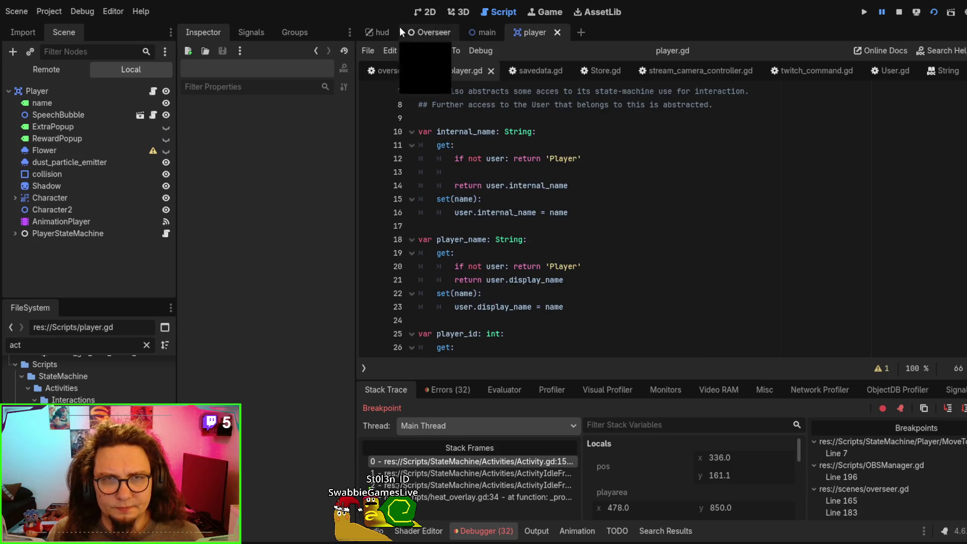
click(424, 11)
mouse_move(612, 247)
mouse_down()
mouse_move(481, 160)
mouse_move(518, 151)
mouse_move(509, 140)
mouse_up()
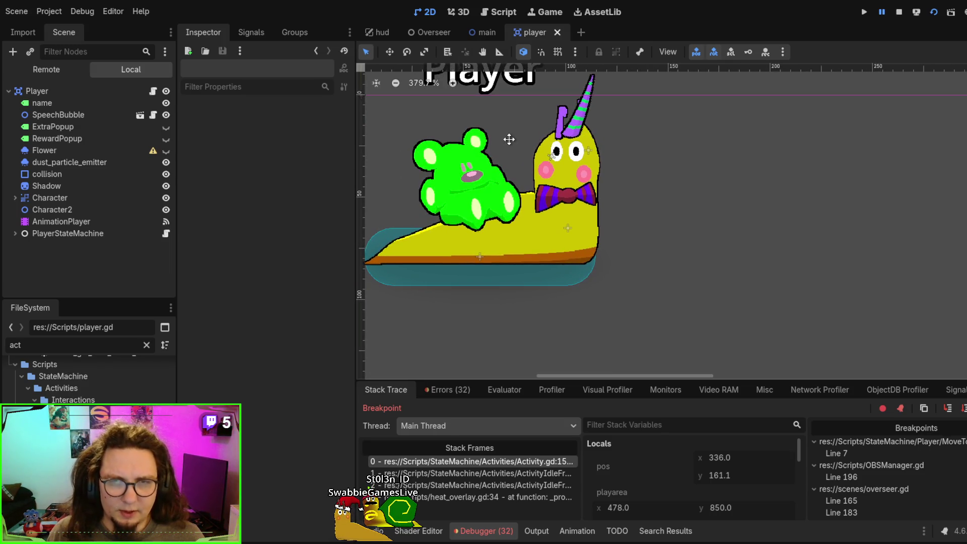
drag(509, 139, 511, 113)
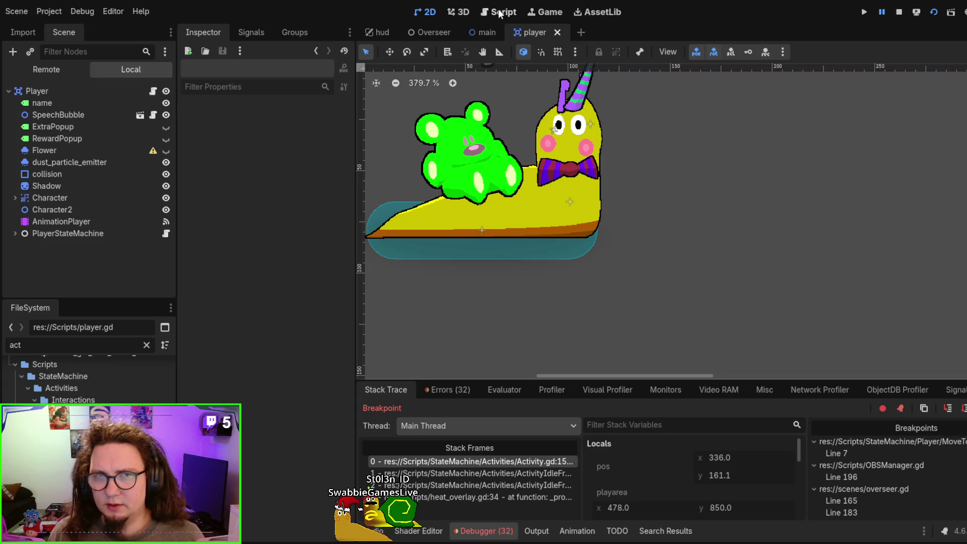
click(483, 13)
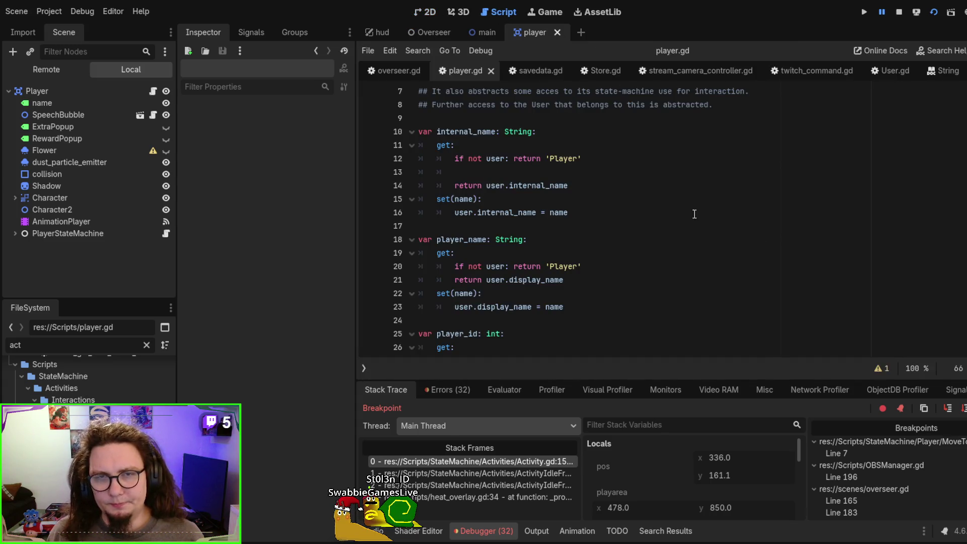
click(515, 461)
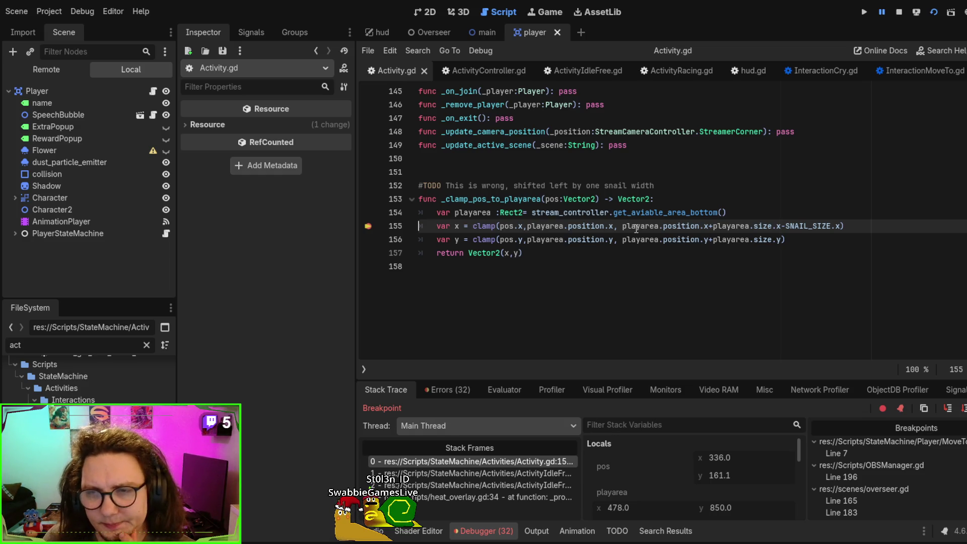
- Move the SNAIL_SIZE subtraction from the x clamp on line 155 to the y clamp as -SNAIL_SIZE.y, and save
double_click(808, 226)
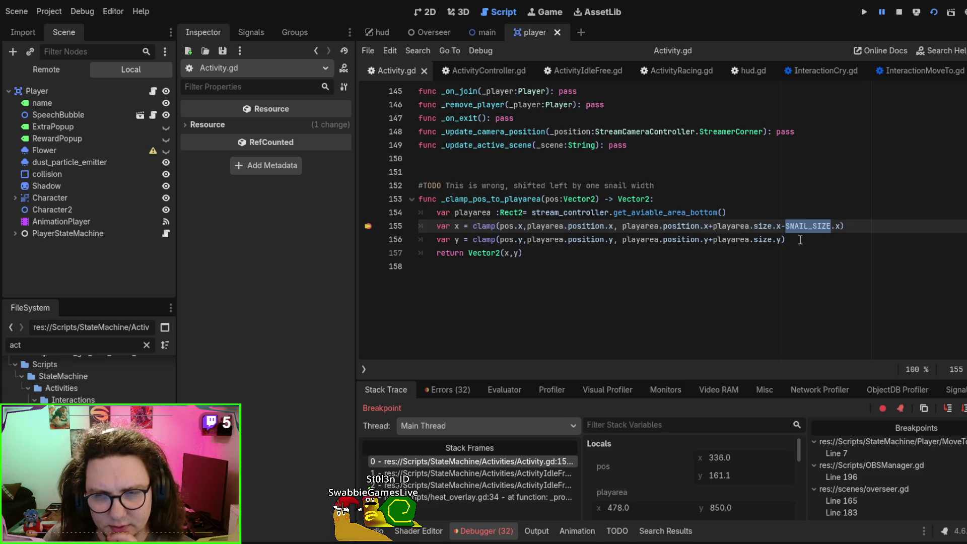
click(781, 225)
key(ctrl+shift+Right)
key(ctrl+shift+Right)
key(ctrl+shift+Right)
key(ctrl+c)
key(BackSpace)
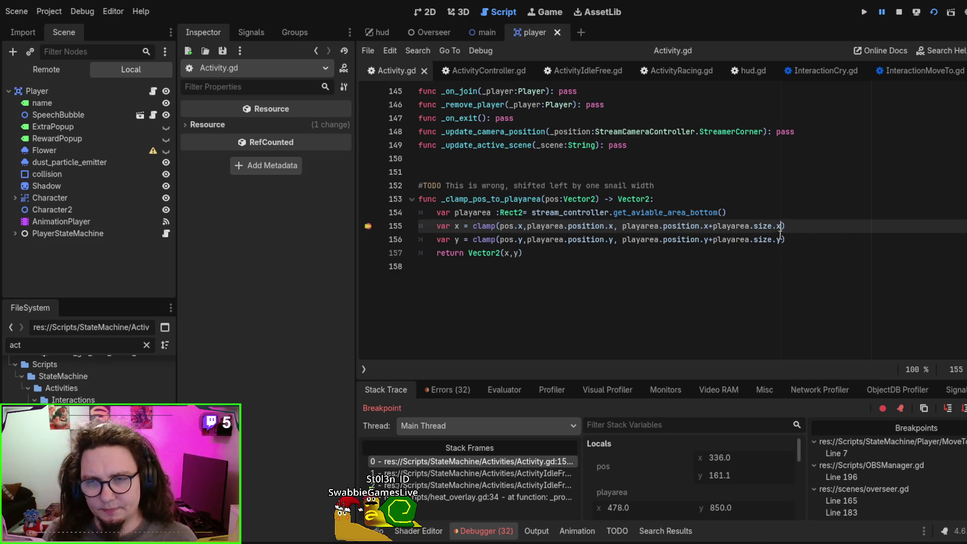
key(Down)
key(ctrl+v)
key(BackSpace)
text(y)
key(ctrl+s)
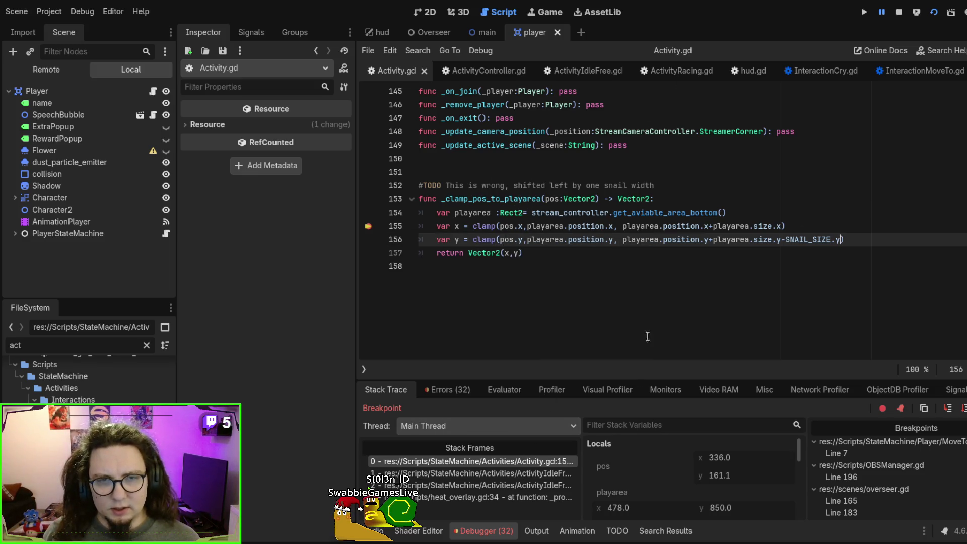
- Step out to ActivityIdleFree.gd line 84, delete its -SNAIL_SIZE.y, and rerun to the clamp breakpoint
click(948, 409)
click(948, 409)
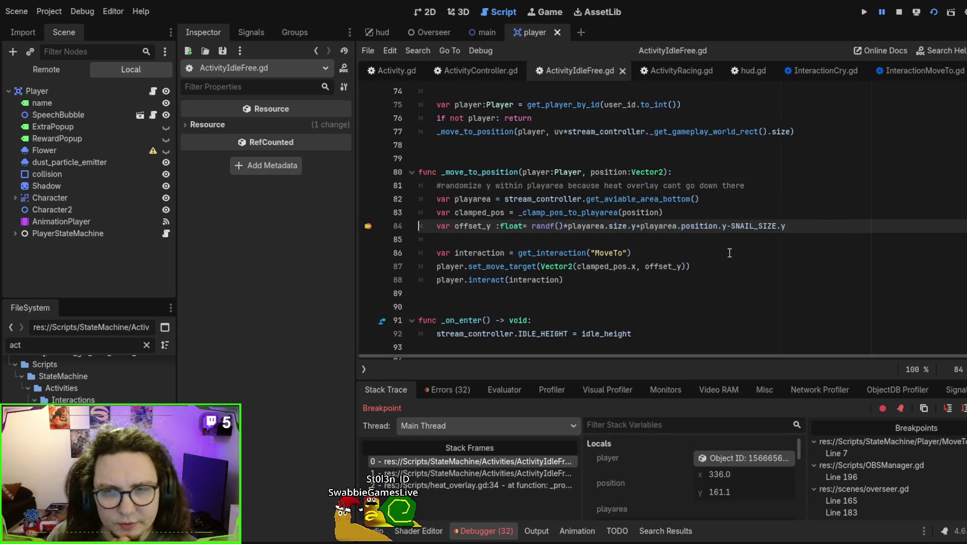
drag(727, 226, 792, 225)
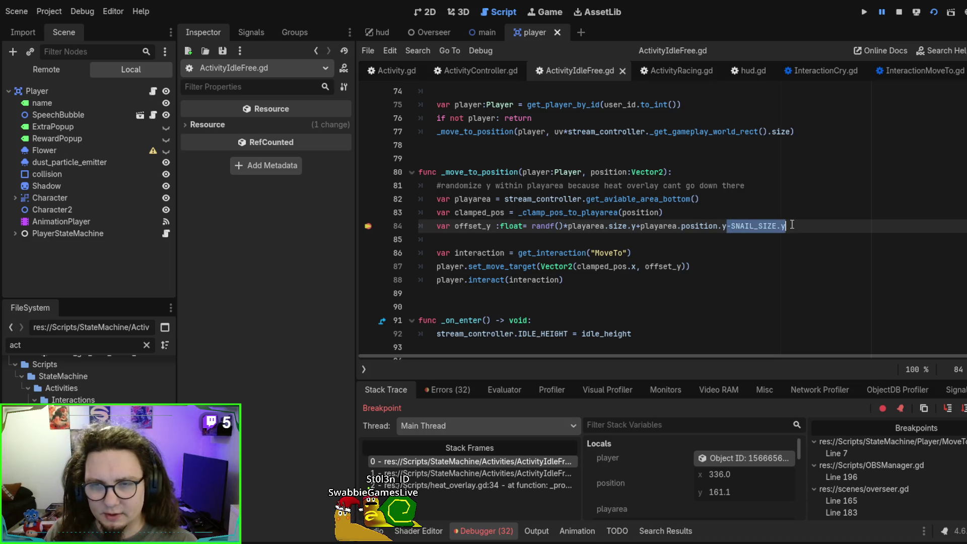
key(BackSpace)
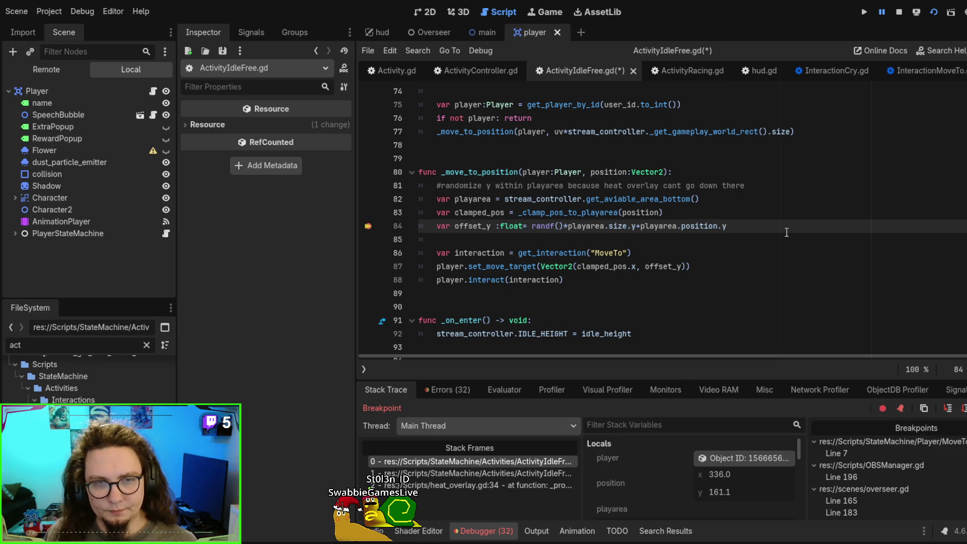
key(F5)
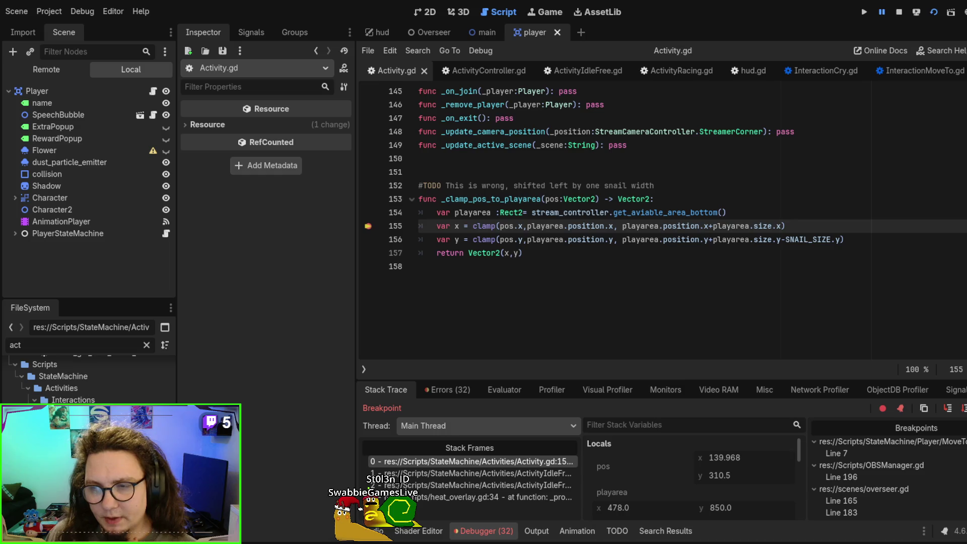
key(F12)
key(F12)
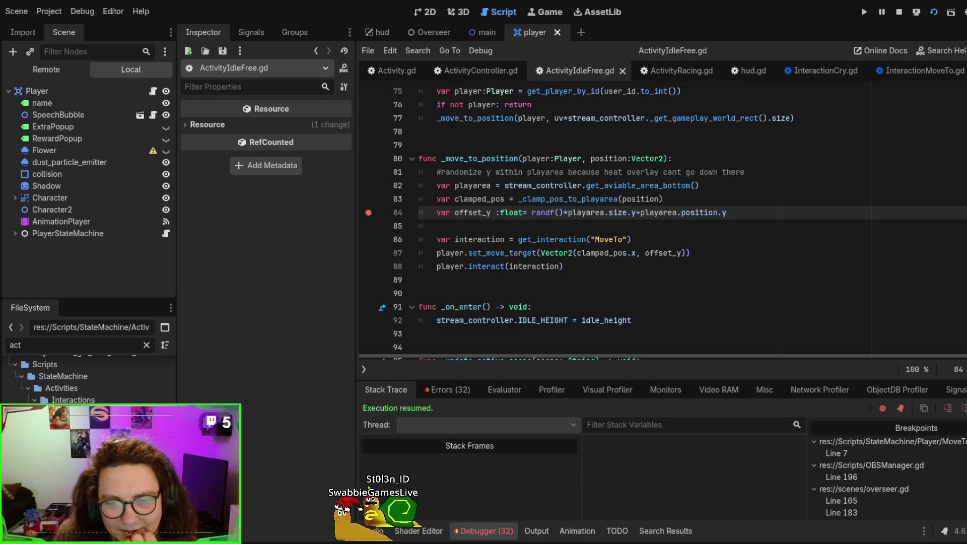
- On line 84, replace playarea.position.y with clamped_pos.y in the offset_y expression
scroll(674, 229, up, 1)
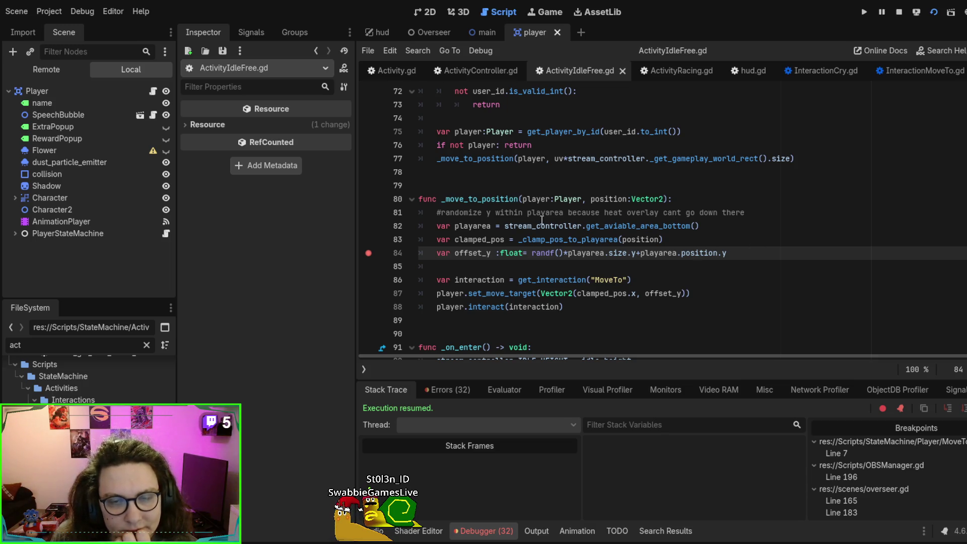
double_click(471, 253)
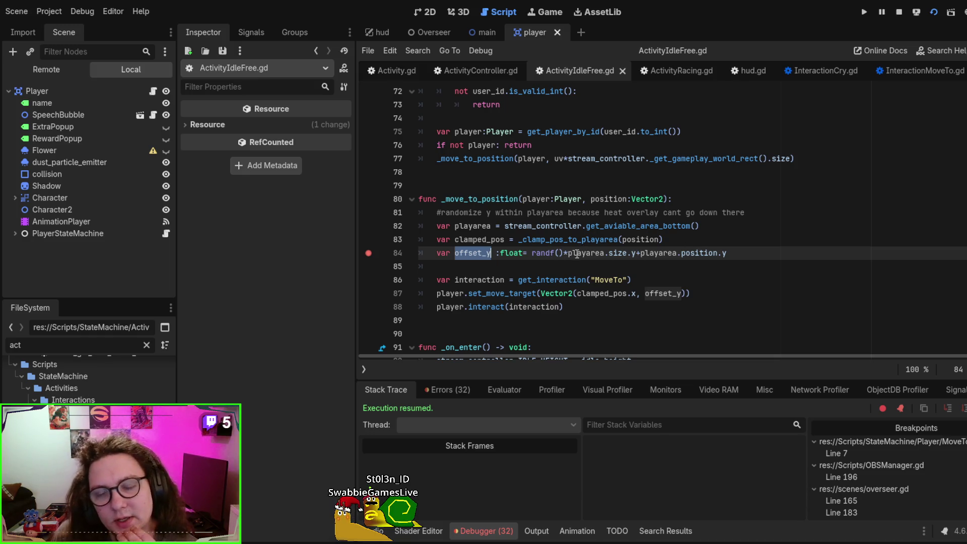
click(578, 250)
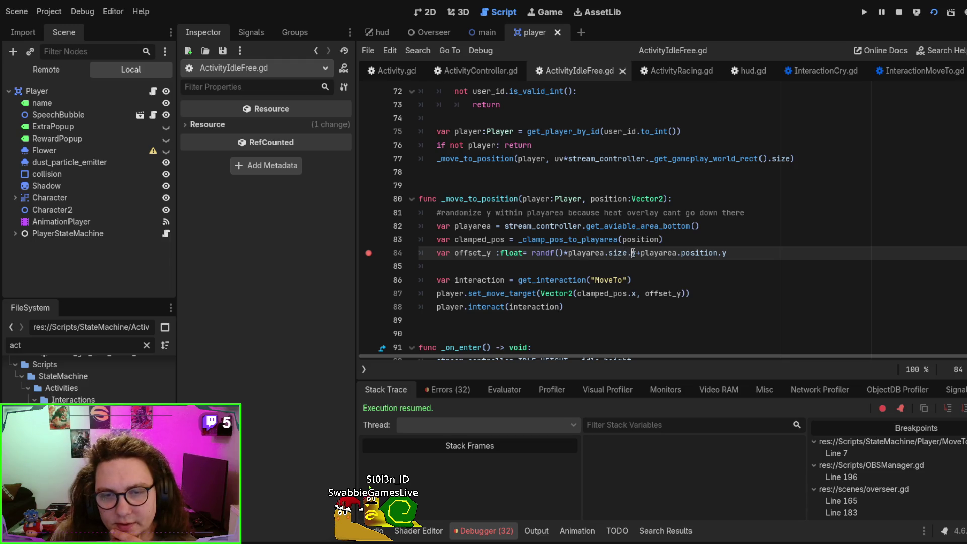
double_click(634, 253)
drag(641, 253, 755, 252)
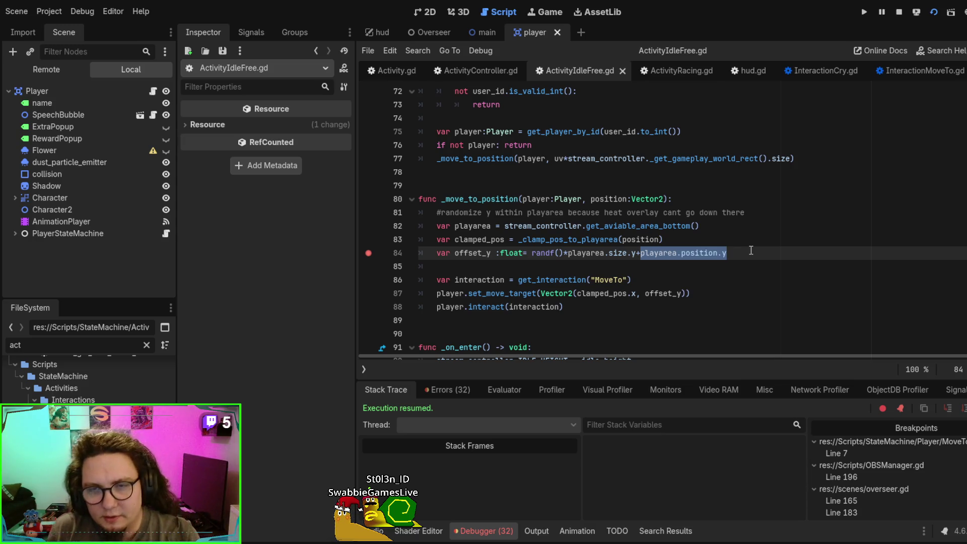
click(495, 239)
double_click(495, 239)
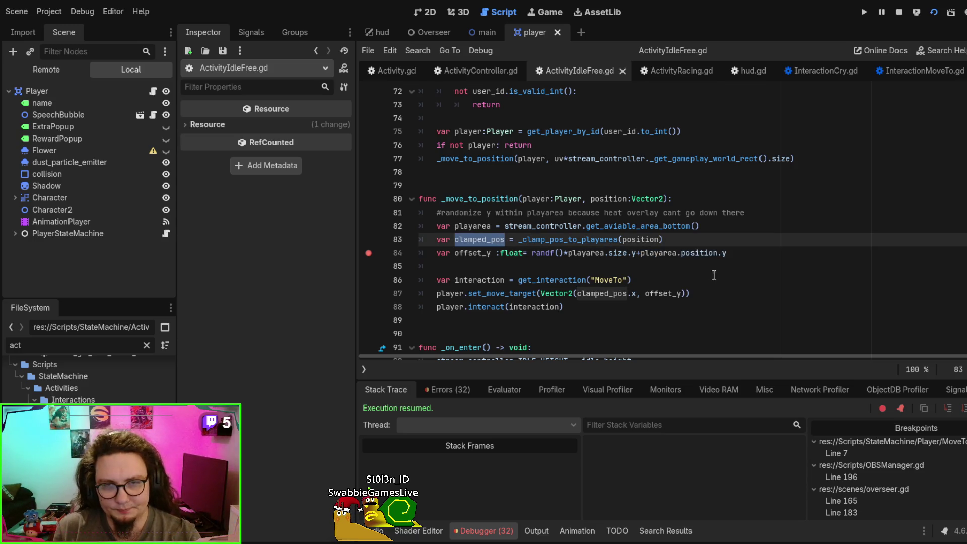
double_click(658, 254)
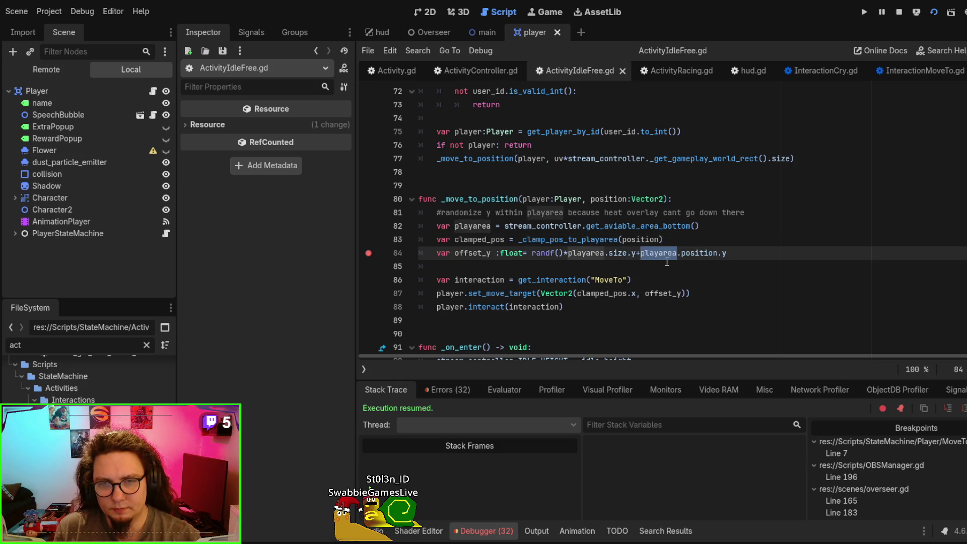
click(640, 253)
drag(640, 253, 716, 253)
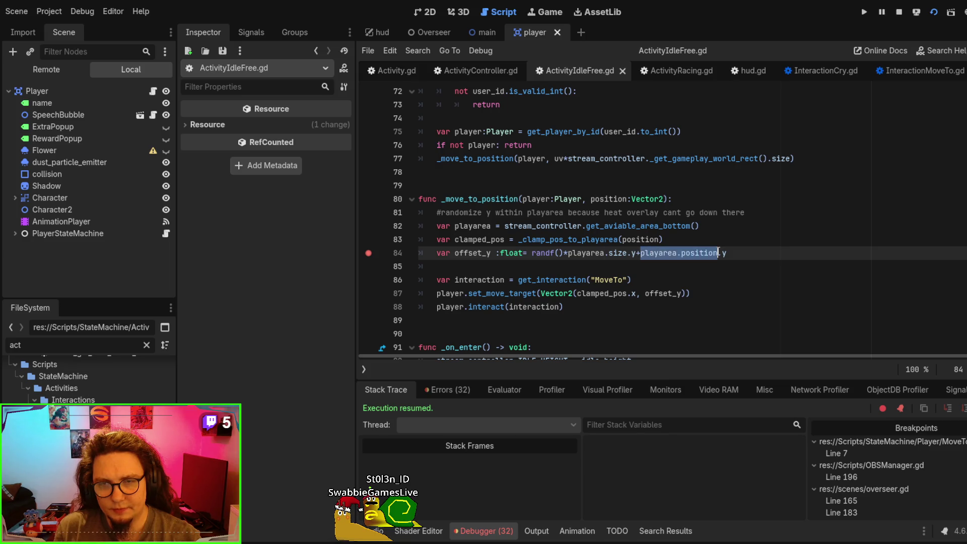
text(clamped_pos)
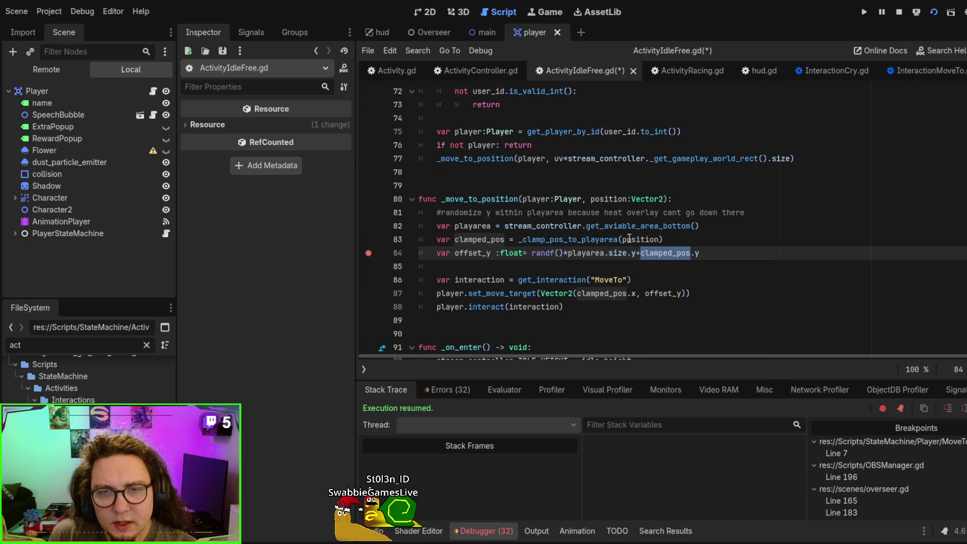
- Add the comment '#move with heat overlay' on empty line 79 above the move function
double_click(633, 239)
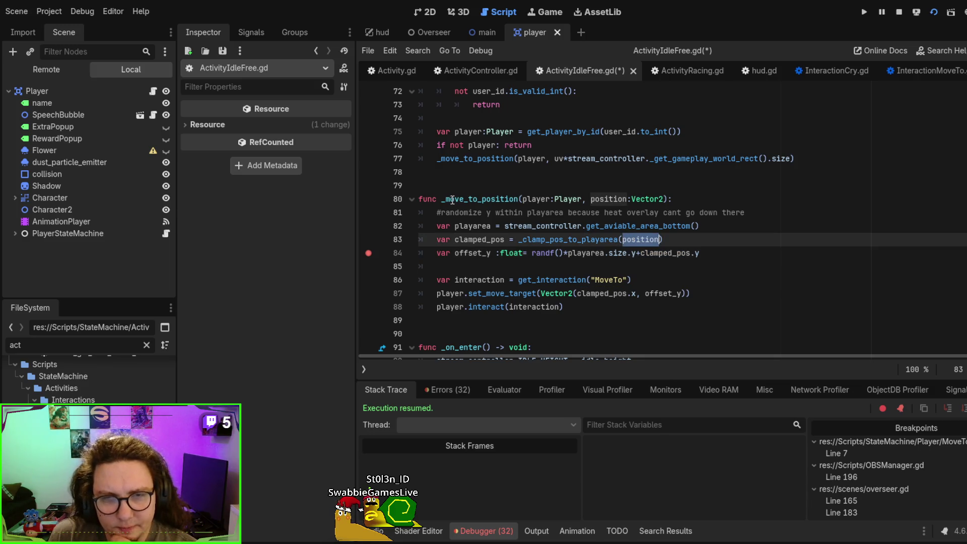
click(725, 182)
text(#)
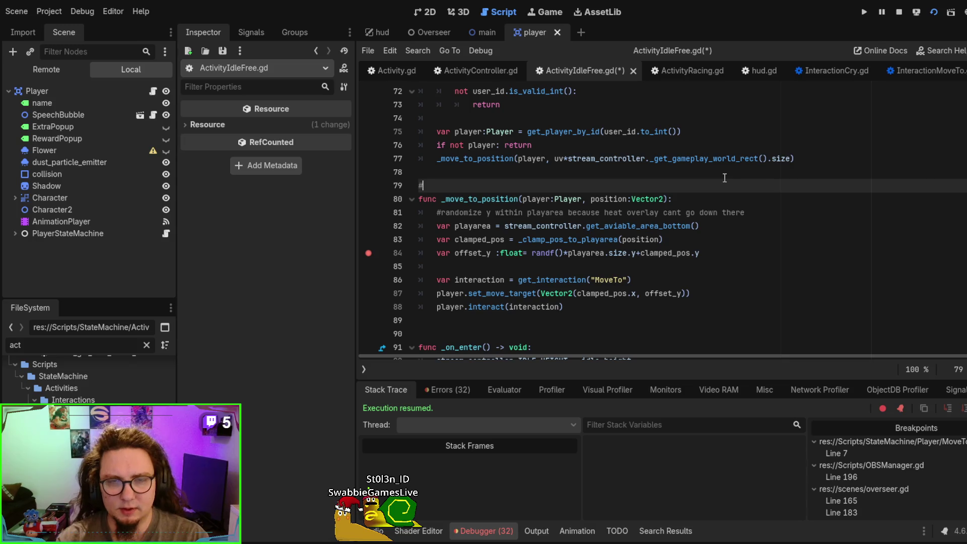
text(move with heat overlay)
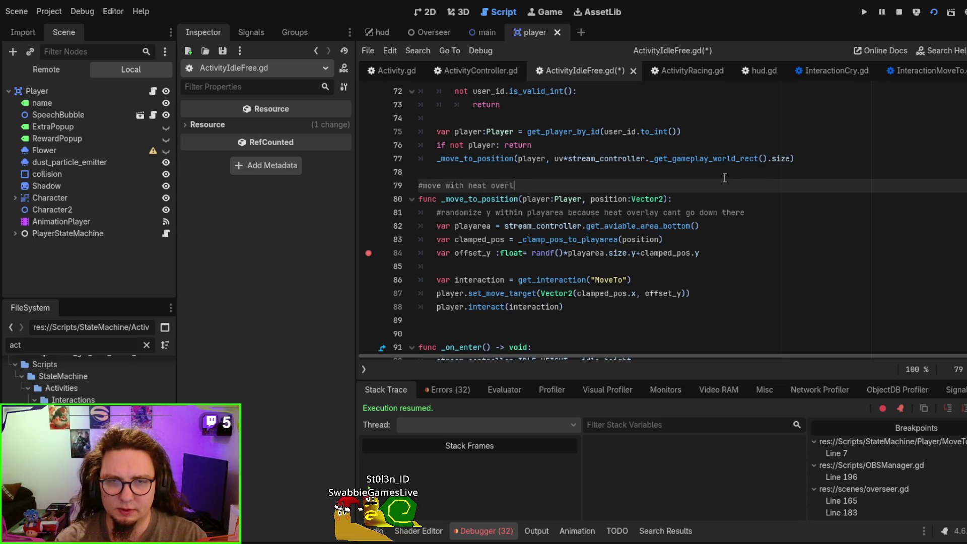
- Review the clamped_pos call on line 83, then save and rerun to the Activity.gd clamp breakpoint
click(583, 240)
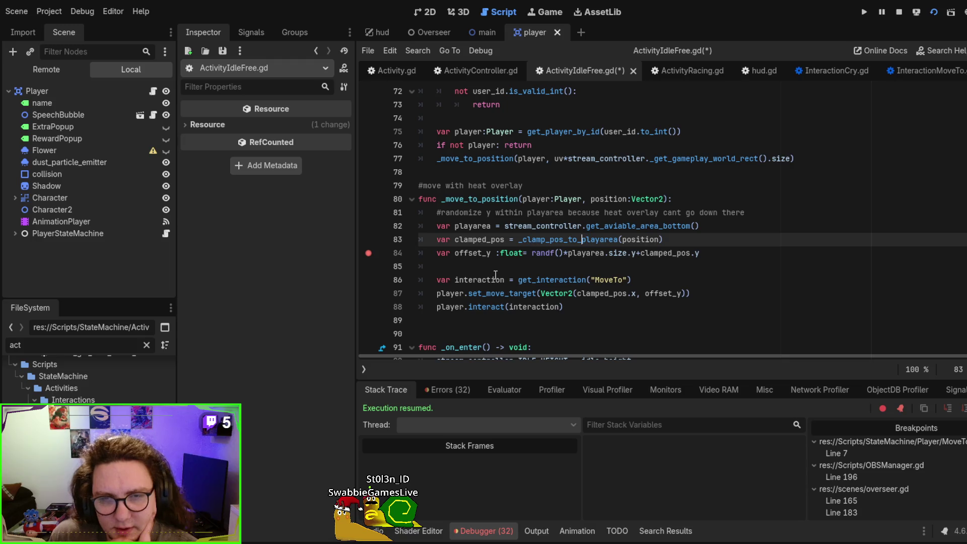
double_click(532, 241)
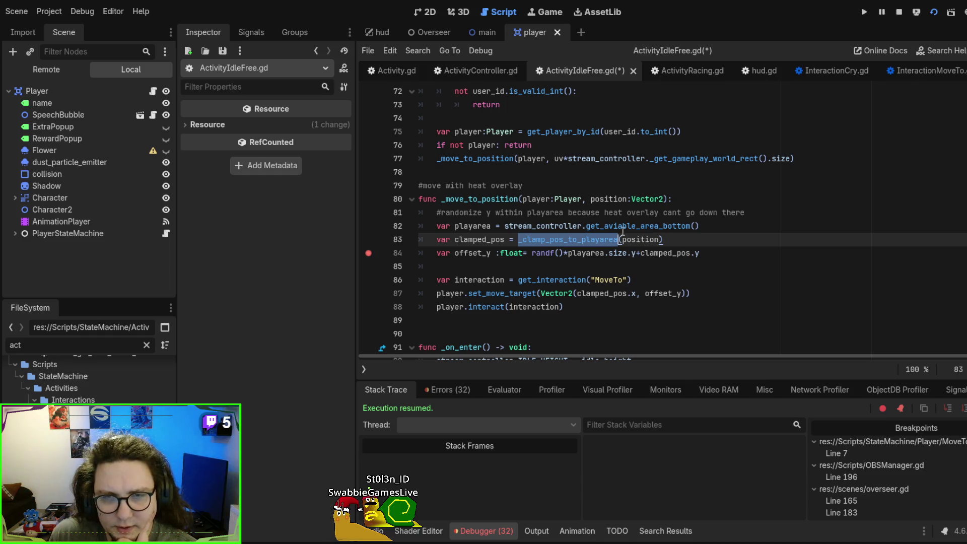
double_click(489, 239)
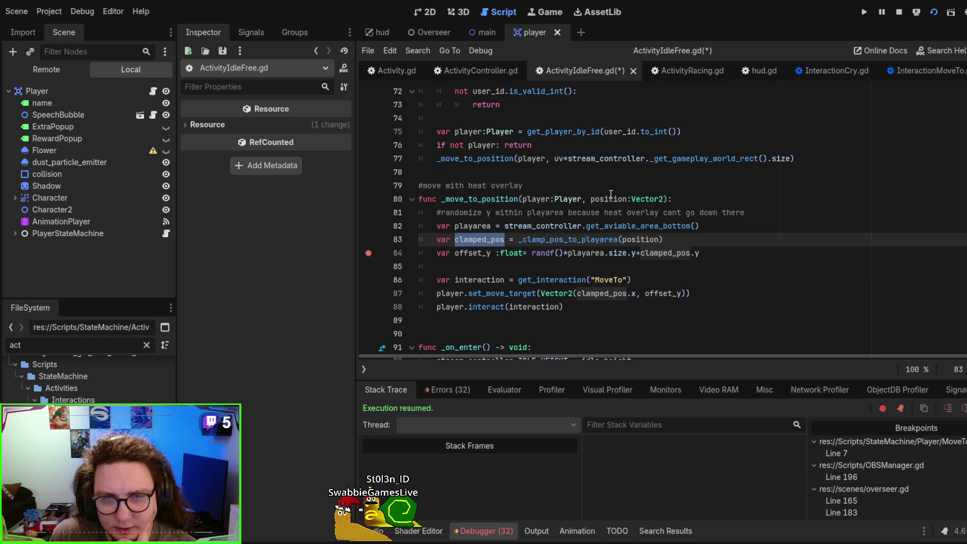
double_click(607, 198)
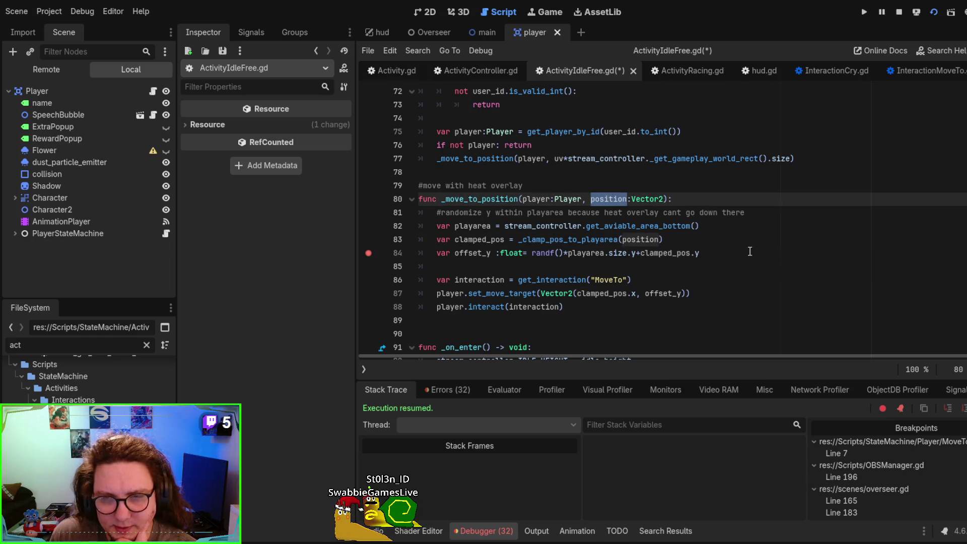
key(F5)
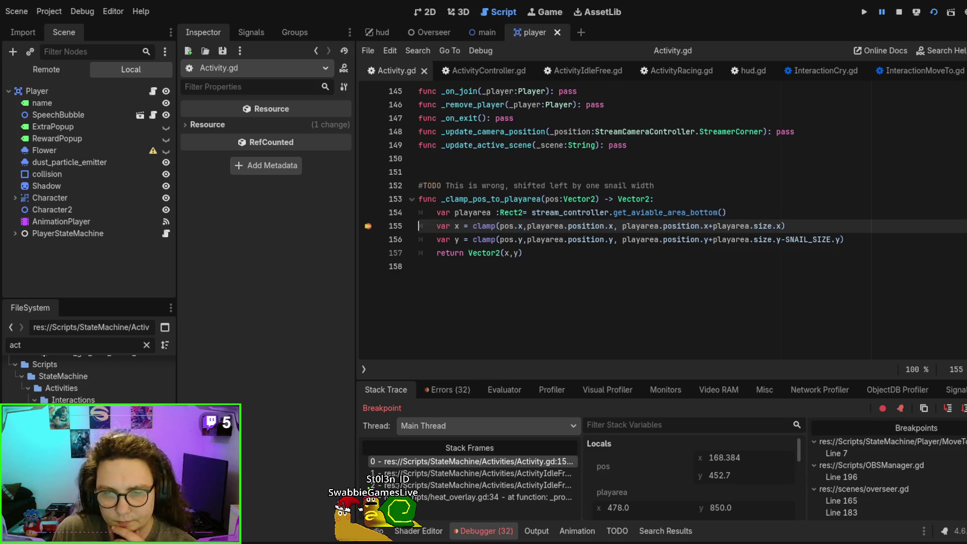
click(947, 408)
- Step through the clamp's return back into _move_to_position and advance to line 86
click(947, 409)
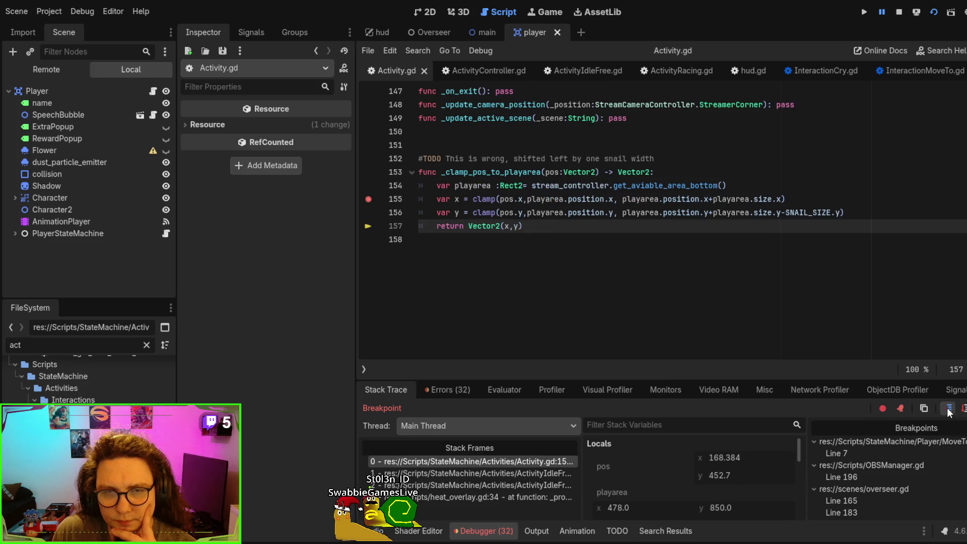
click(948, 409)
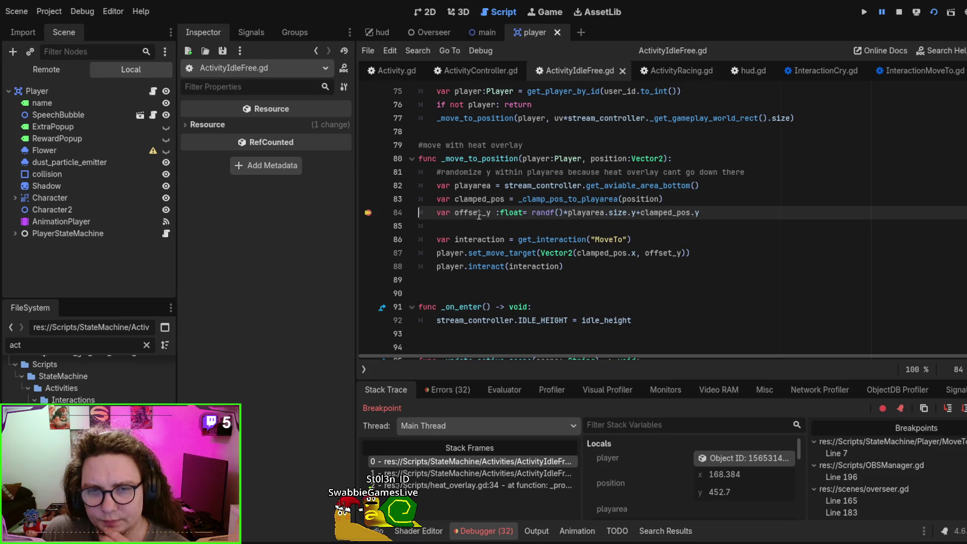
key(F10)
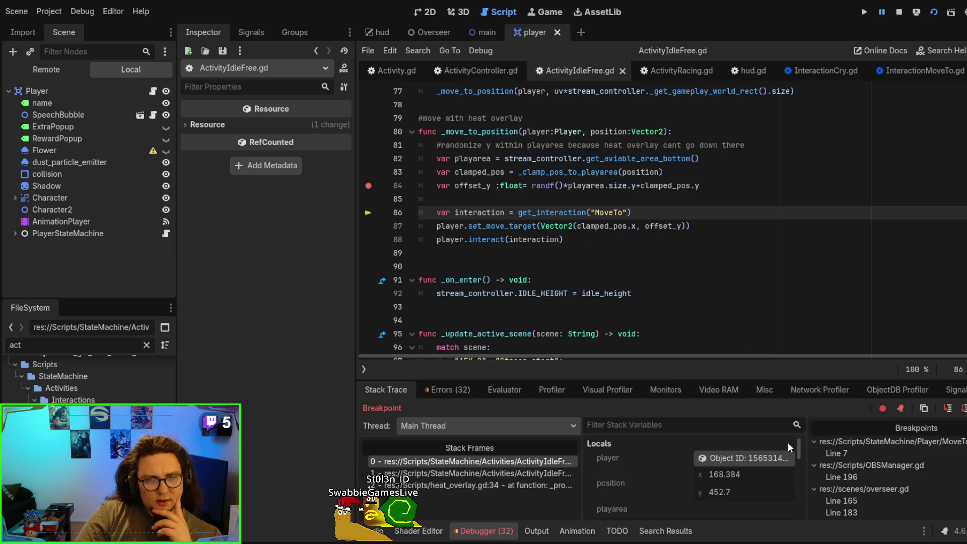
- Change size.y to size.h in line 84's offset_y and rerun to the Activity.gd line 155 breakpoint
scroll(740, 476, down, 3)
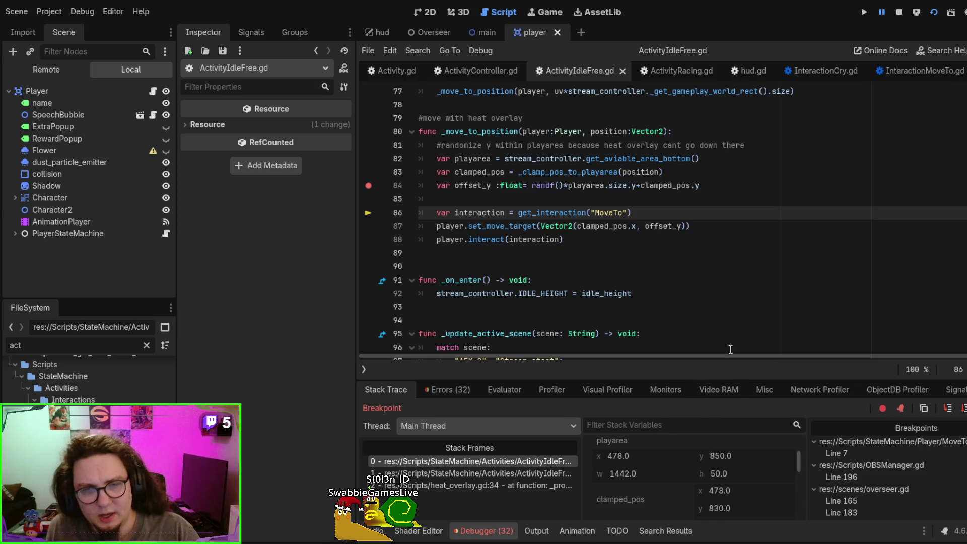
double_click(474, 159)
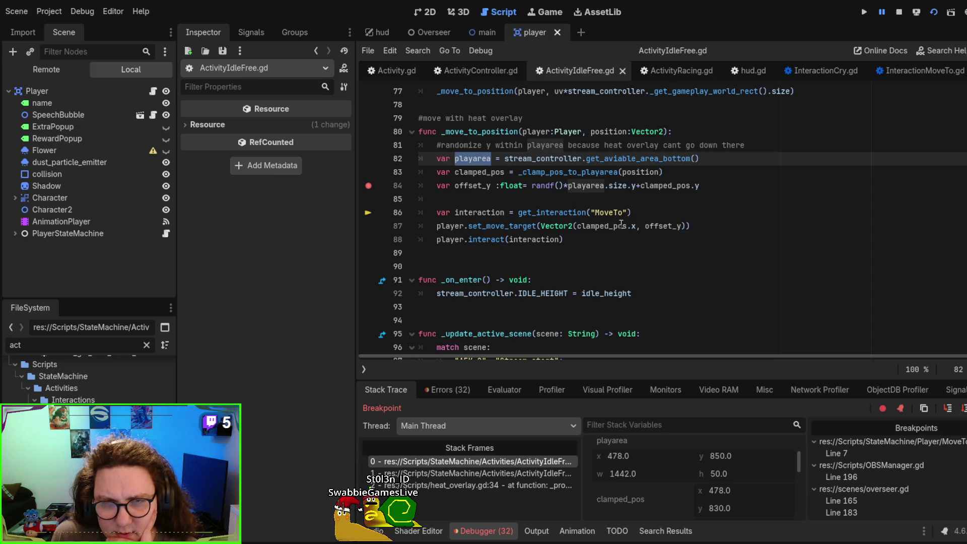
scroll(691, 497, up, 1)
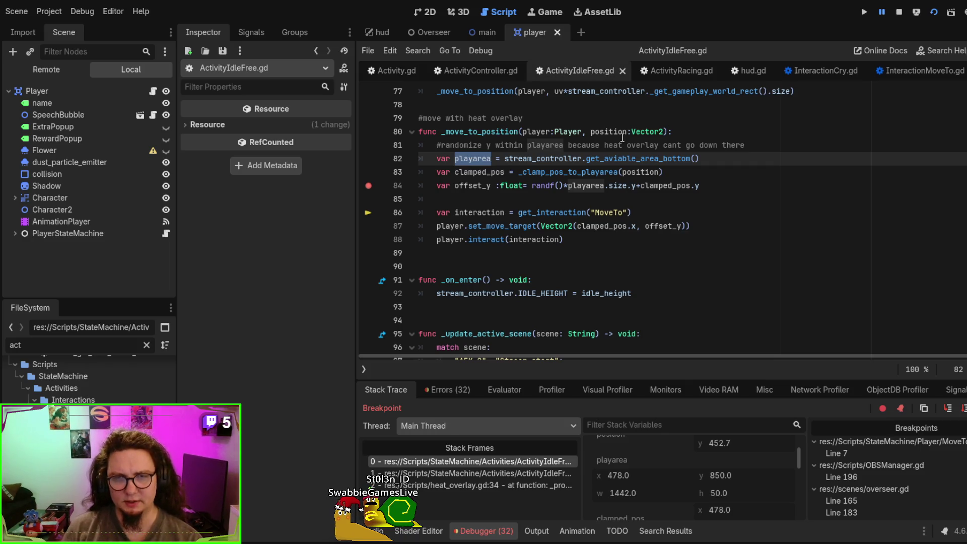
drag(556, 237, 555, 226)
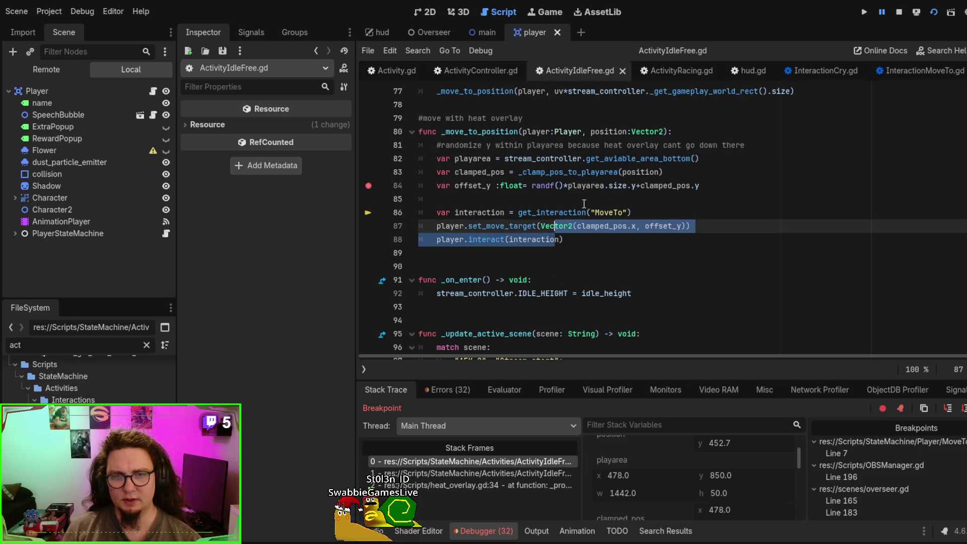
double_click(634, 185)
text(h)
key(F5)
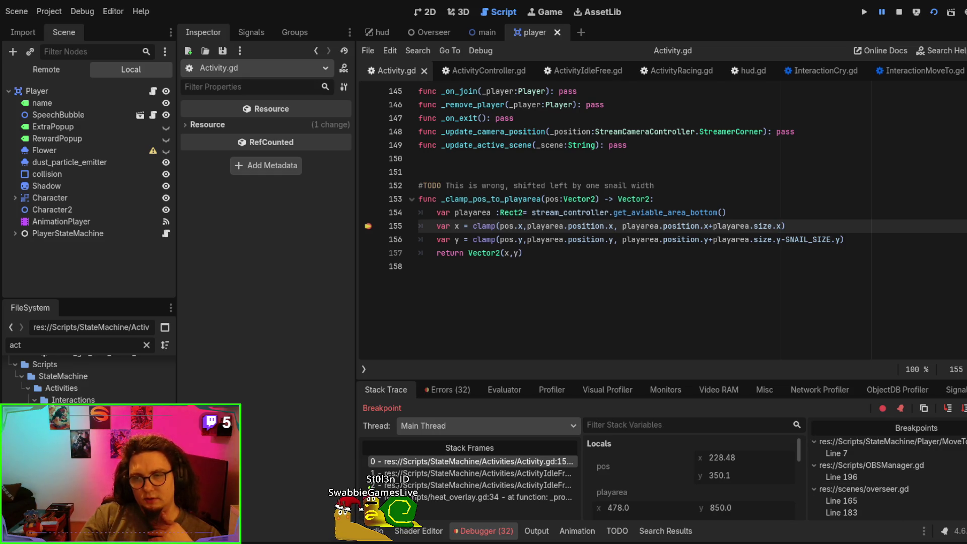
key(F12)
key(F12)
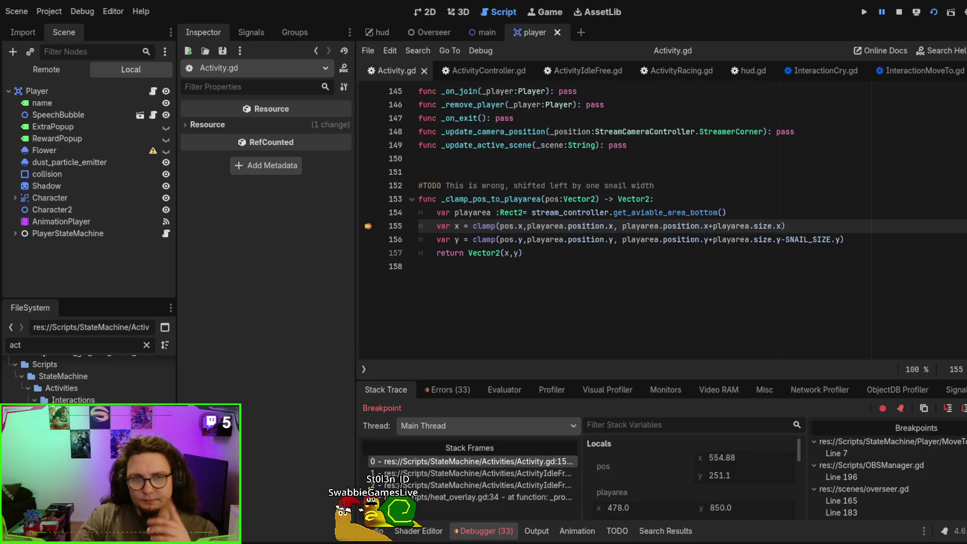
- Continue to line 84 and step over it to hit the invalid 'h' error, then highlight playarea and clamped_pos
key(F12)
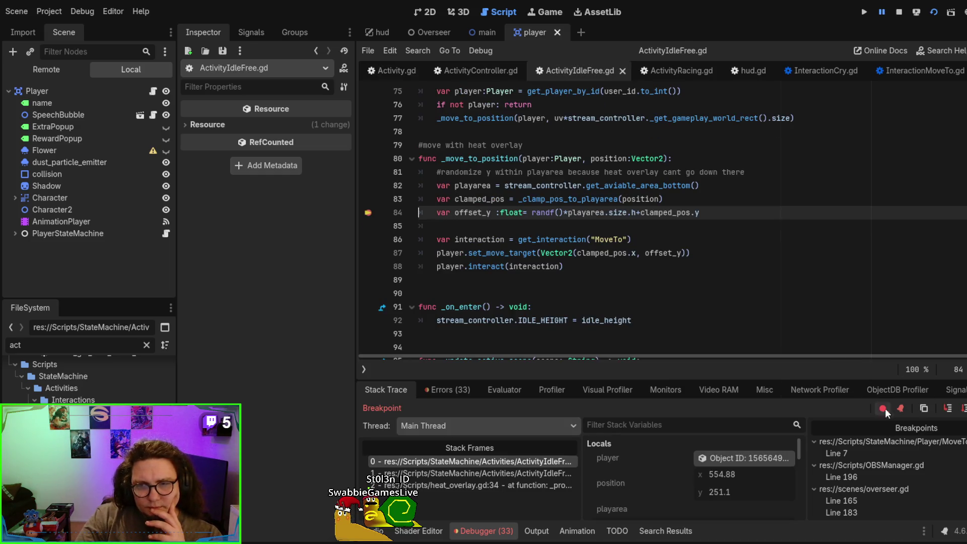
click(949, 409)
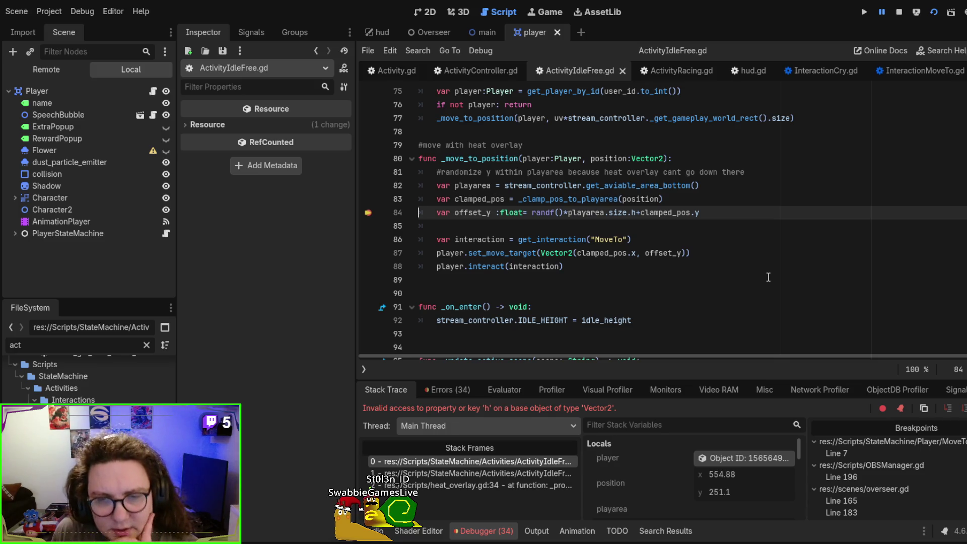
scroll(693, 465, down, 2)
scroll(693, 464, down, 3)
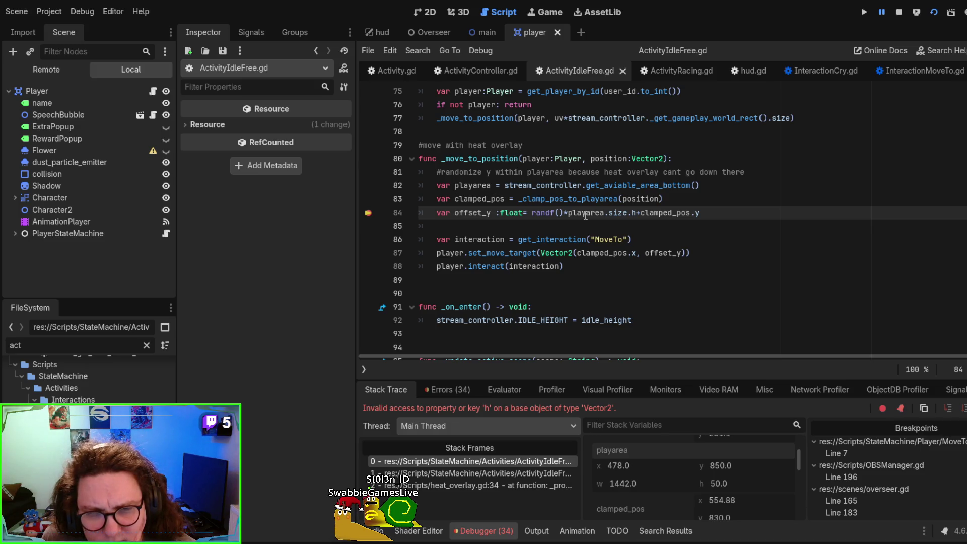
double_click(585, 213)
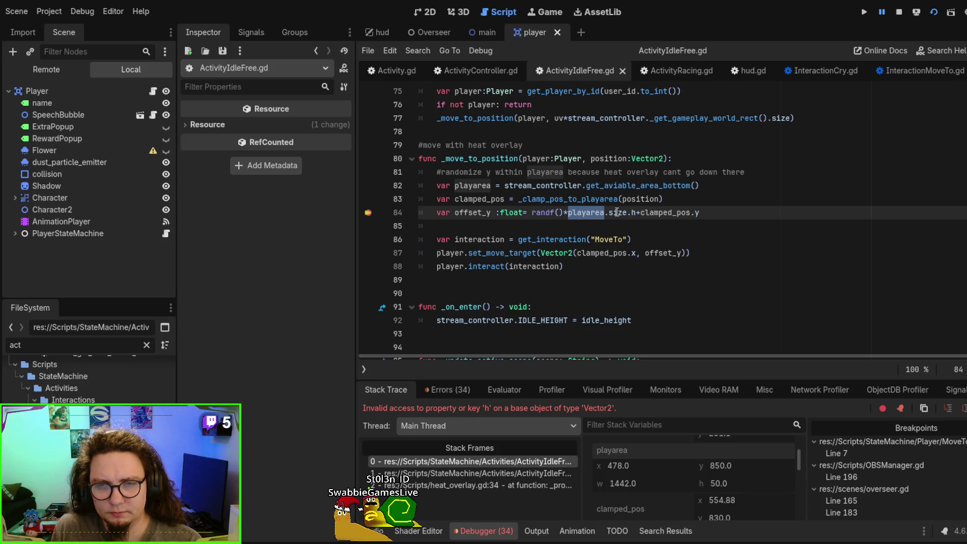
click(616, 212)
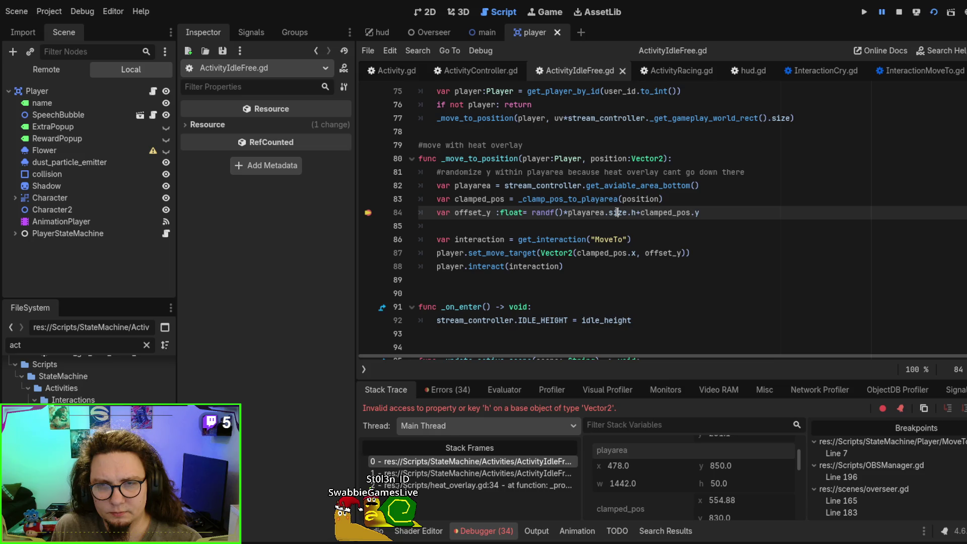
double_click(670, 212)
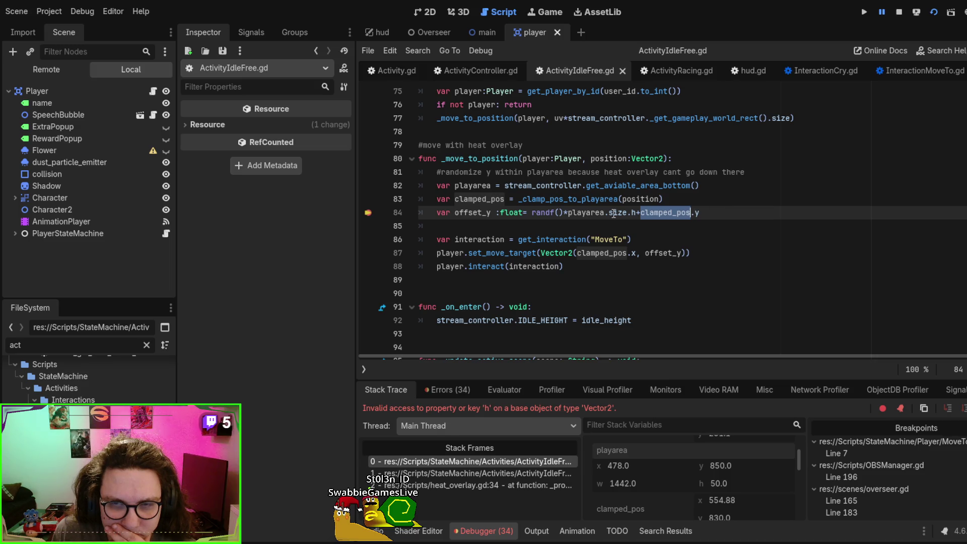
- Restore .size.y and drop +clamped_pos.y, leaving offset_y = randf()*playarea.size.y
double_click(632, 213)
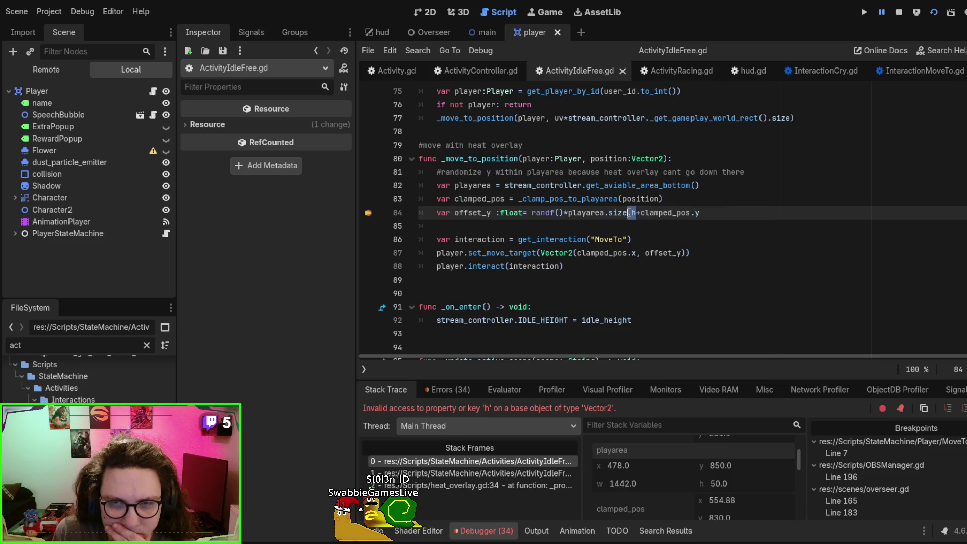
key(BackSpace)
key(BackSpace)
key(BackSpace)
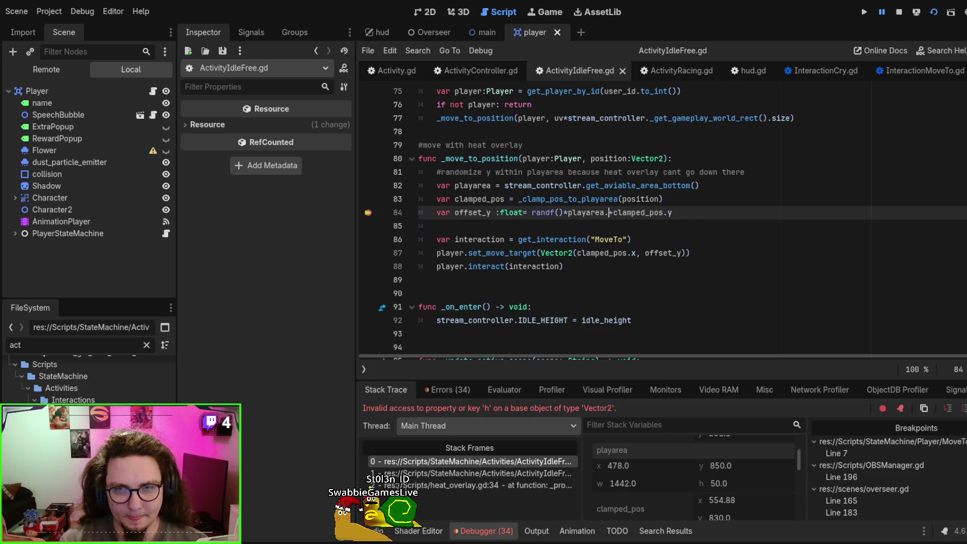
text(.size)
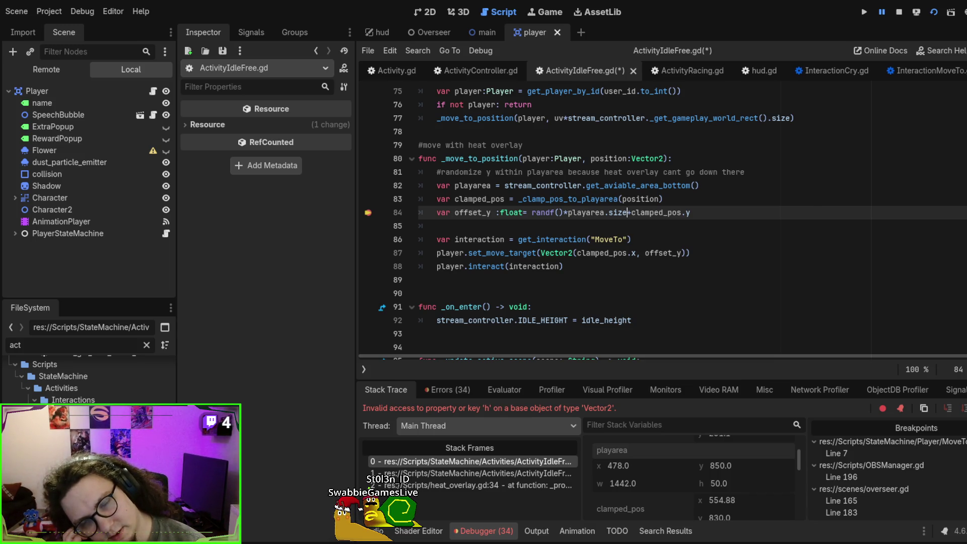
text(.y)
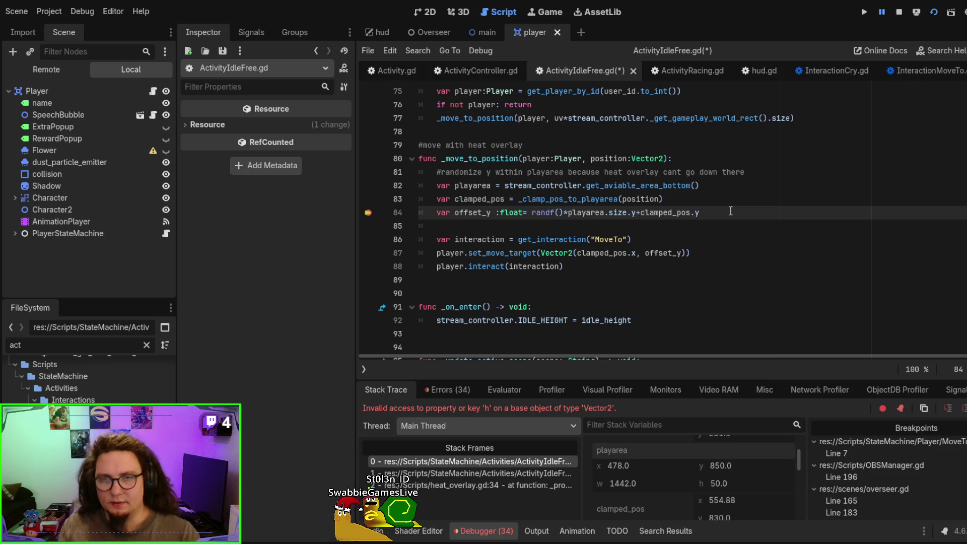
key(shift+End)
key(BackSpace)
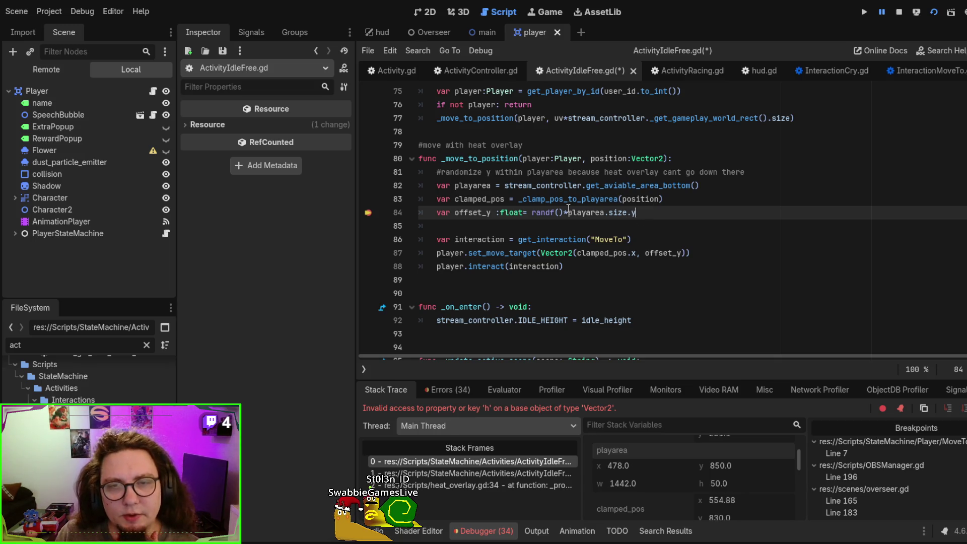
- Highlight the playarea and offset_y usages and put the caret after offset_y on line 87
double_click(587, 212)
click(653, 216)
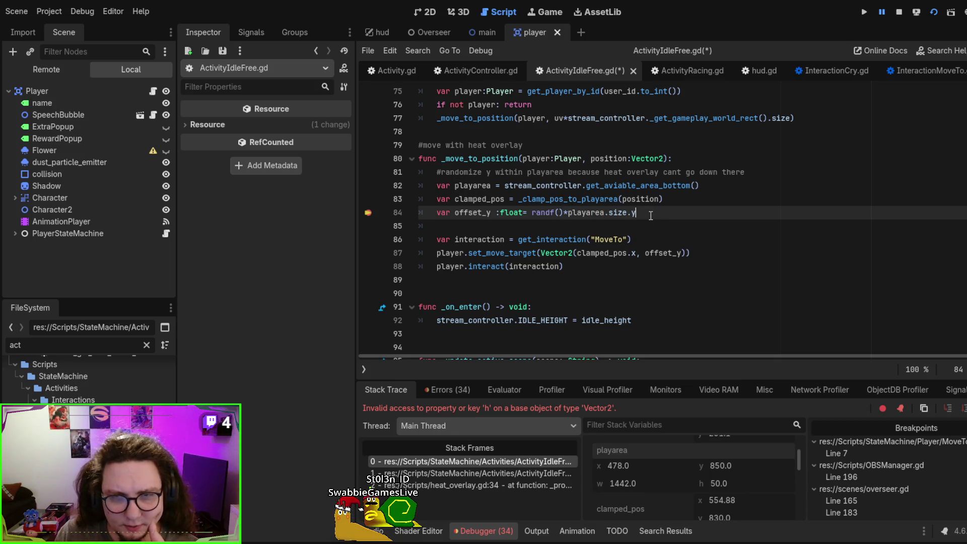
double_click(471, 212)
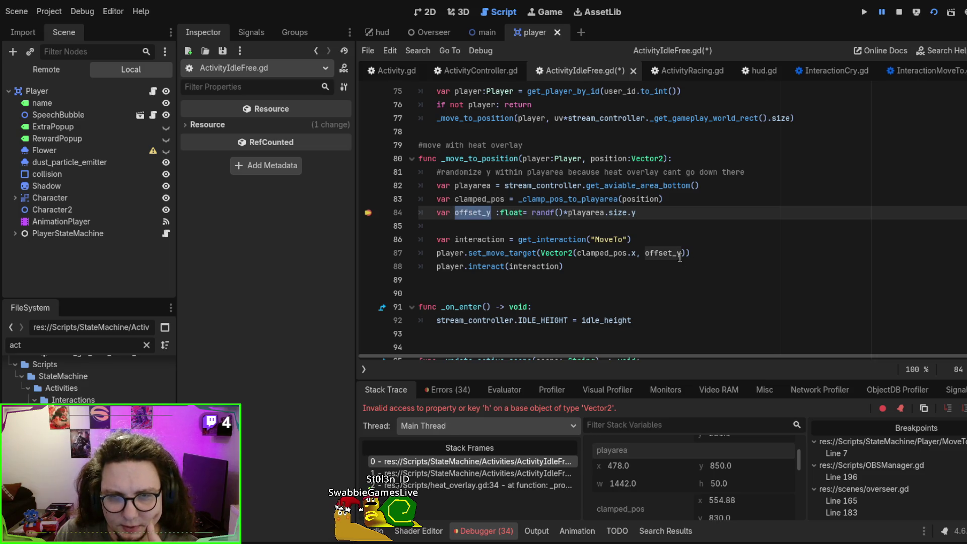
double_click(661, 253)
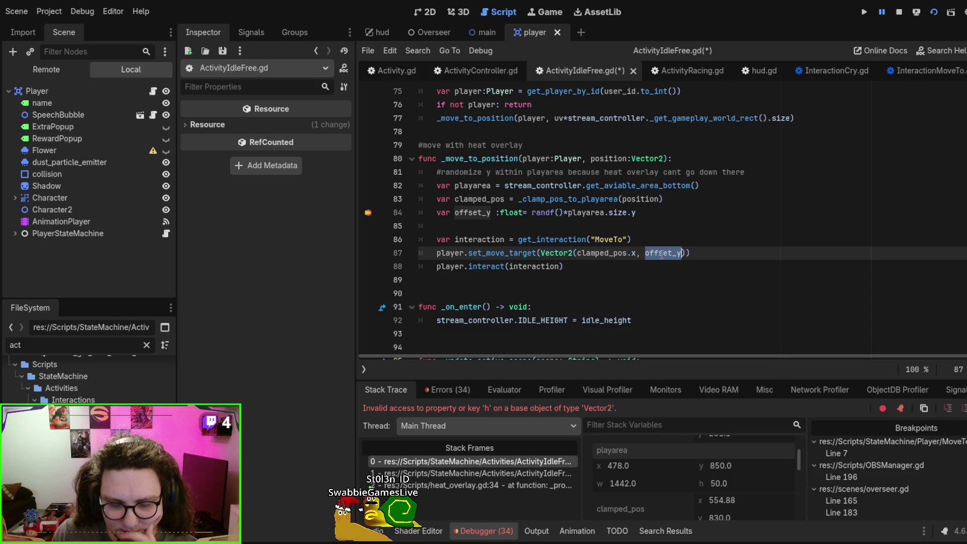
key(Right)
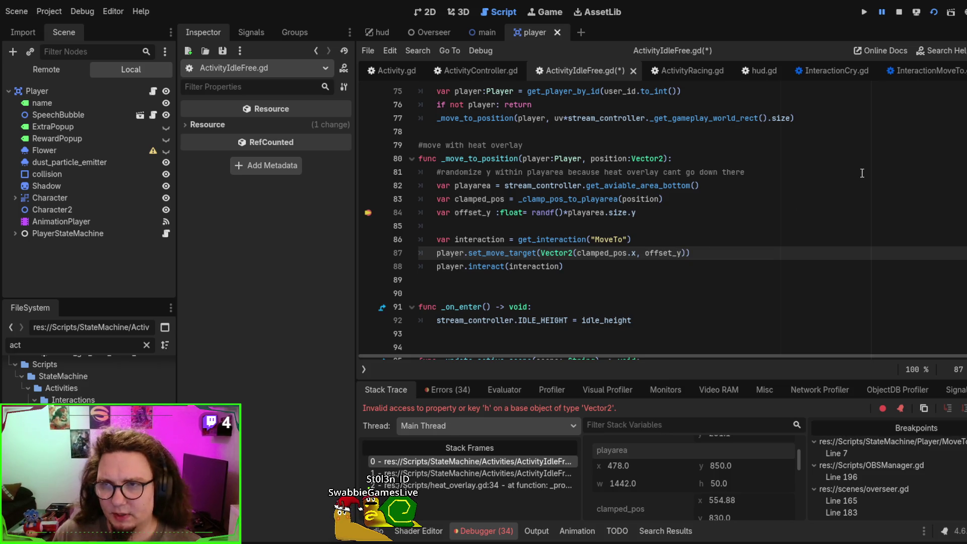
- Change line 87's target y to 900-offset_y, then save and rerun past the clamp breakpoint
scroll(862, 172, up, 20)
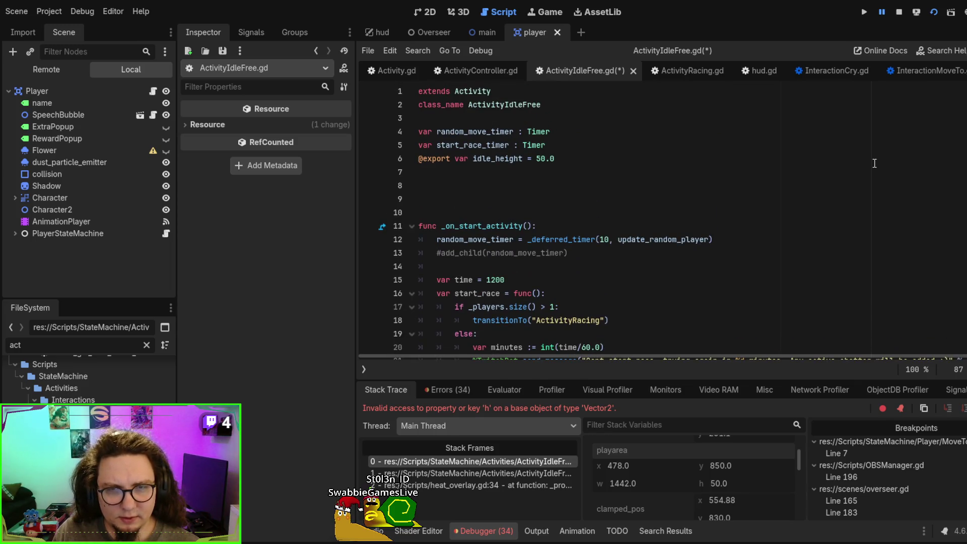
scroll(874, 164, down, 9)
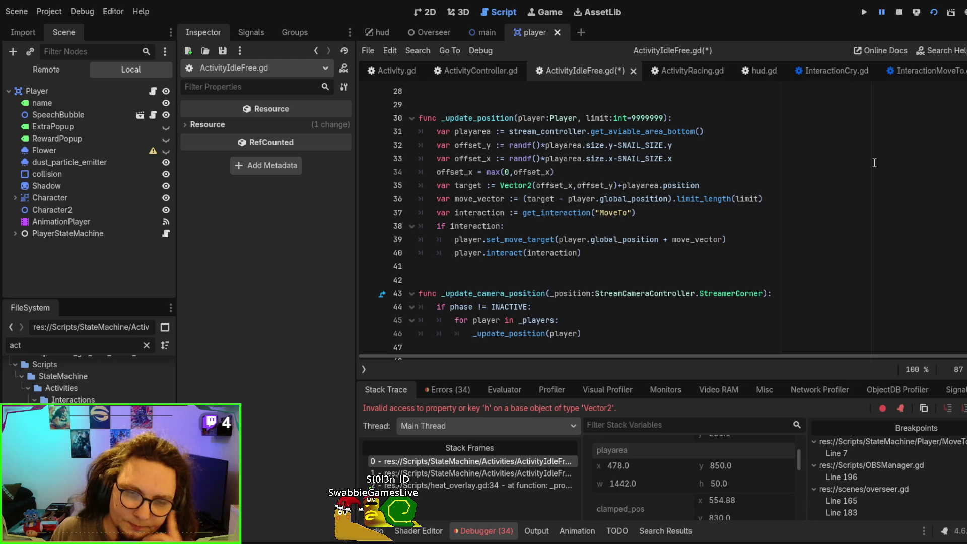
scroll(875, 162, down, 14)
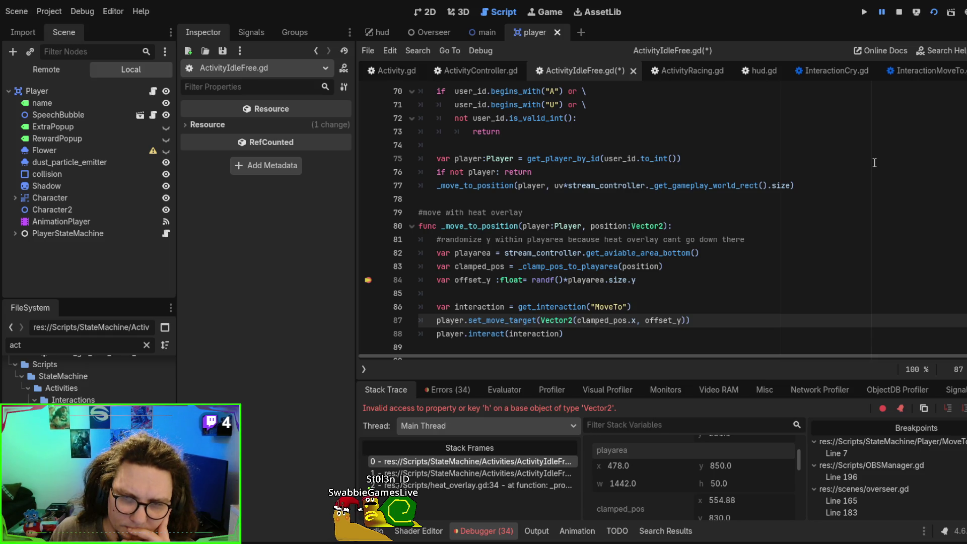
scroll(874, 163, down, 1)
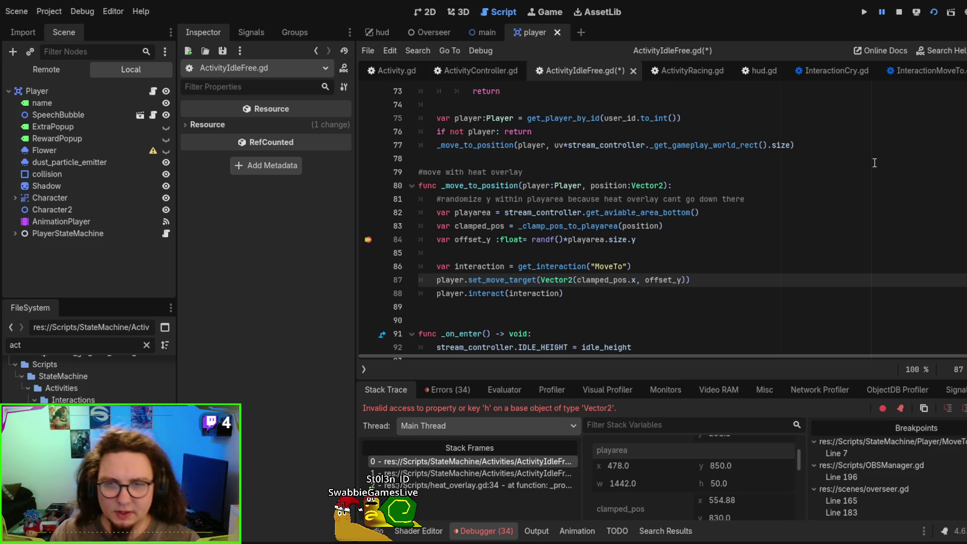
text(+900)
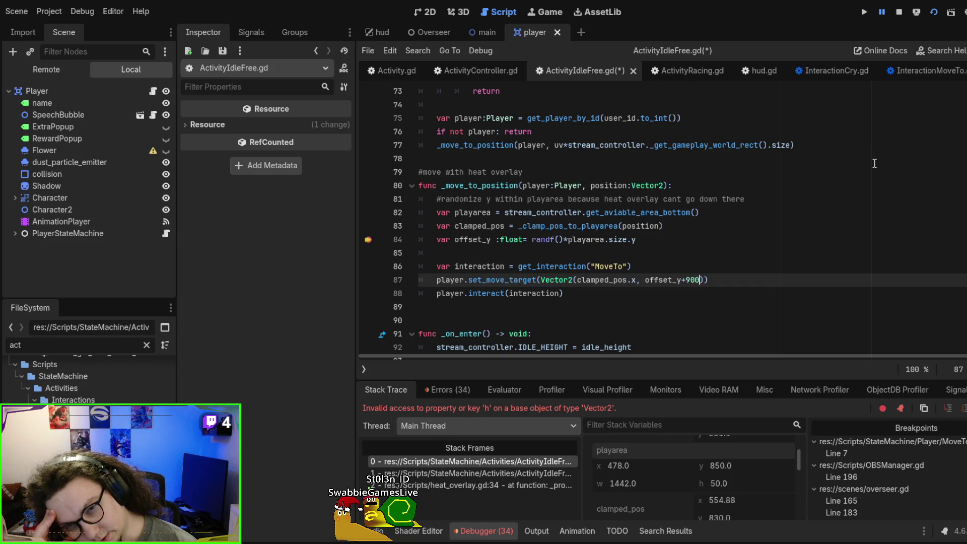
key(BackSpace)
key(BackSpace)
key(BackSpace)
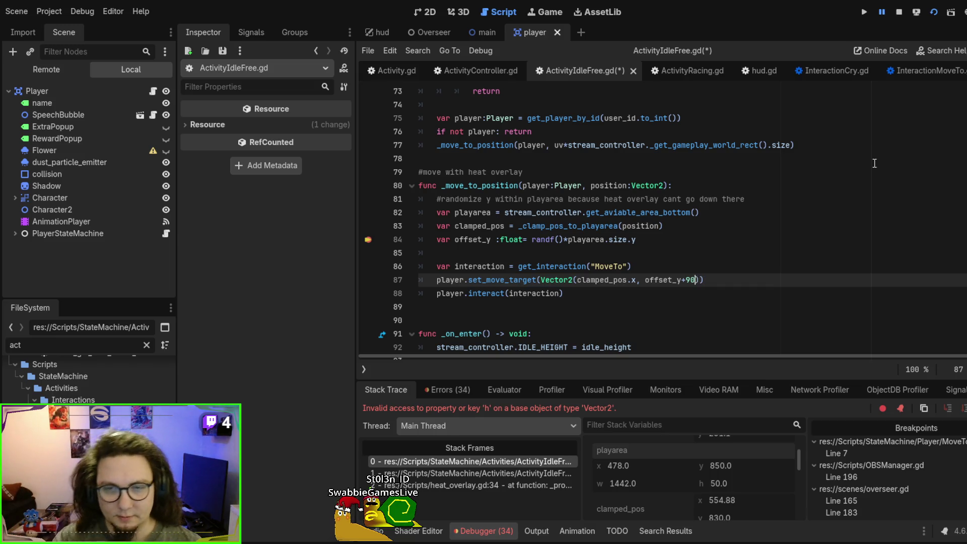
key(Left)
key(Left)
key(Left)
key(Left)
key(Left)
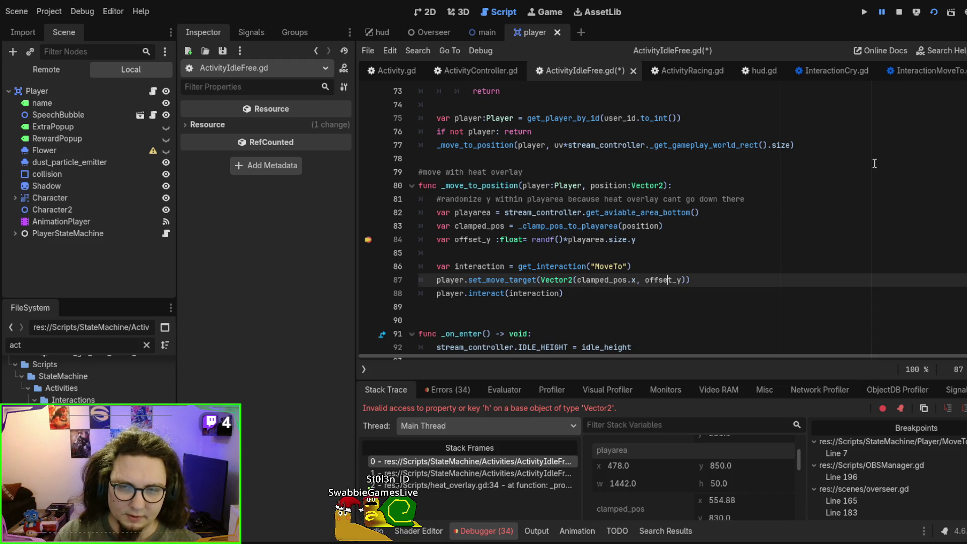
text(900-)
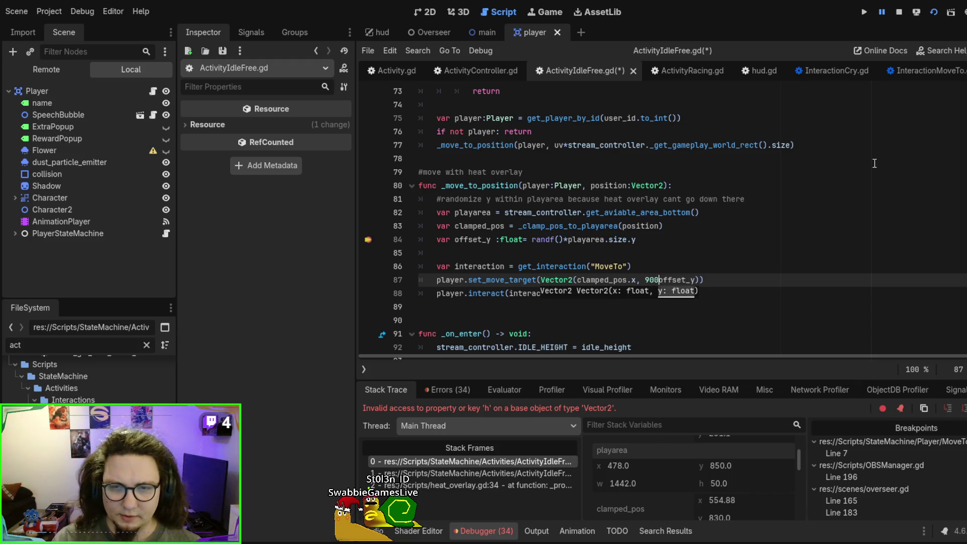
key(F5)
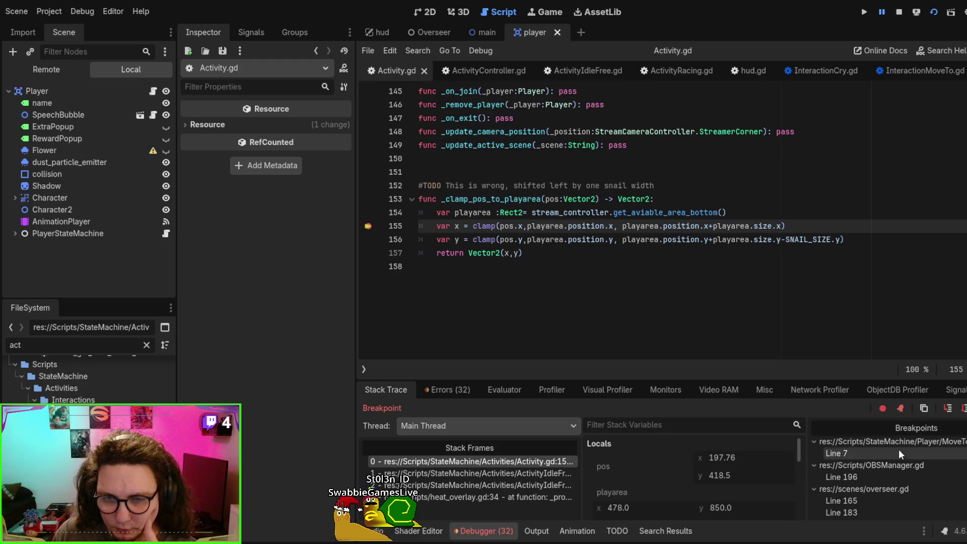
key(F12)
key(F12)
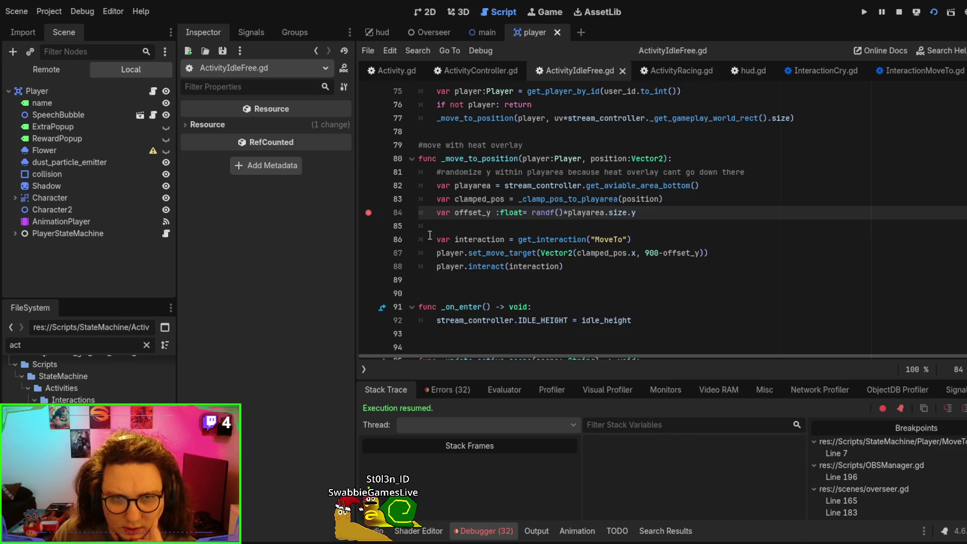
- Remove the line 84 breakpoint, append -SNAIL_SIZE.y to line 87's target y, and rerun past the clamp breakpoint
click(373, 212)
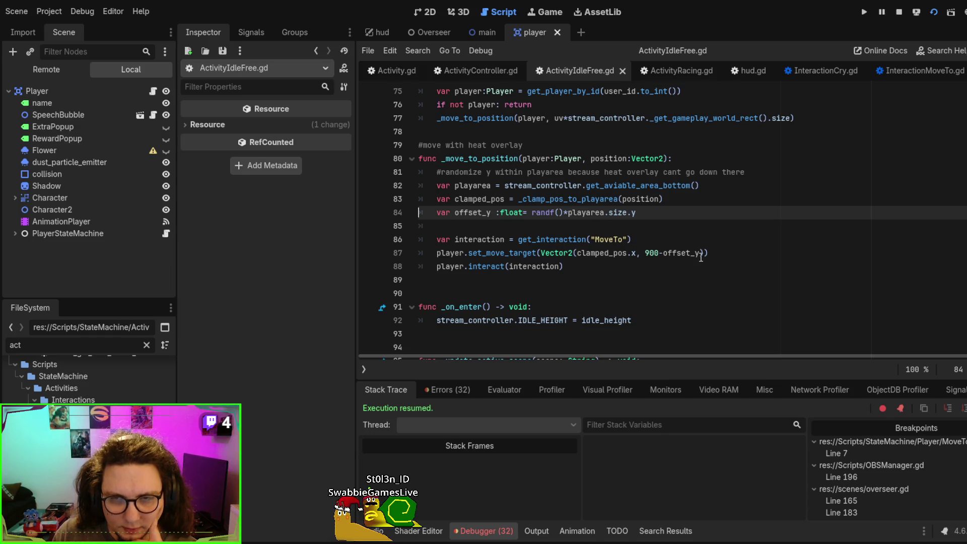
click(698, 254)
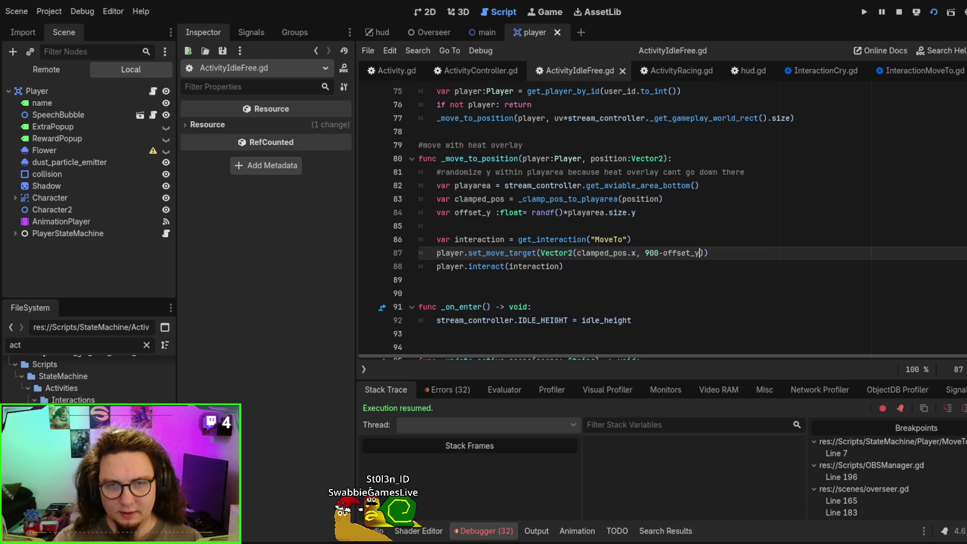
text(-)
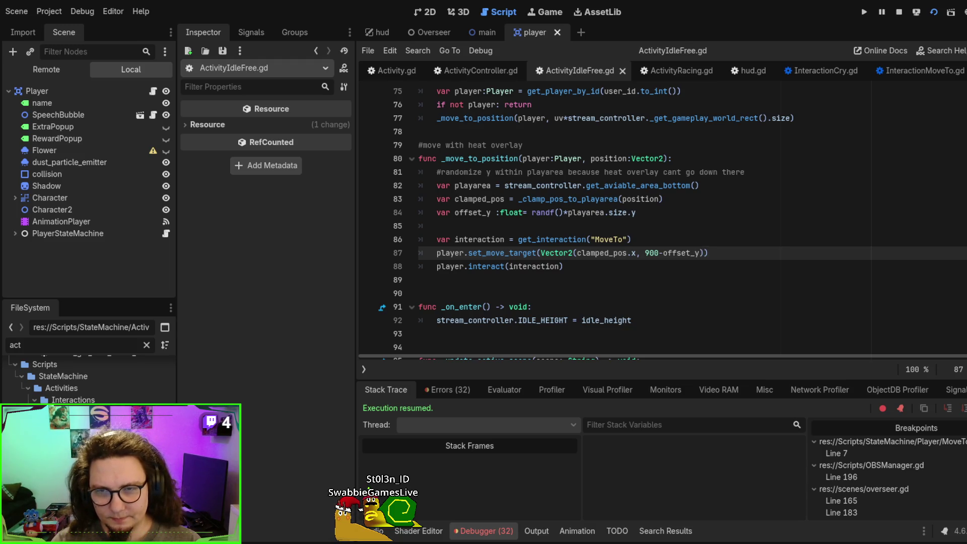
text(sna)
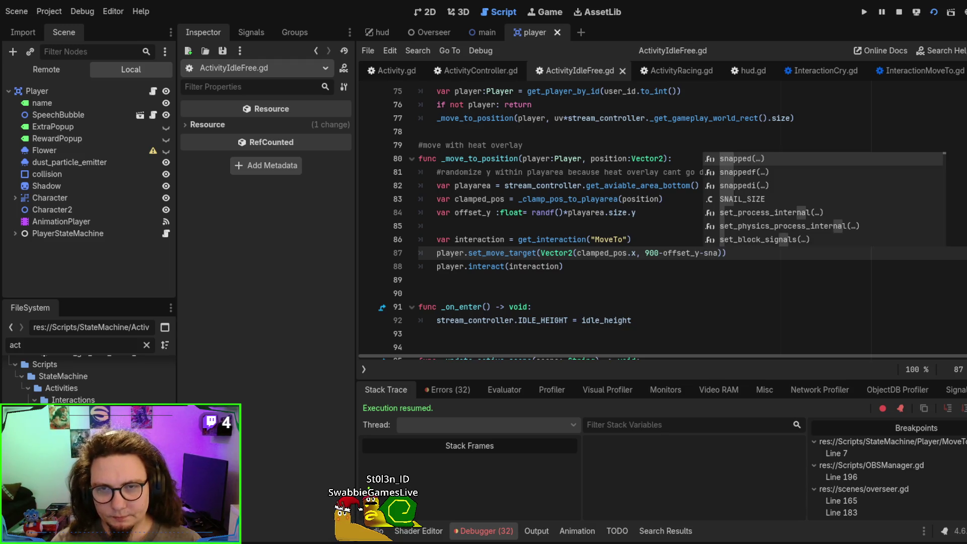
text(il)
key(Return)
text(.)
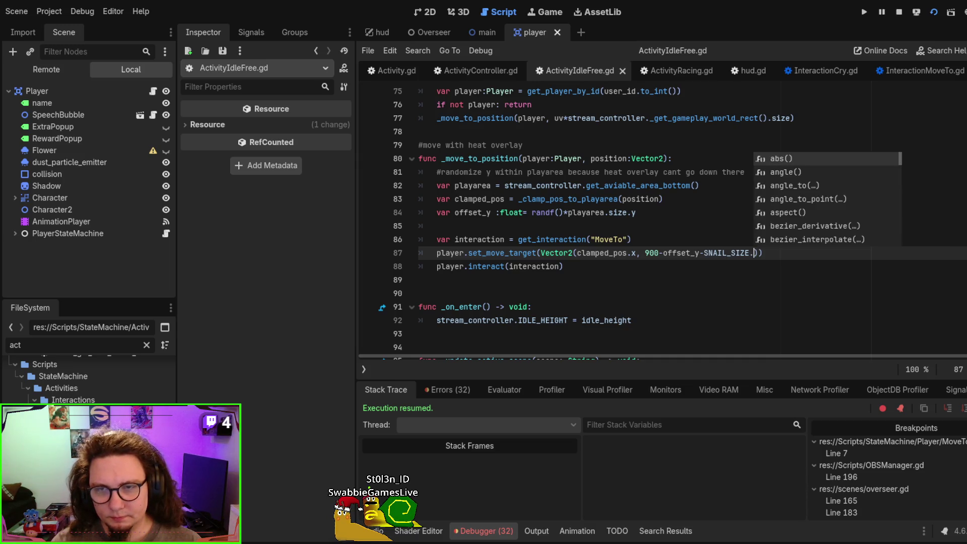
text(y)
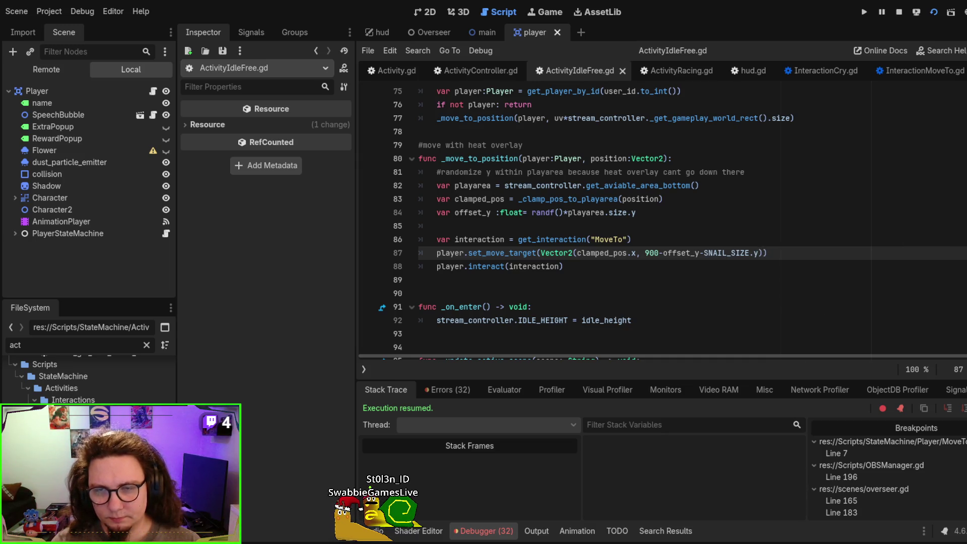
key(F5)
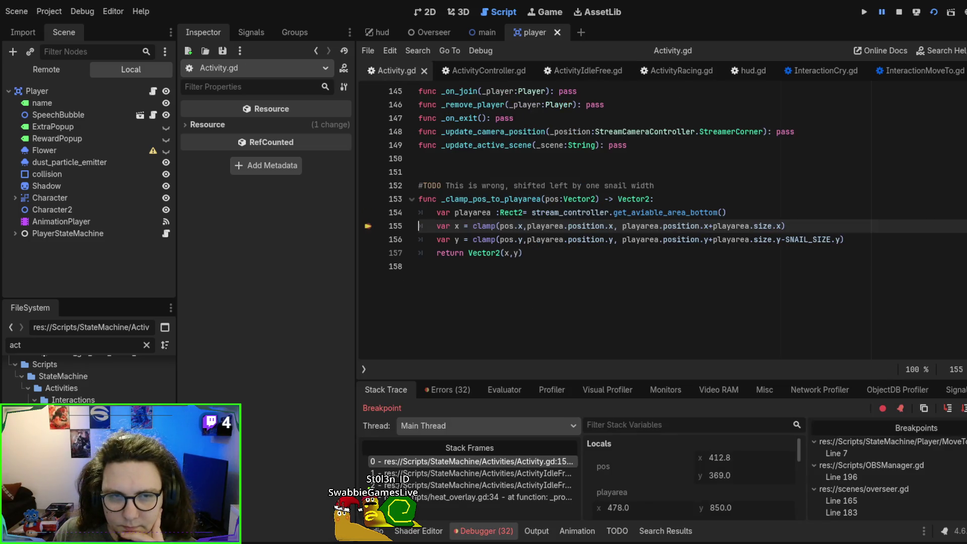
key(F12)
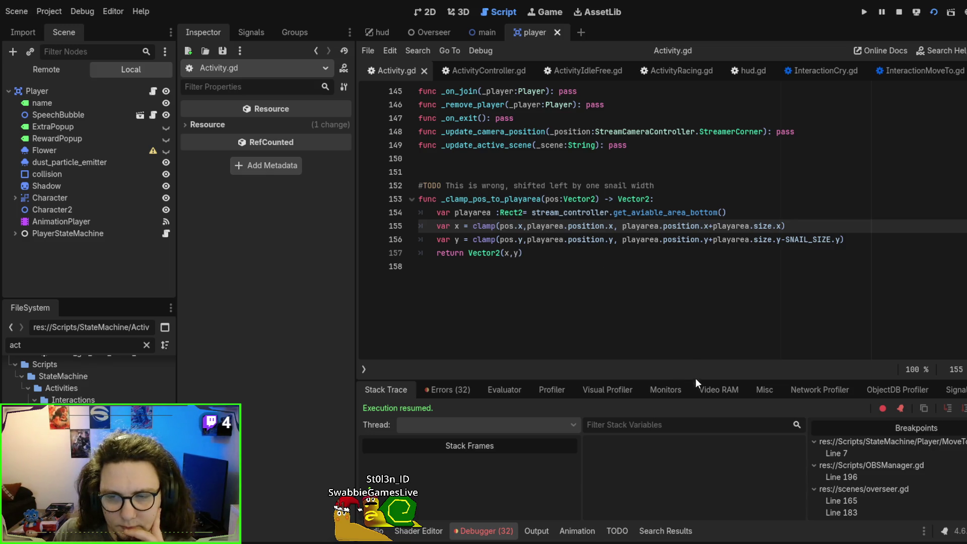
- Return to ActivityIdleFree.gd and review lines 86 and 87 of _move_to_position
click(579, 70)
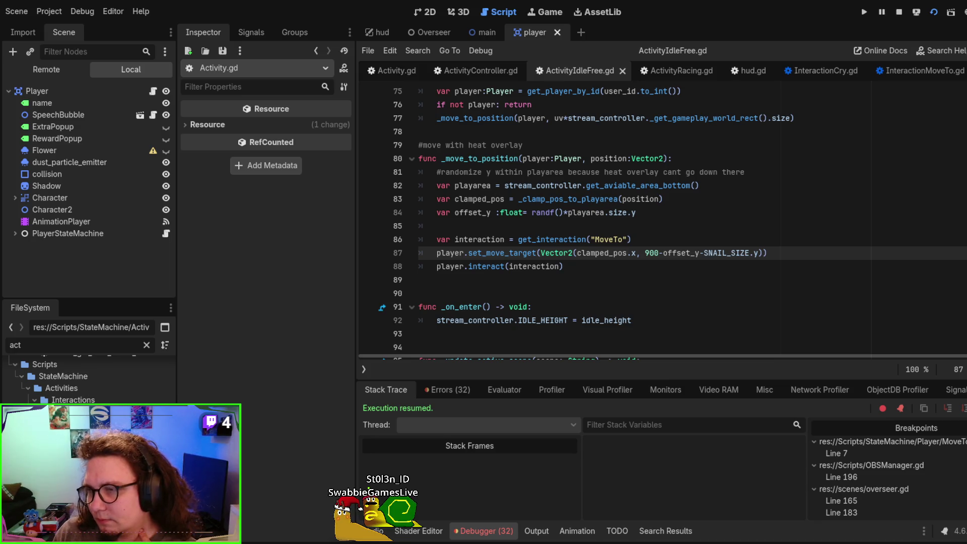
click(632, 239)
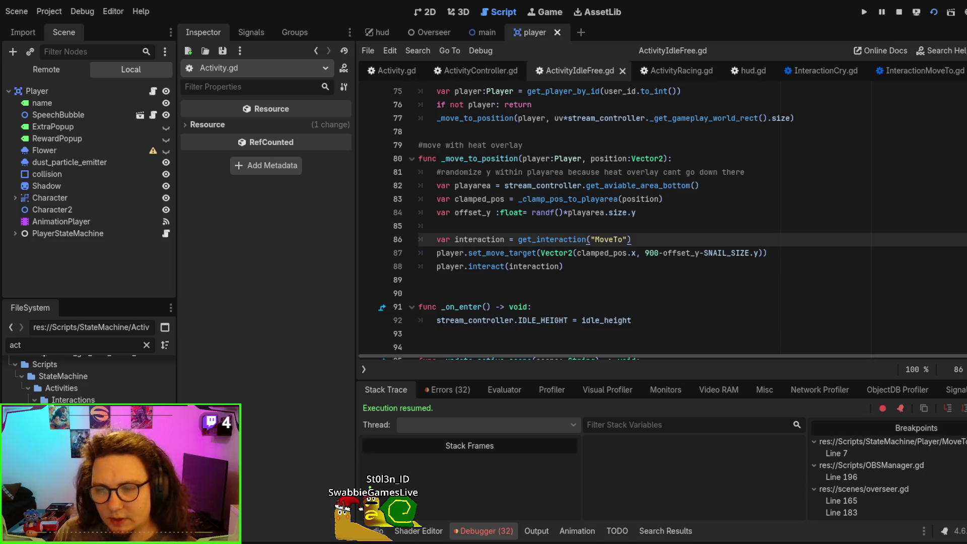
click(821, 253)
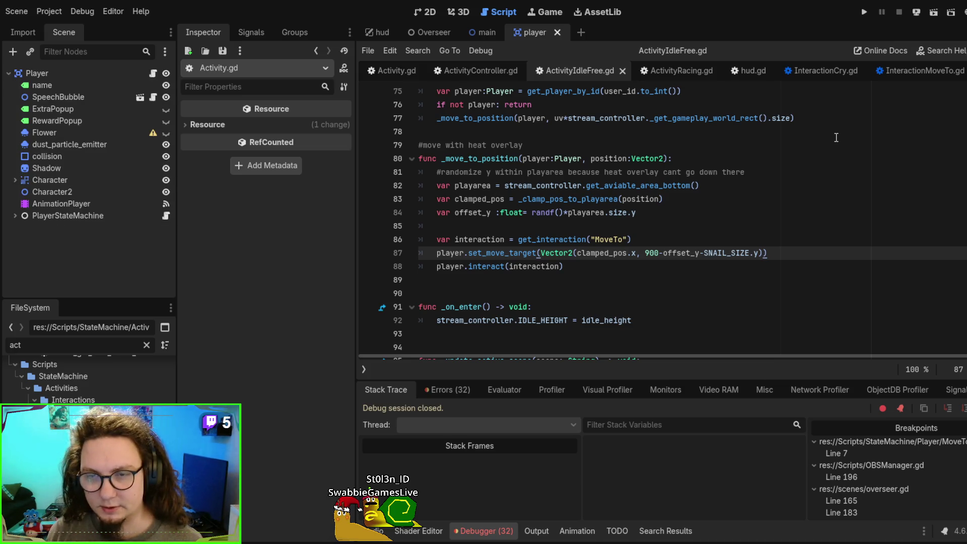
- Select -SNAIL_SIZE.y on line 87 and go to the _clamp_pos_to_playarea definition
scroll(655, 222, up, 1)
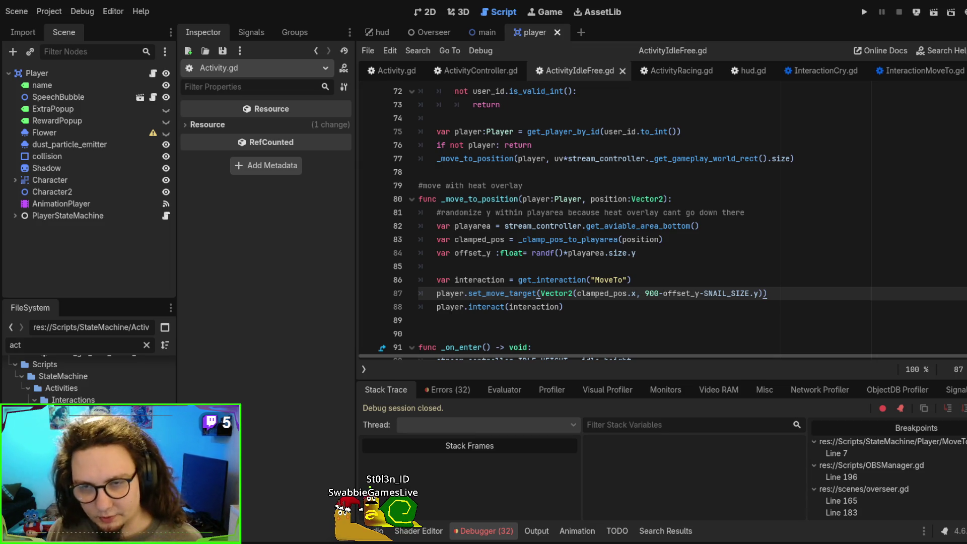
click(682, 248)
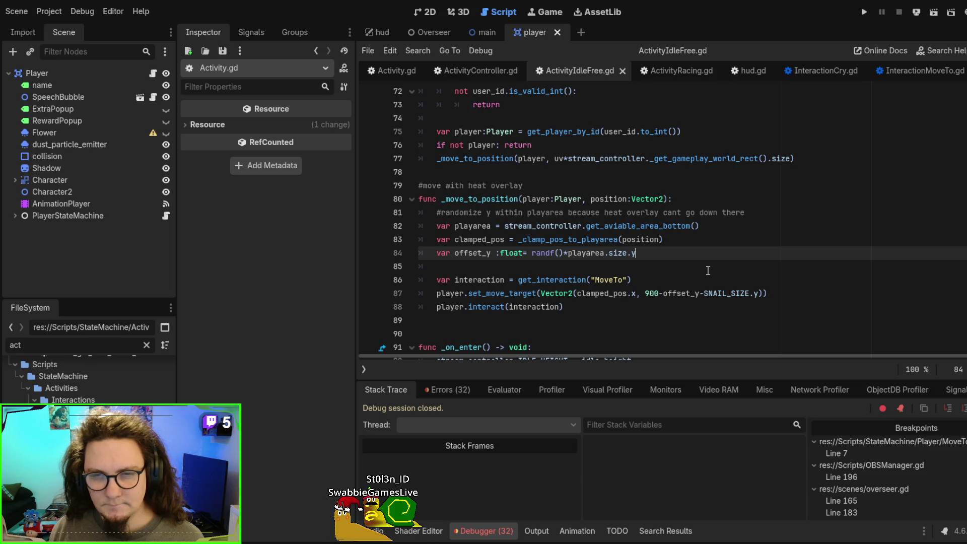
click(586, 240)
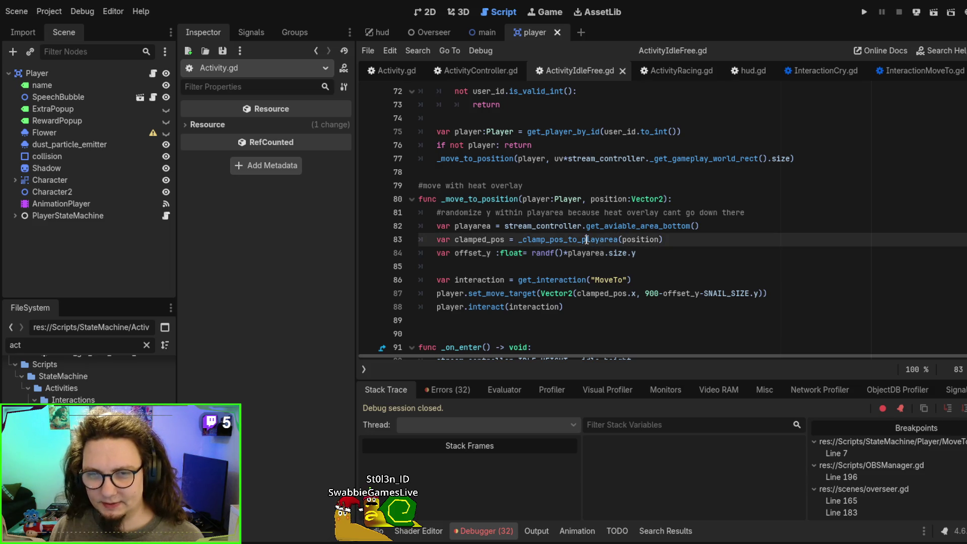
drag(699, 293, 758, 293)
key(ctrl+c)
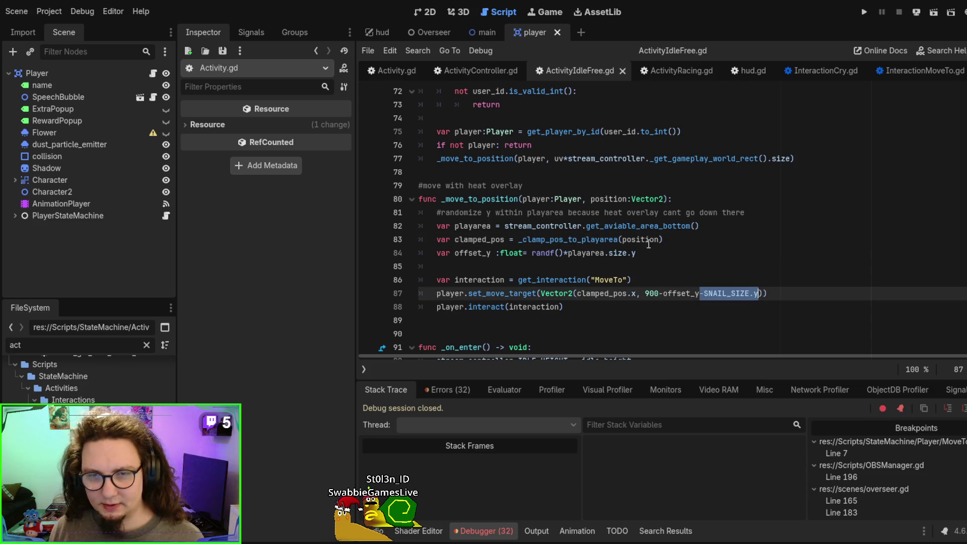
click(569, 240)
ctrl+click(570, 239)
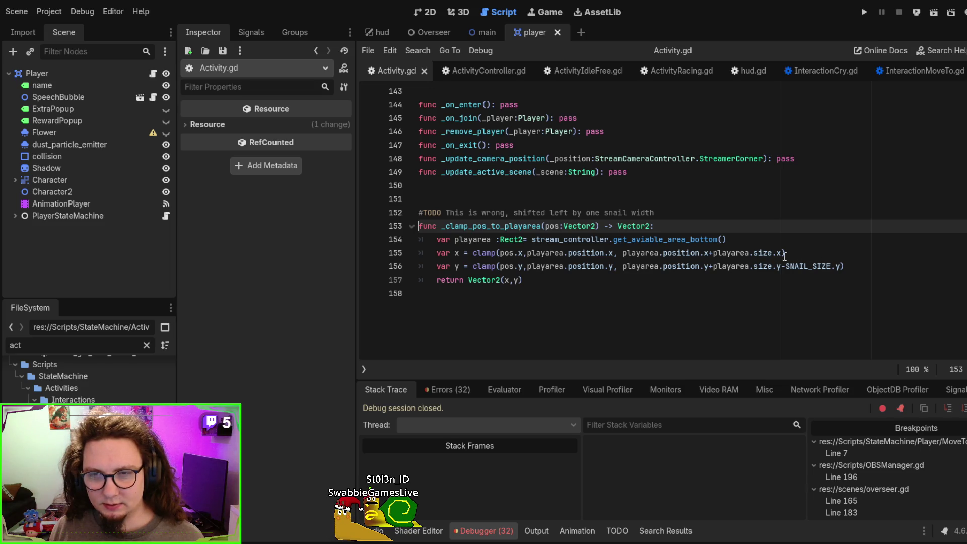
- Add -SNAIL_SIZE.x to the x clamp on line 155, then save and run with F6
click(782, 254)
key(ctrl+v)
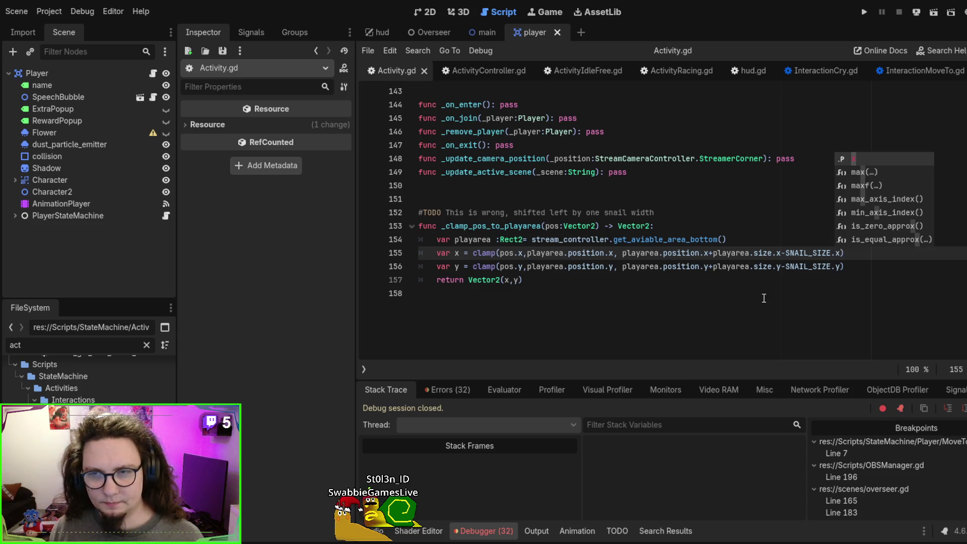
key(BackSpace)
double_click(790, 254)
key(BackSpace)
key(Delete)
key(BackSpace)
click(839, 267)
drag(839, 267, 784, 266)
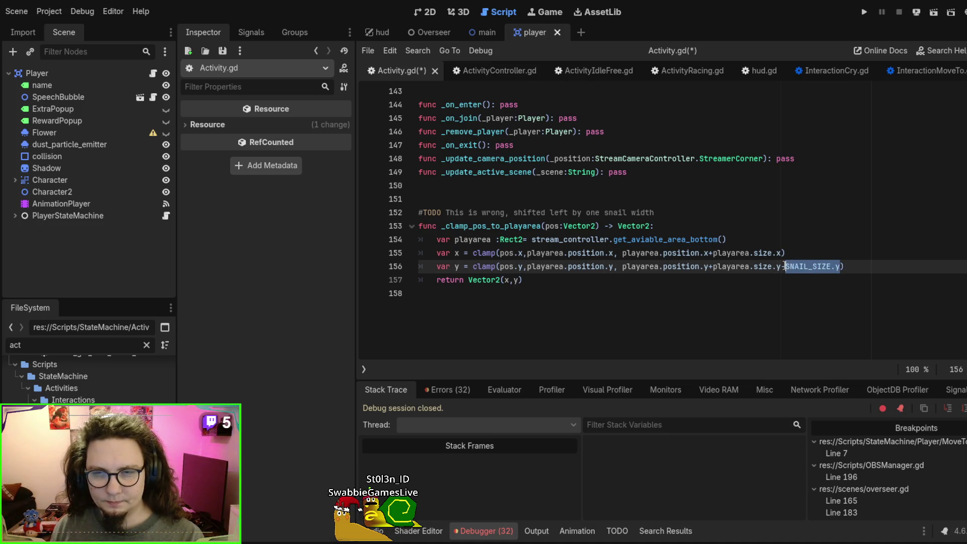
click(777, 254)
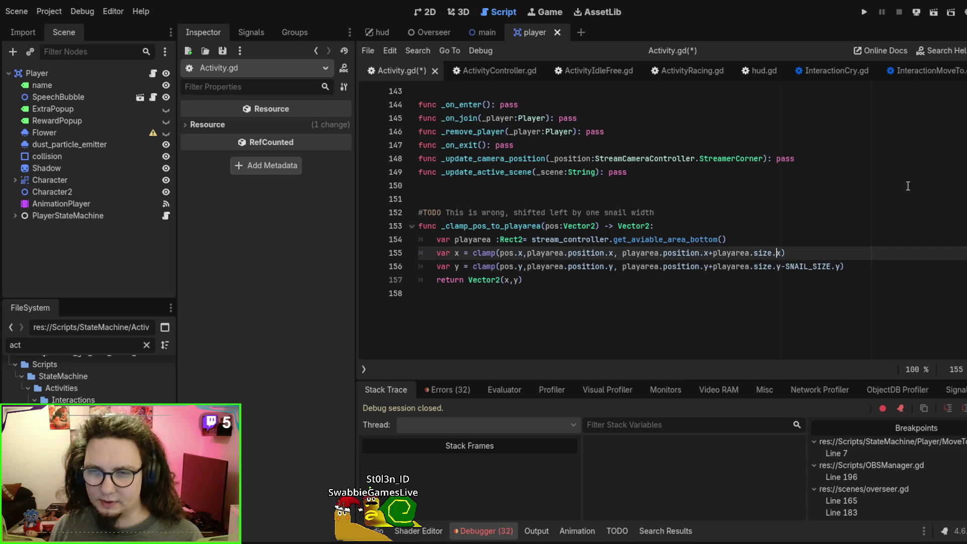
key(ctrl+z)
key(Right)
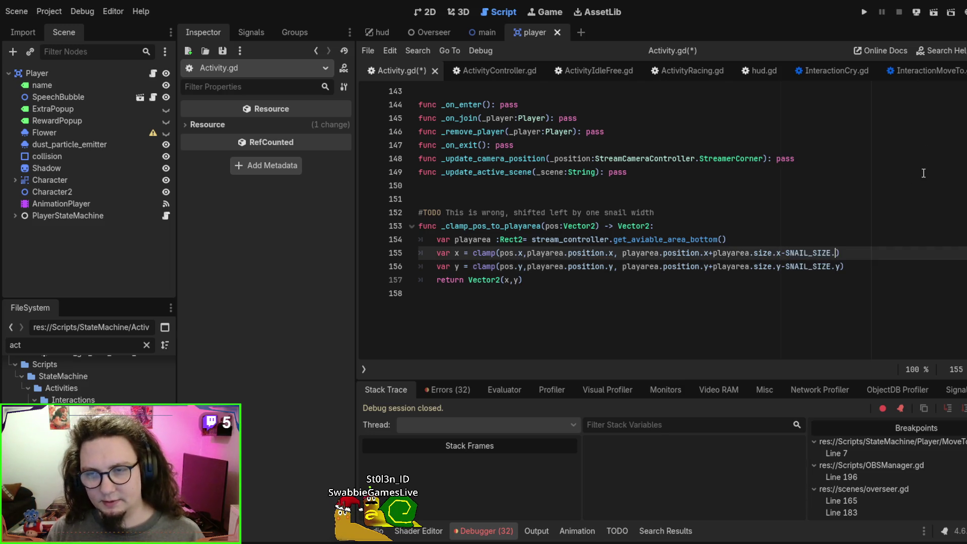
text(x)
click(747, 198)
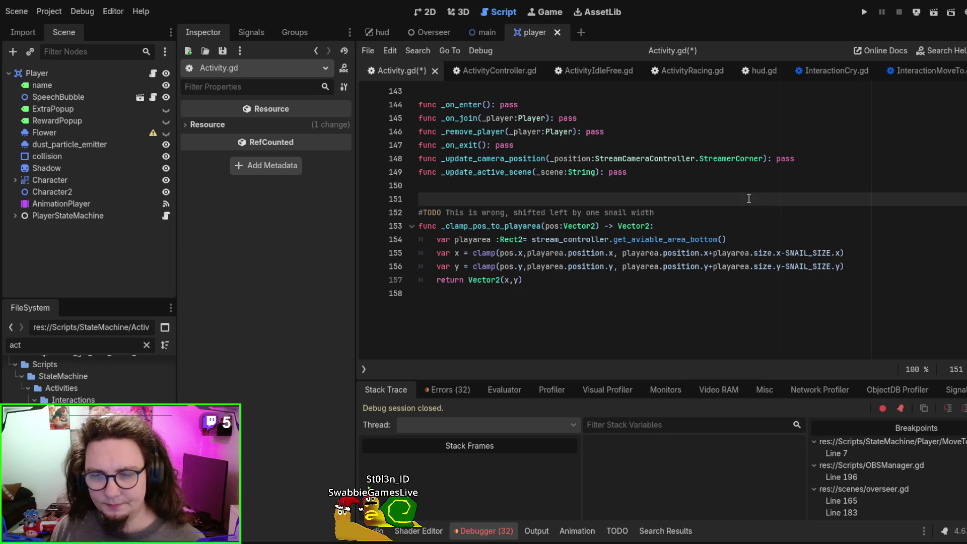
key(F6)
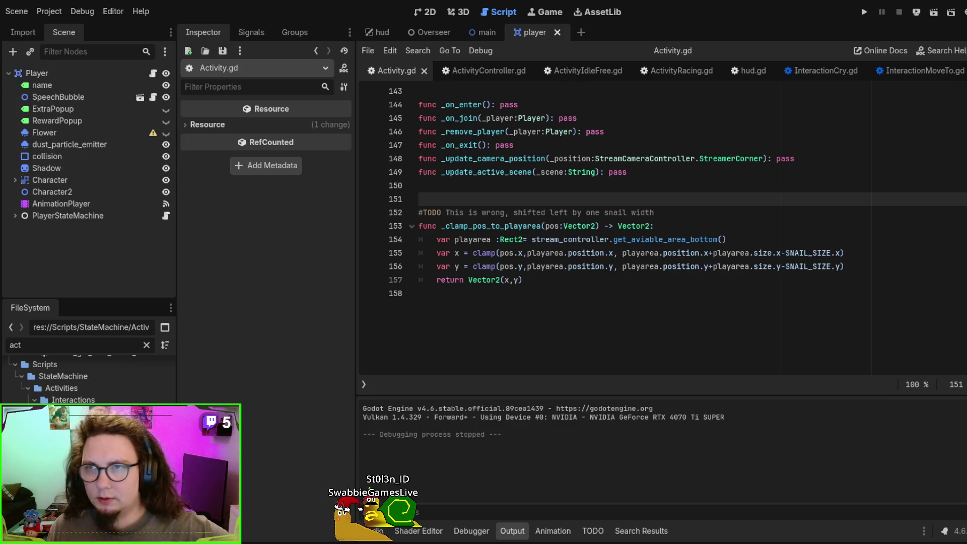
- Run the game from the main scene, bring its window forward, then close it with F8
click(476, 75)
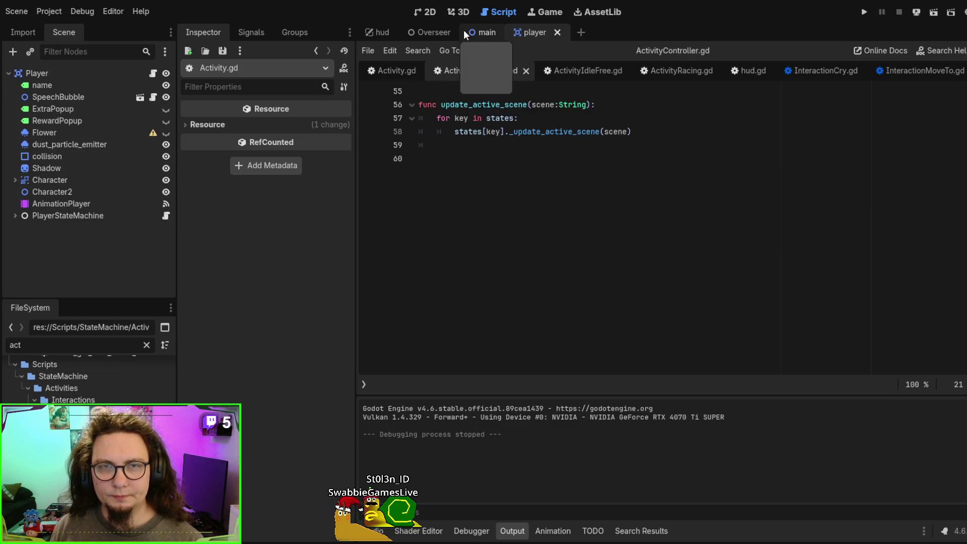
click(483, 32)
key(F6)
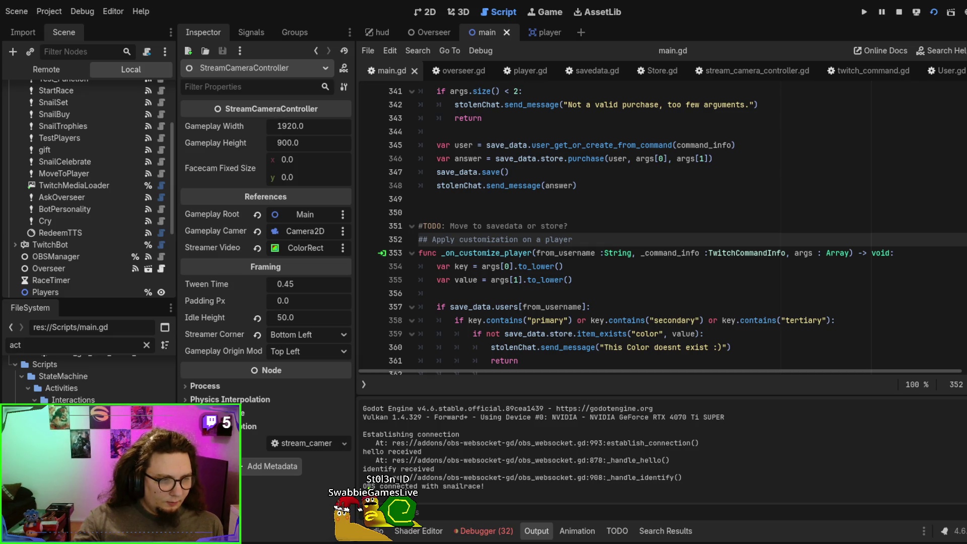
key(F5)
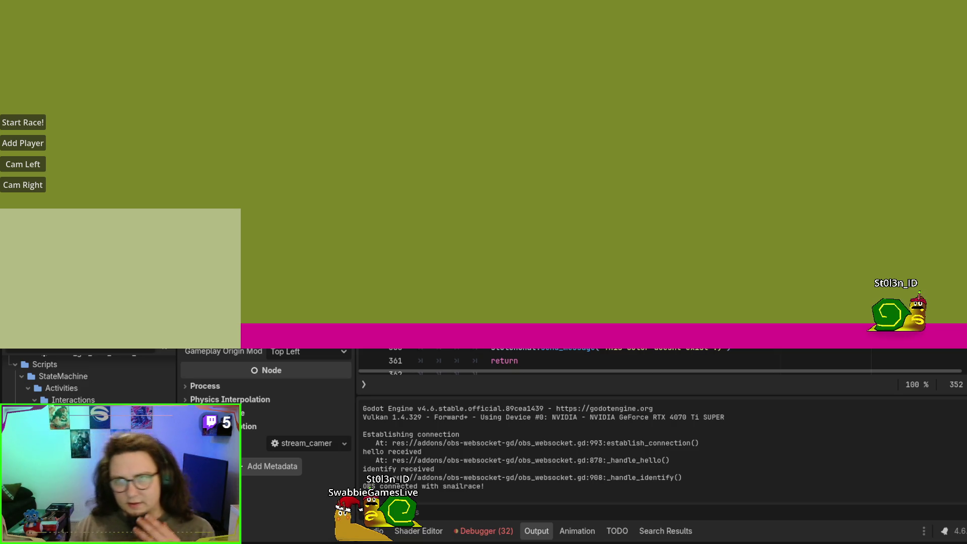
key(F8)
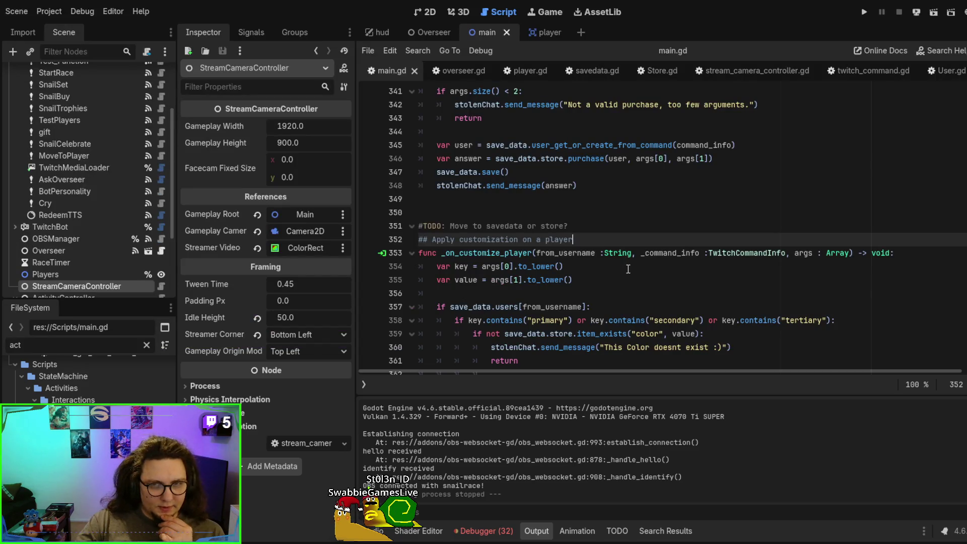
- Open the StreamCameraController script and go to get_aviable_area_bottom at line 132
scroll(628, 269, up, 2)
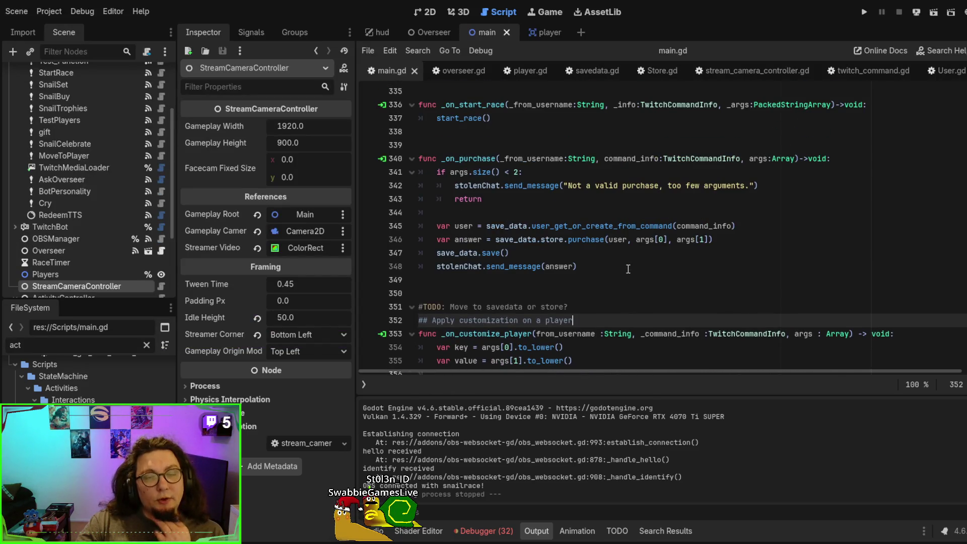
scroll(628, 269, down, 5)
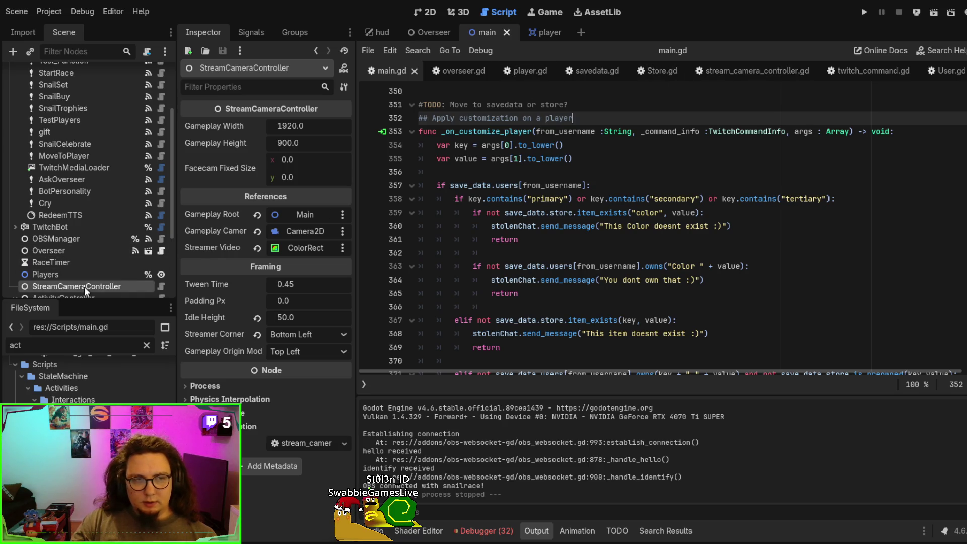
click(161, 285)
scroll(670, 211, up, 3)
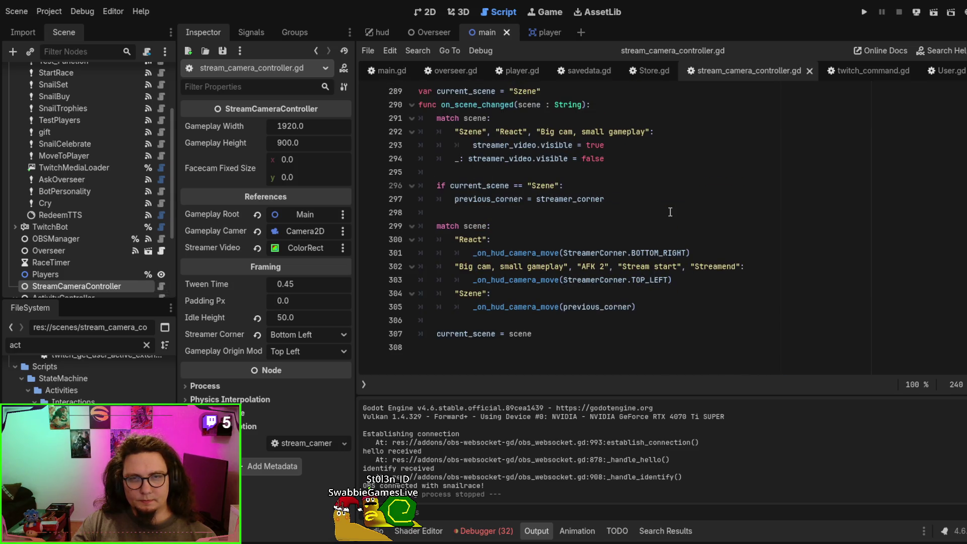
scroll(669, 212, up, 2)
key(ctrl+l)
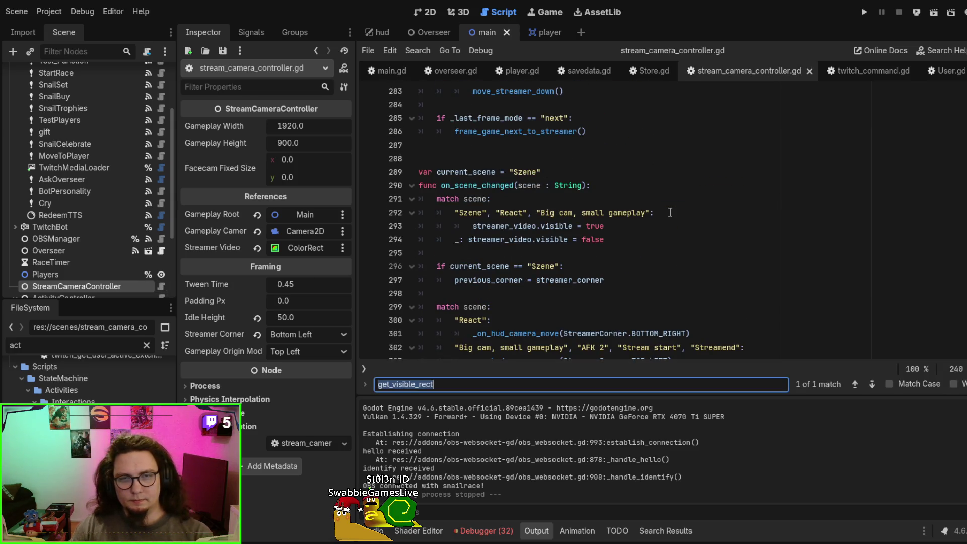
text(4)
key(Return)
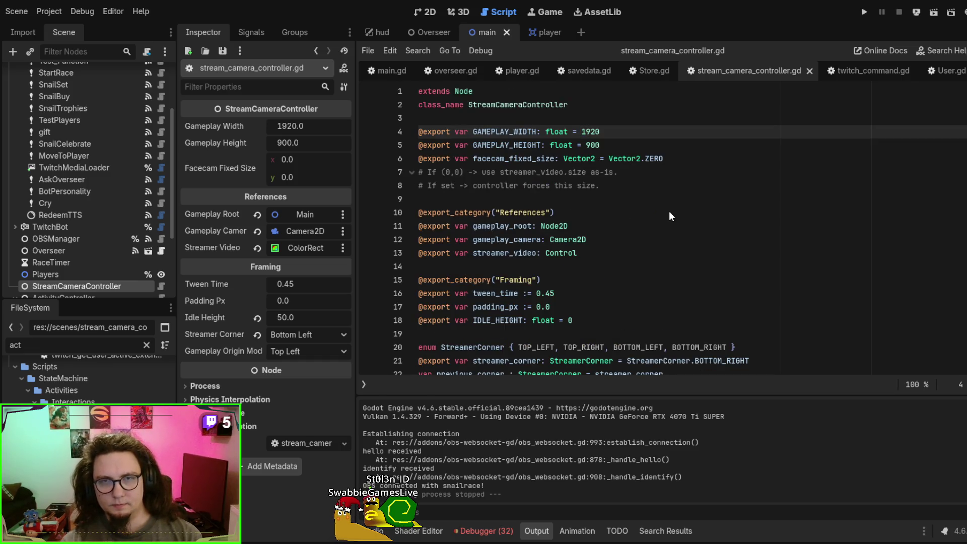
key(ctrl+l)
text(132)
key(Return)
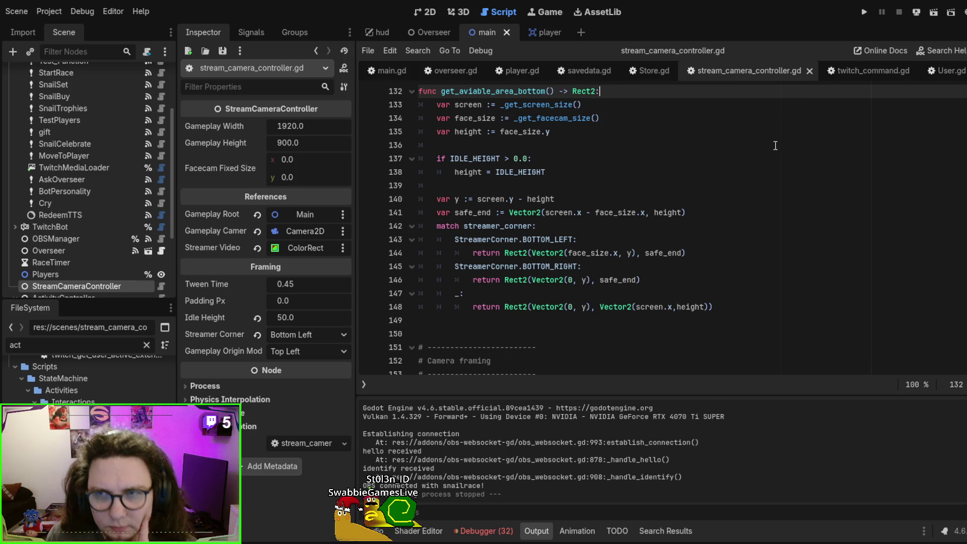
- Close the twitch_command.gd, String help and stream_camera_controller.gd tabs, returning to ActivityController.gd
middle_click(840, 73)
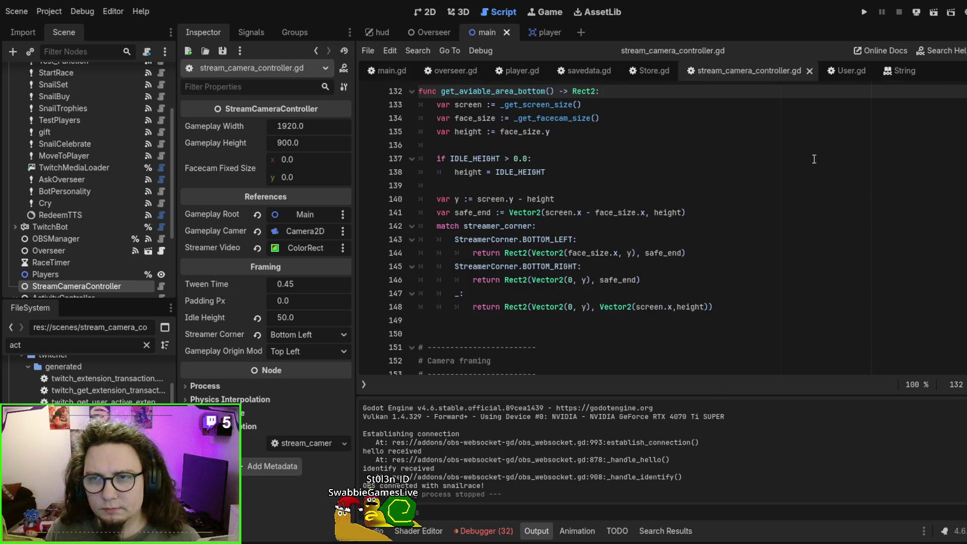
middle_click(895, 72)
middle_click(750, 70)
key(ctrl+w)
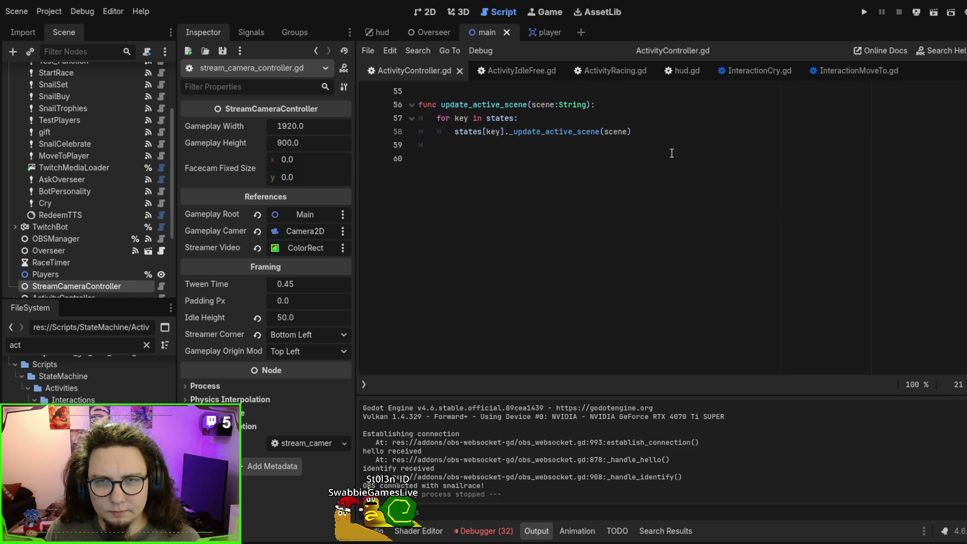
- Follow ActivityIdleFree.gd's Activity base class into Activity.gd and find SNAIL_SIZE = Vector2(200,70)
scroll(661, 151, up, 15)
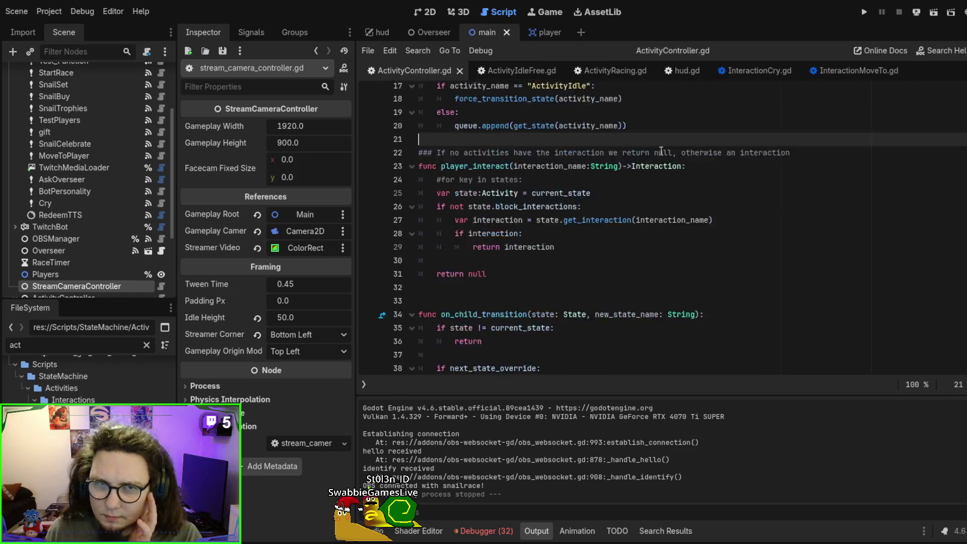
click(498, 72)
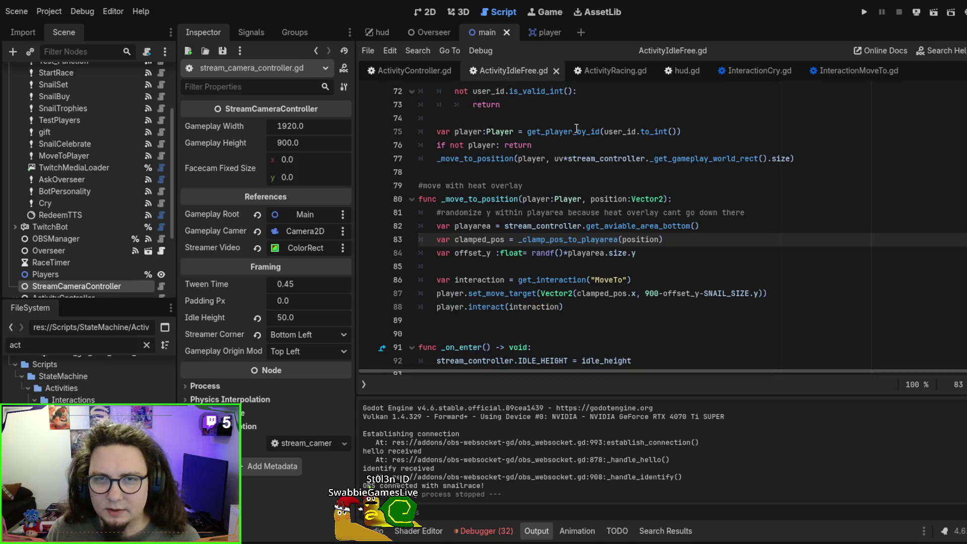
scroll(510, 191, up, 20)
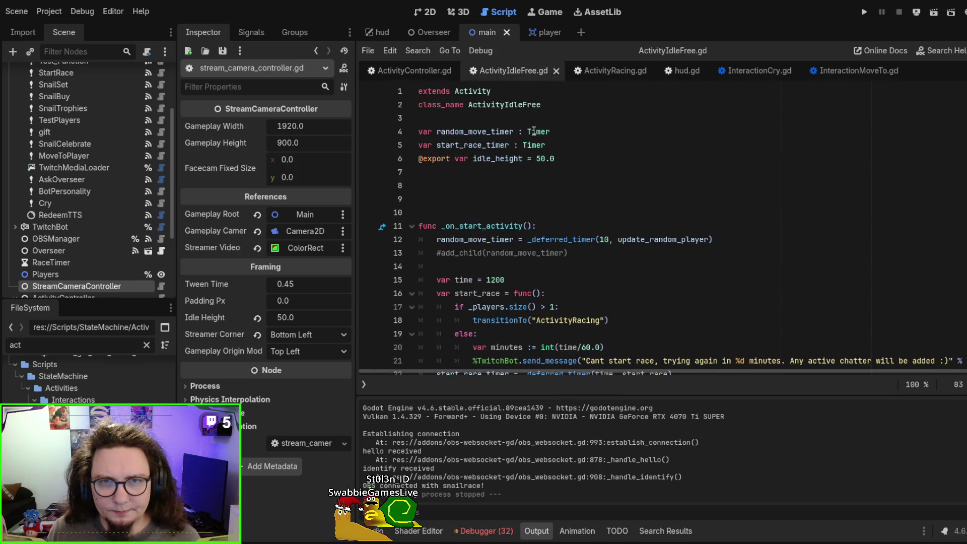
ctrl+click(473, 91)
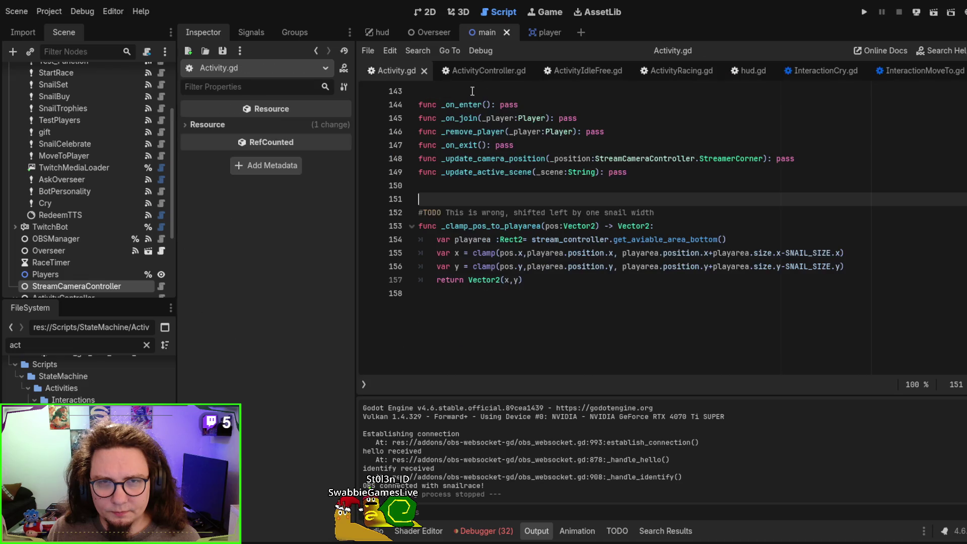
scroll(790, 225, up, 20)
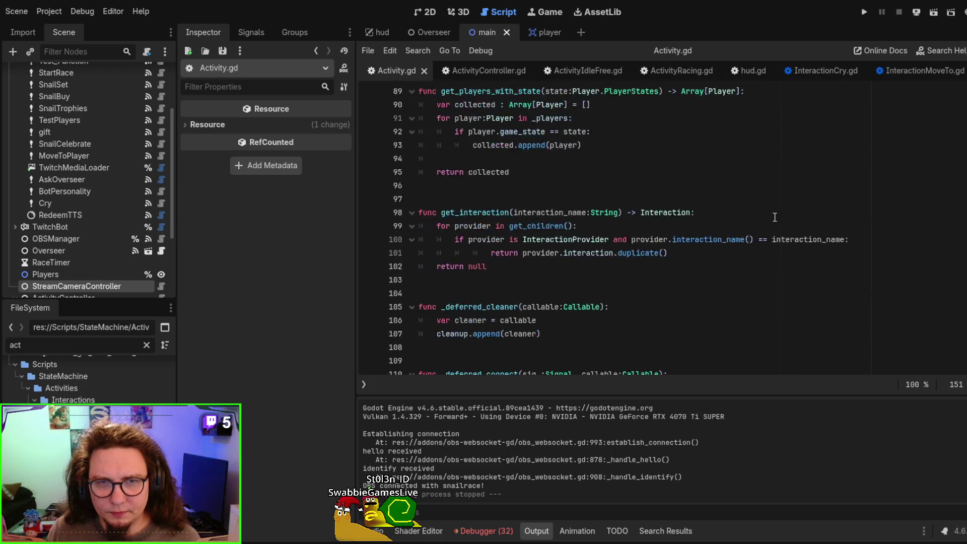
scroll(767, 214, up, 15)
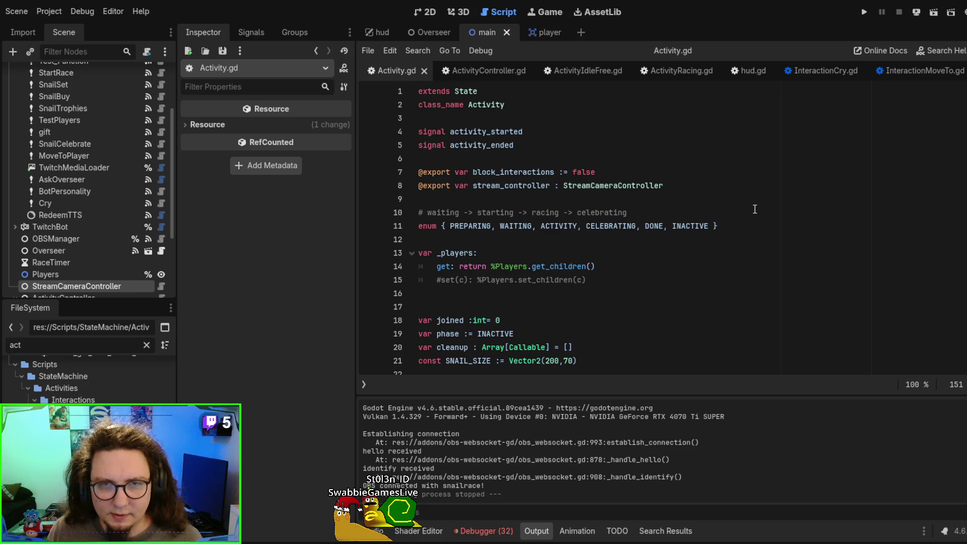
scroll(743, 209, down, 3)
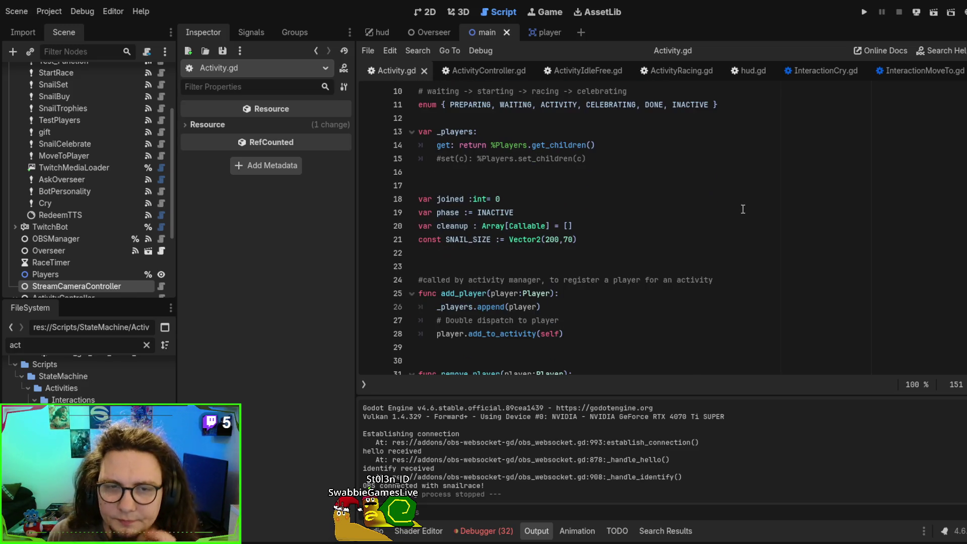
double_click(467, 238)
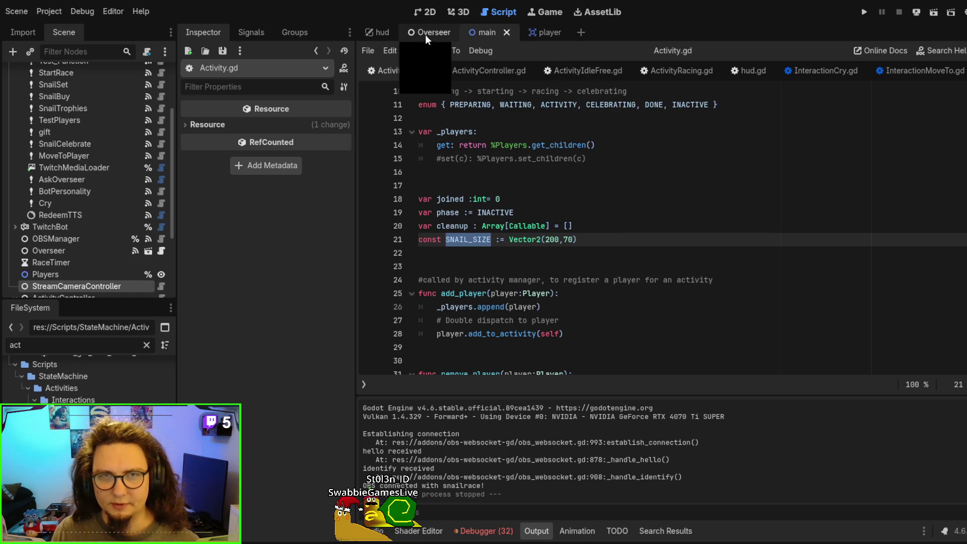
- View the snail sprite in the player scene's 2D canvas, then go back to the Script editor
click(527, 32)
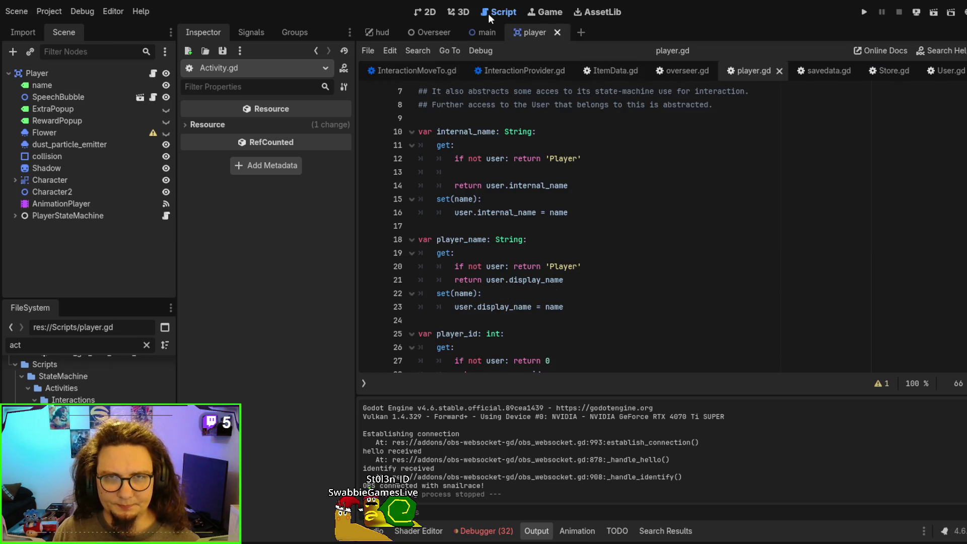
click(424, 13)
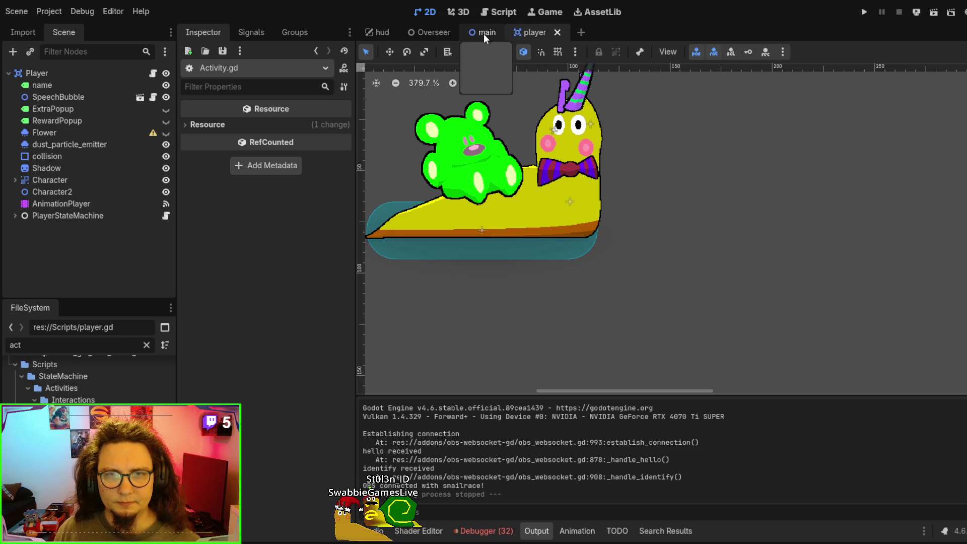
click(488, 14)
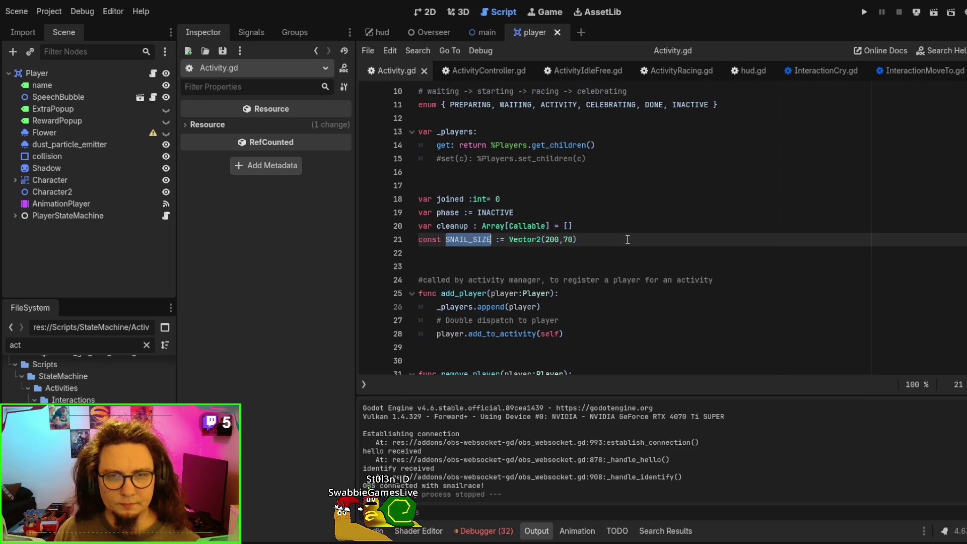
- Change SNAIL_SIZE's width from 200 to 130 and run the project with F5
double_click(549, 240)
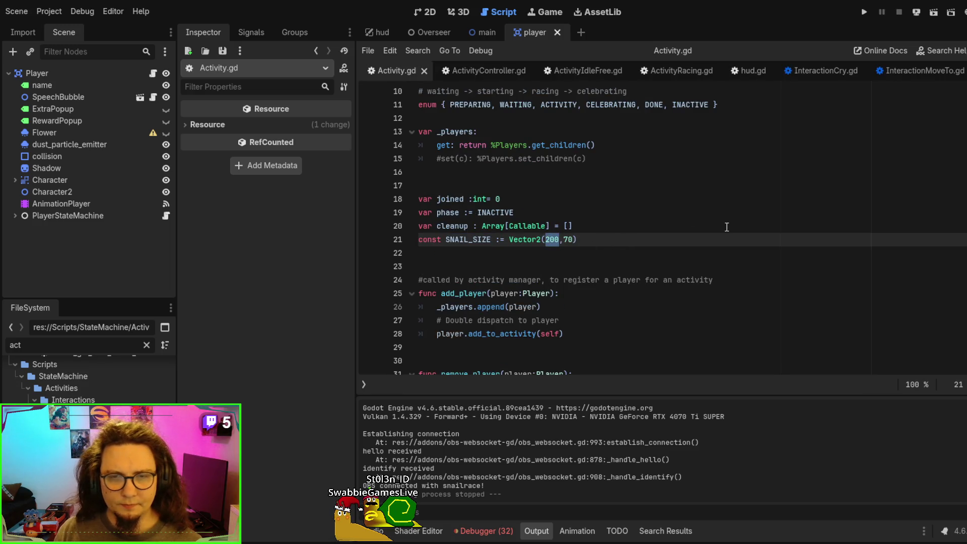
text(130)
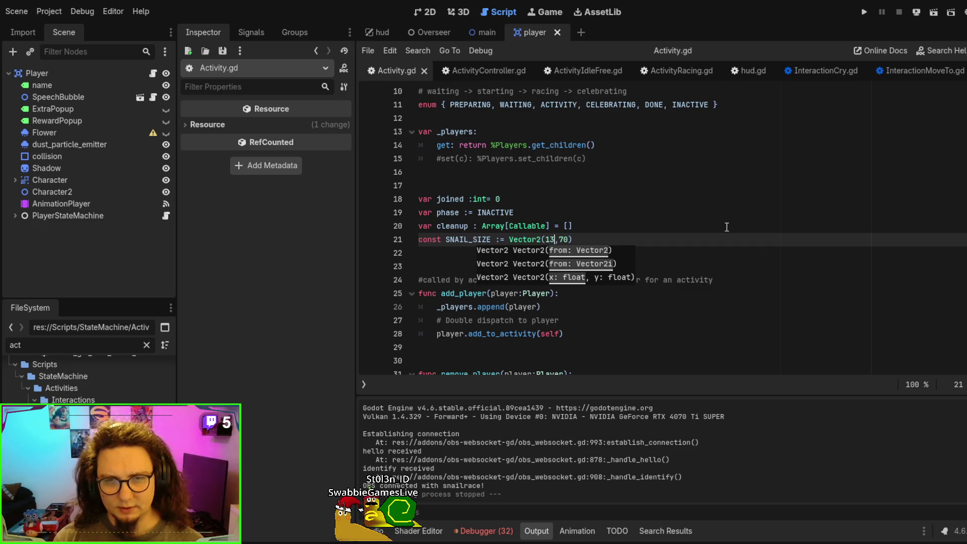
key(F5)
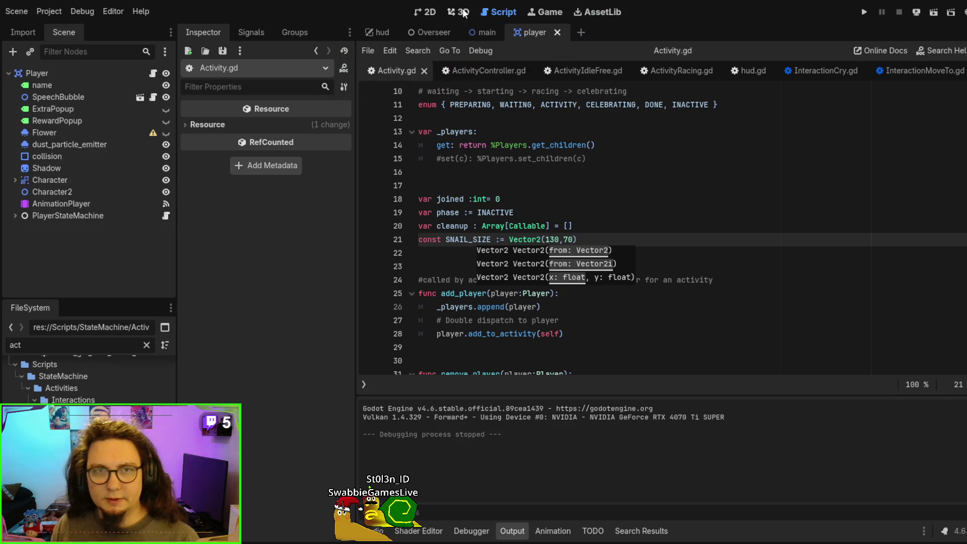
click(484, 33)
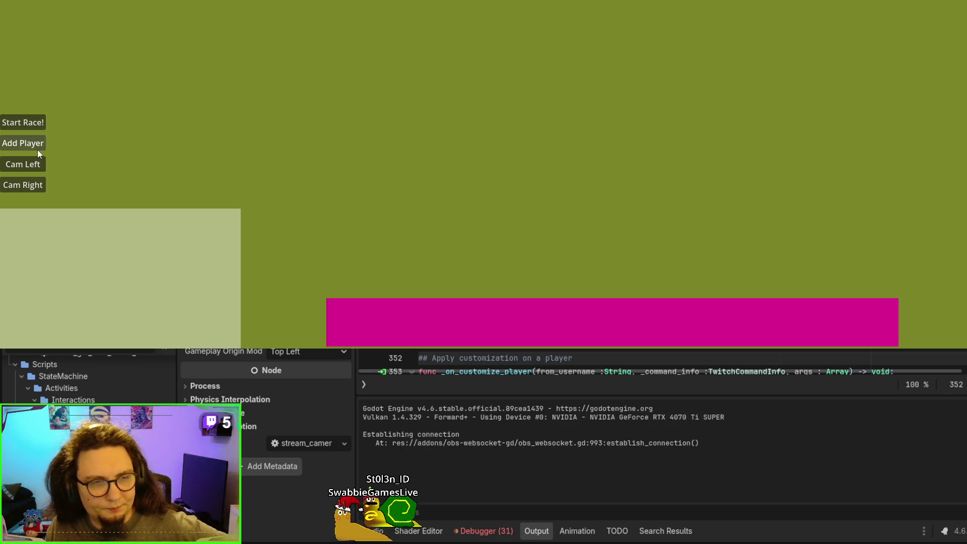
- Add a test player in the running game, check where it lands, then stop with F8
click(37, 149)
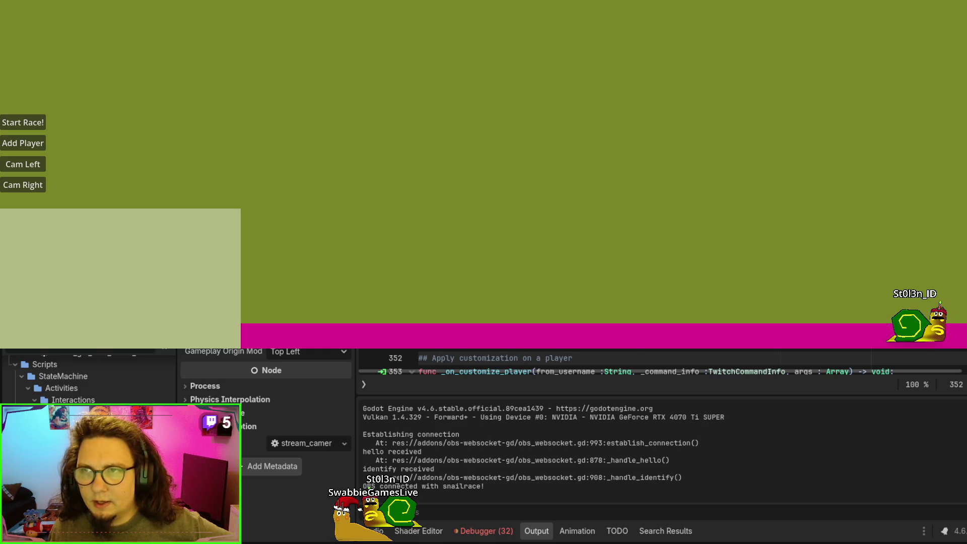
key(F8)
scroll(605, 227, up, 1)
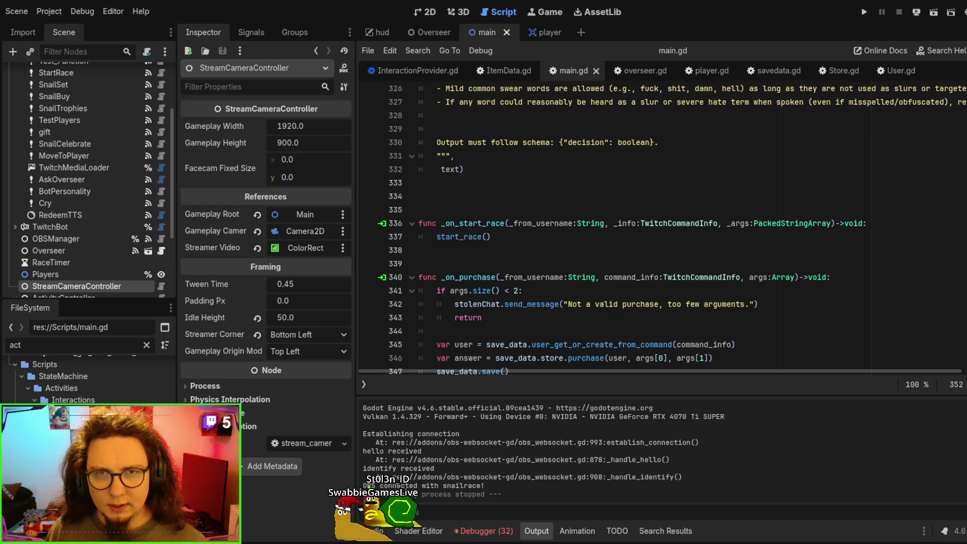
- Open the StreamCameraController script and jump to the get_aviable_area_bottom function with Ctrl+B
scroll(76, 156, up, 3)
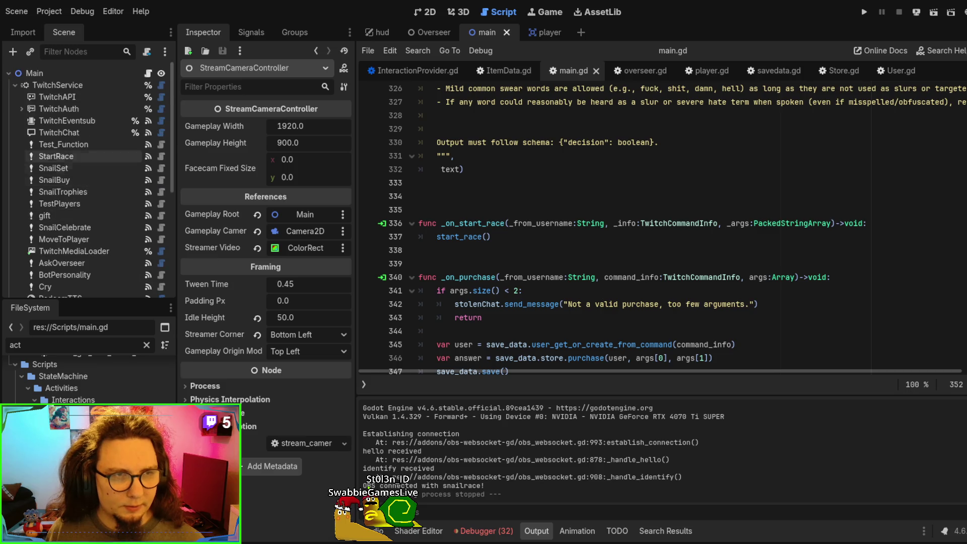
scroll(85, 176, down, 5)
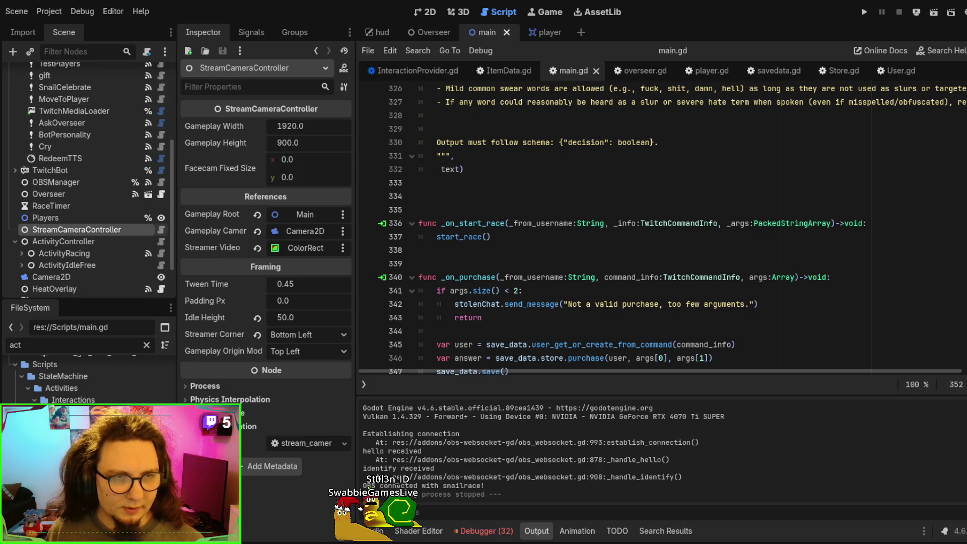
click(161, 229)
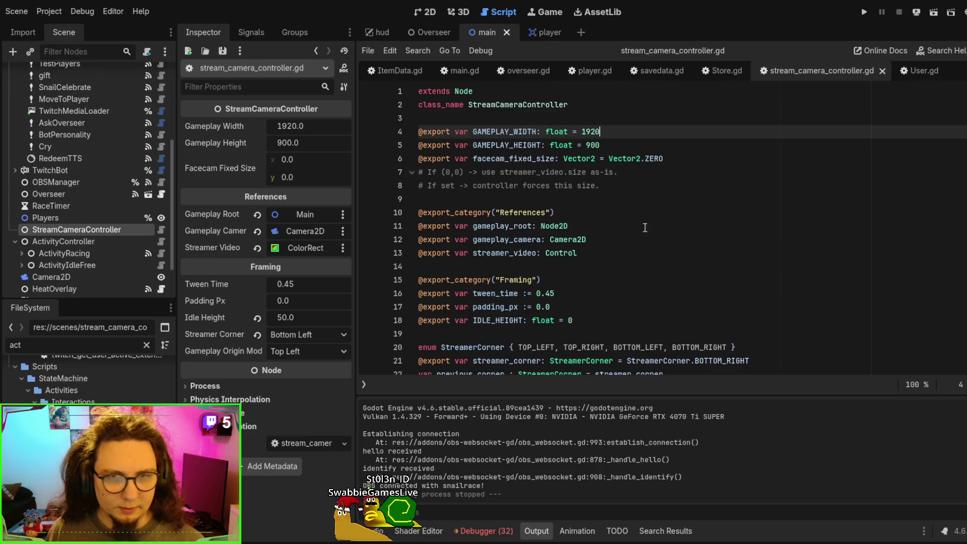
click(691, 207)
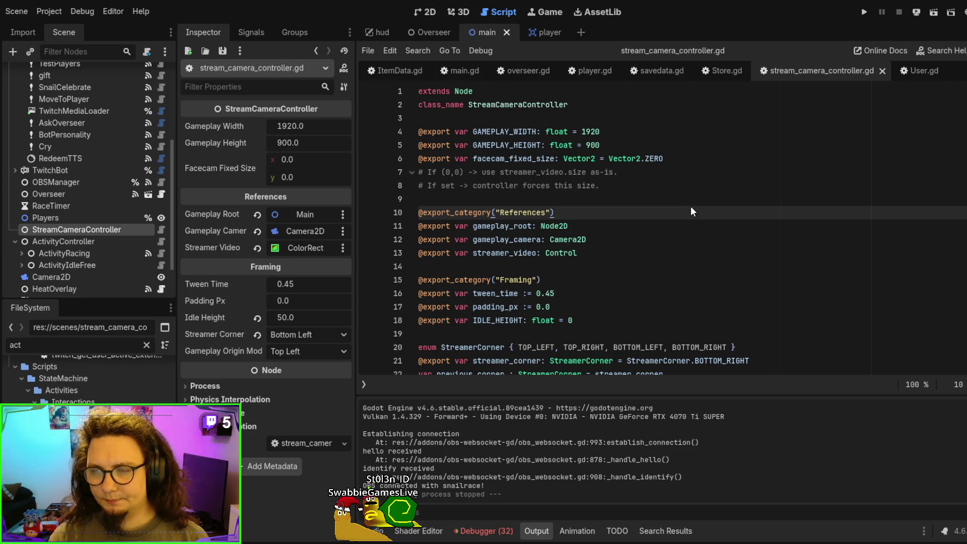
key(ctrl+b)
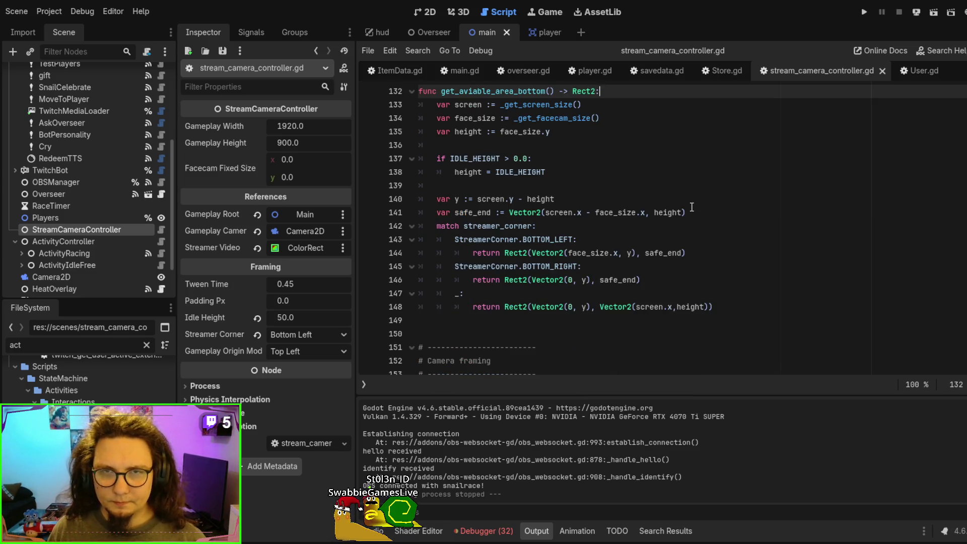
scroll(700, 194, up, 2)
scroll(662, 207, down, 2)
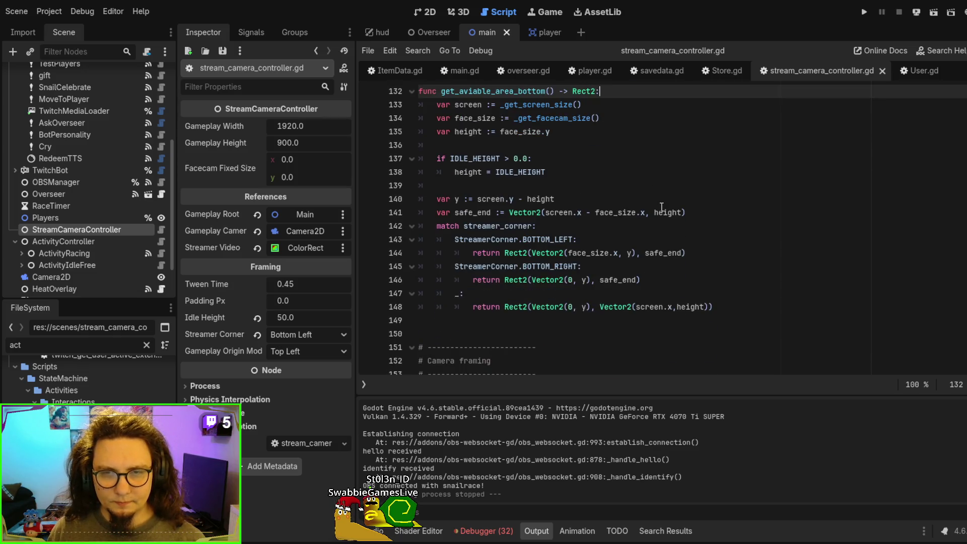
scroll(662, 206, up, 2)
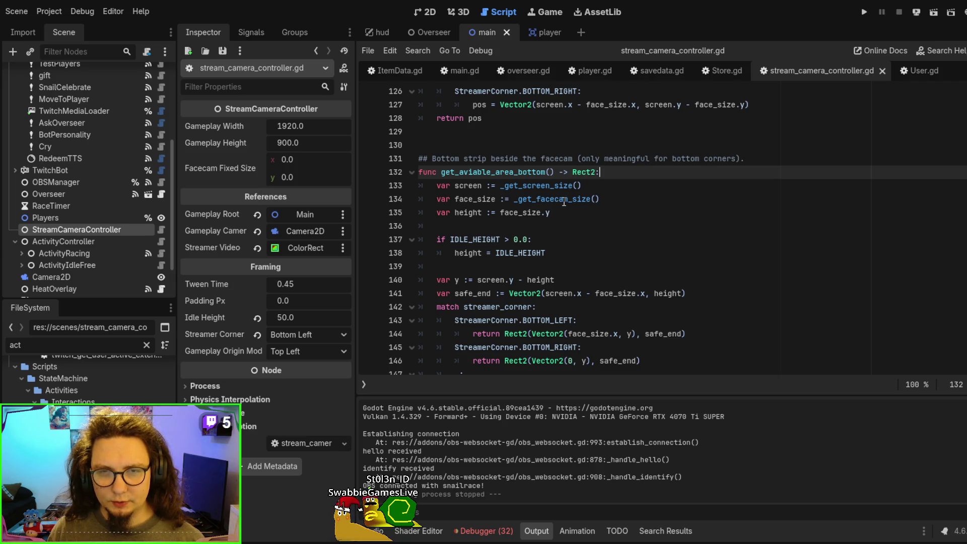
scroll(741, 242, down, 1)
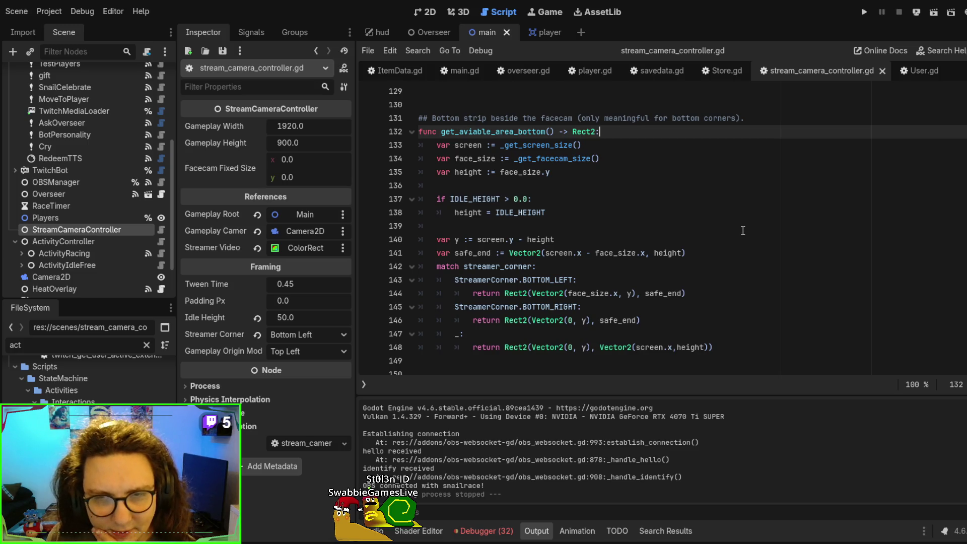
scroll(743, 231, down, 1)
scroll(743, 231, down, 1)
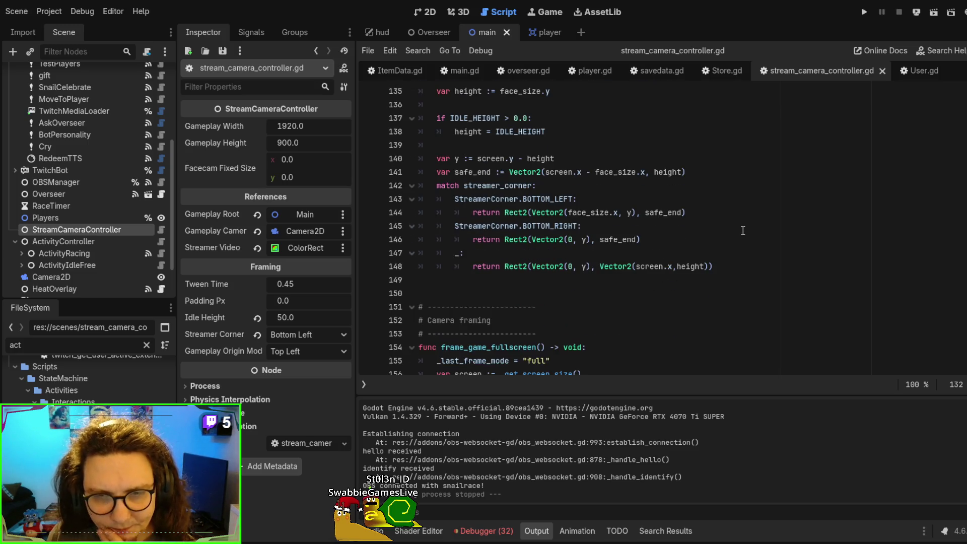
scroll(743, 231, up, 20)
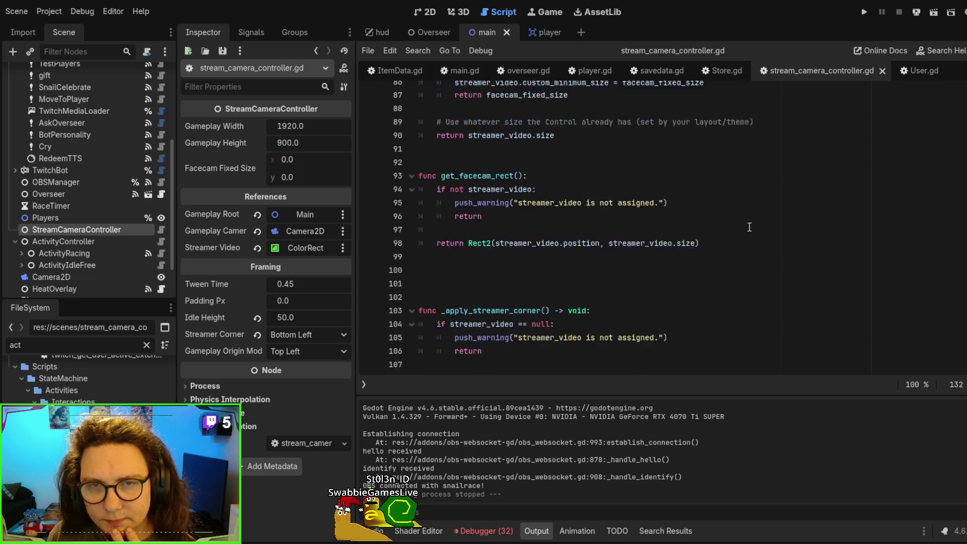
scroll(748, 227, up, 5)
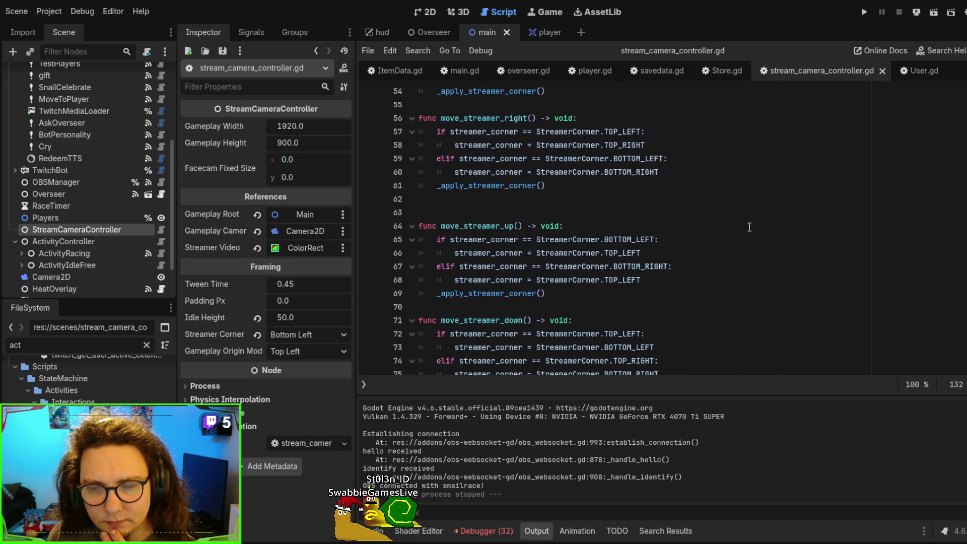
scroll(749, 227, up, 16)
scroll(750, 224, up, 2)
scroll(751, 225, down, 3)
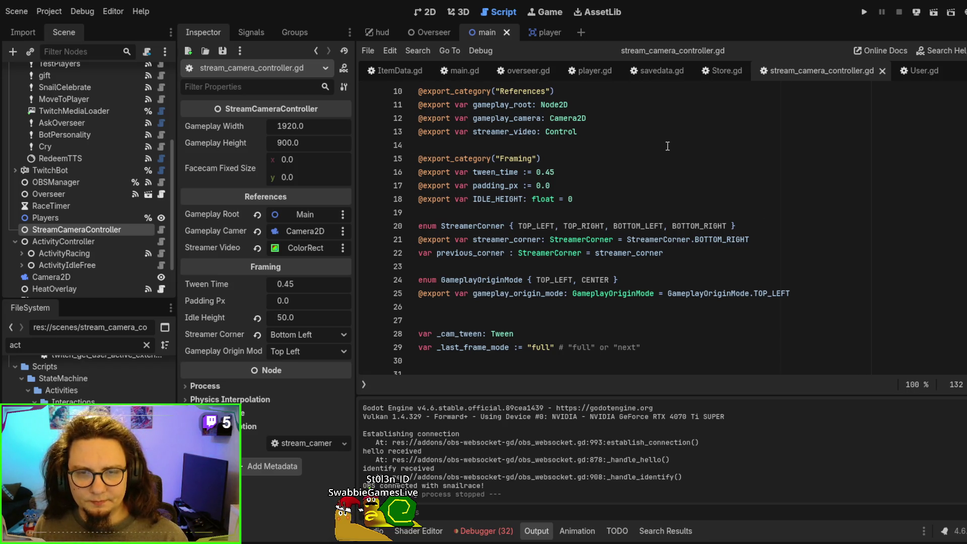
scroll(839, 133, up, 3)
scroll(801, 222, down, 3)
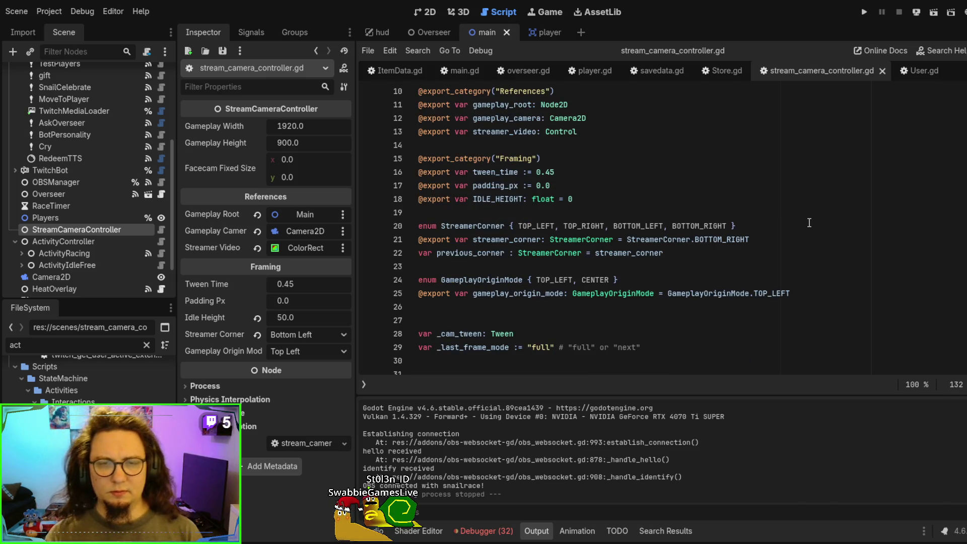
key(End)
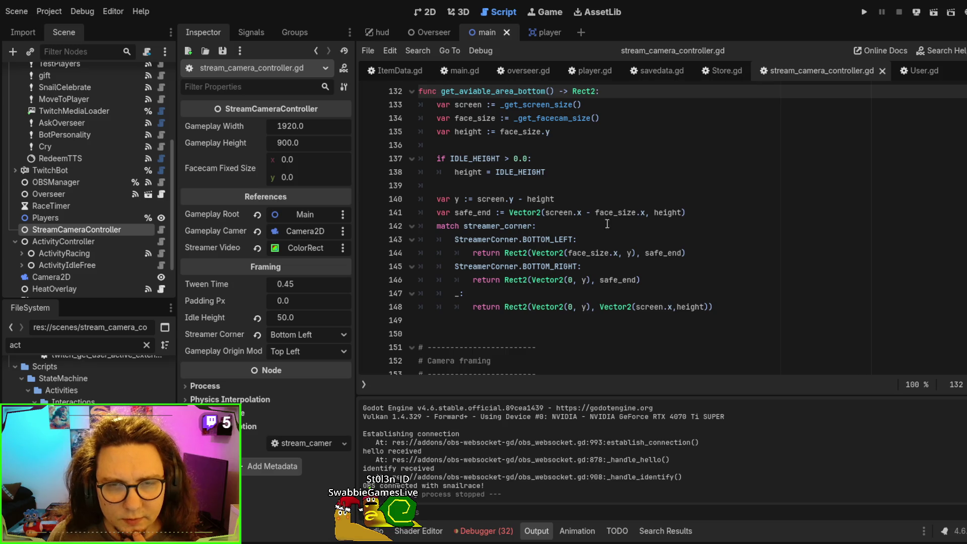
- Highlight the uses of height, y and safe_end in get_aviable_area_bottom
double_click(543, 198)
scroll(607, 212, up, 1)
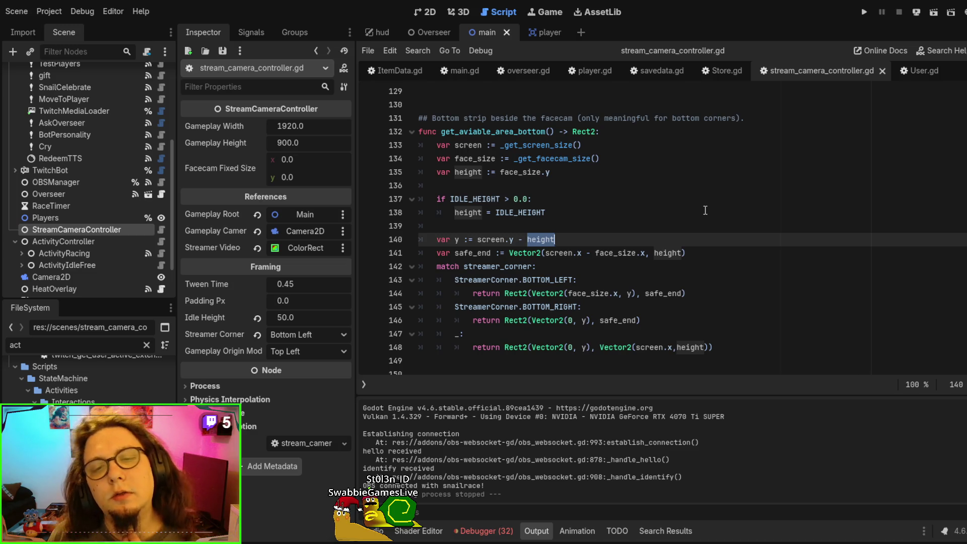
click(457, 239)
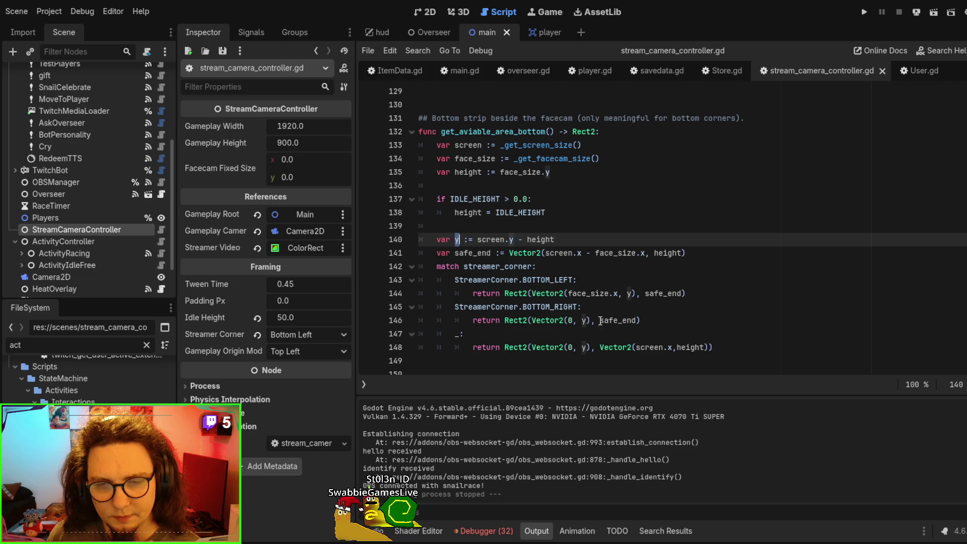
double_click(619, 321)
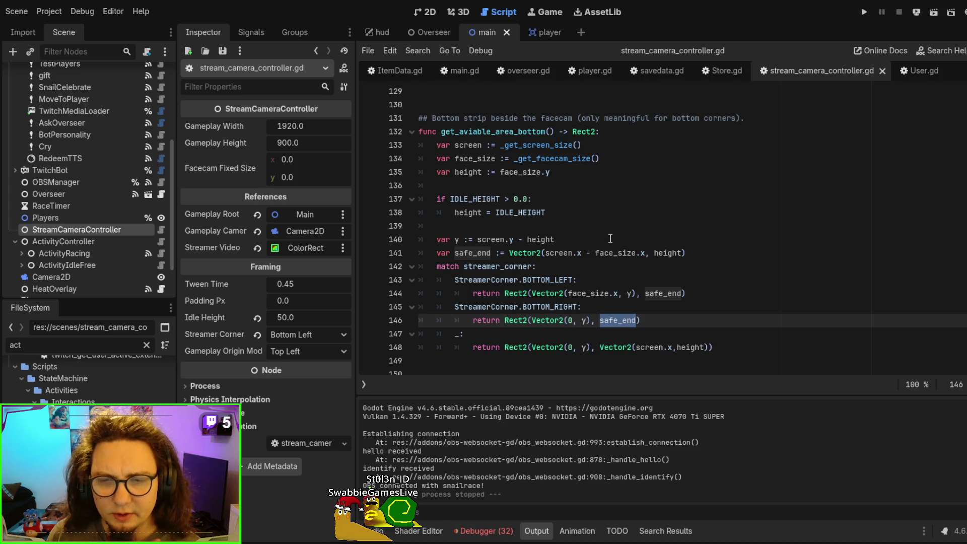
- Open ActivityIdleFree.gd from the FileSystem dock
scroll(610, 238, down, 1)
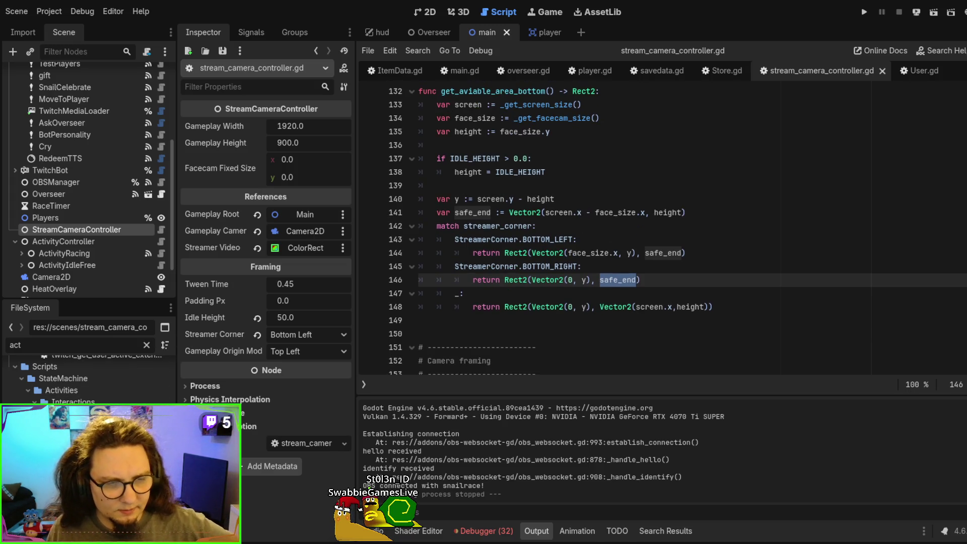
scroll(85, 377, down, 1)
double_click(81, 428)
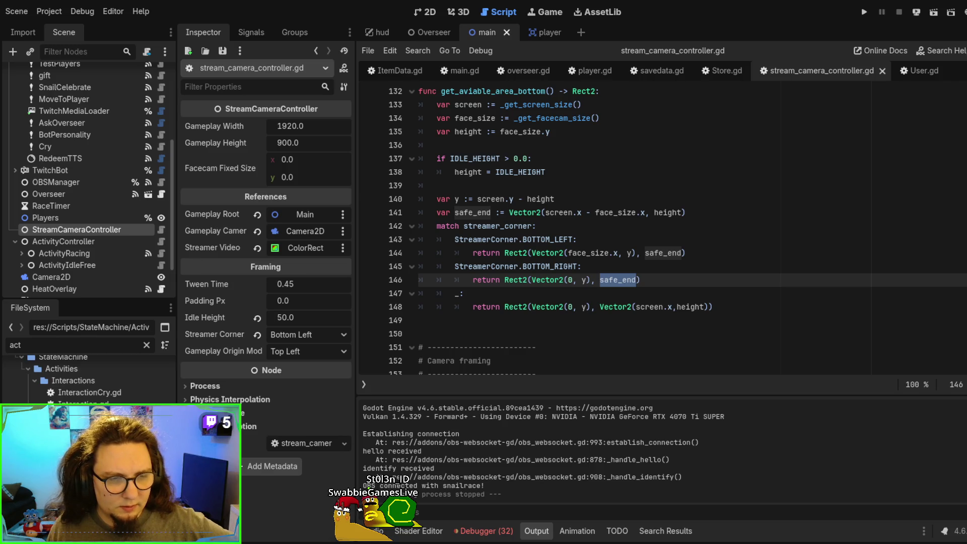
scroll(650, 253, down, 5)
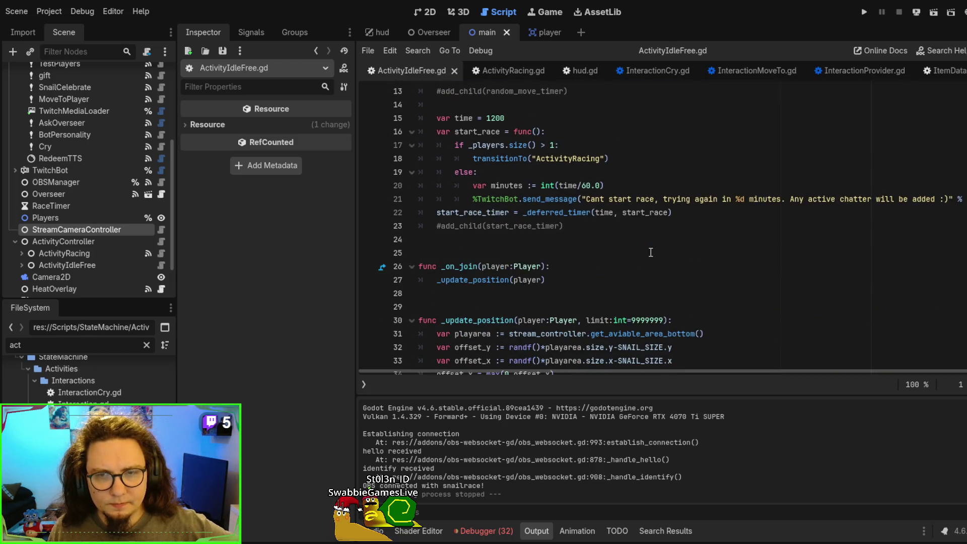
- Open Activity.gd from FileSystem and jump to the end of the script
scroll(650, 252, up, 3)
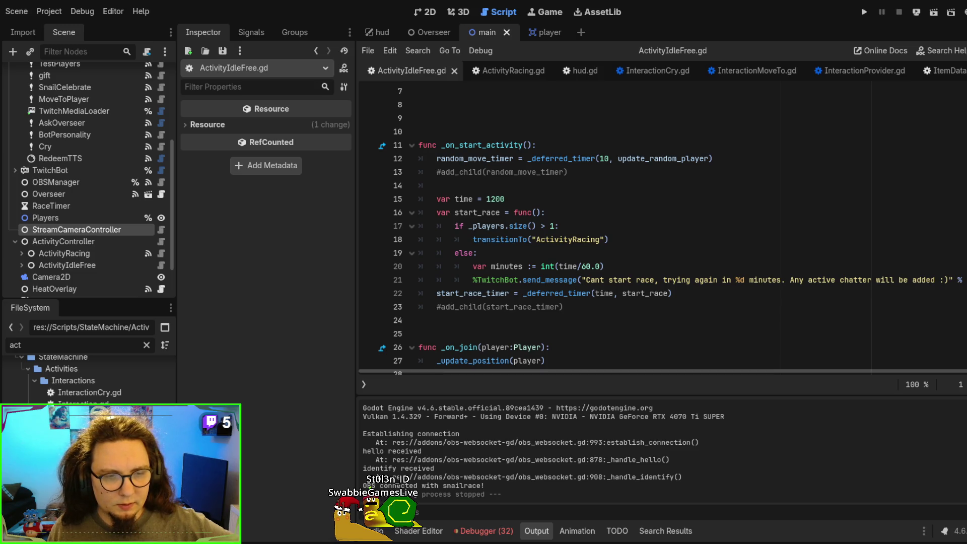
double_click(76, 438)
click(703, 193)
scroll(675, 308, down, 6)
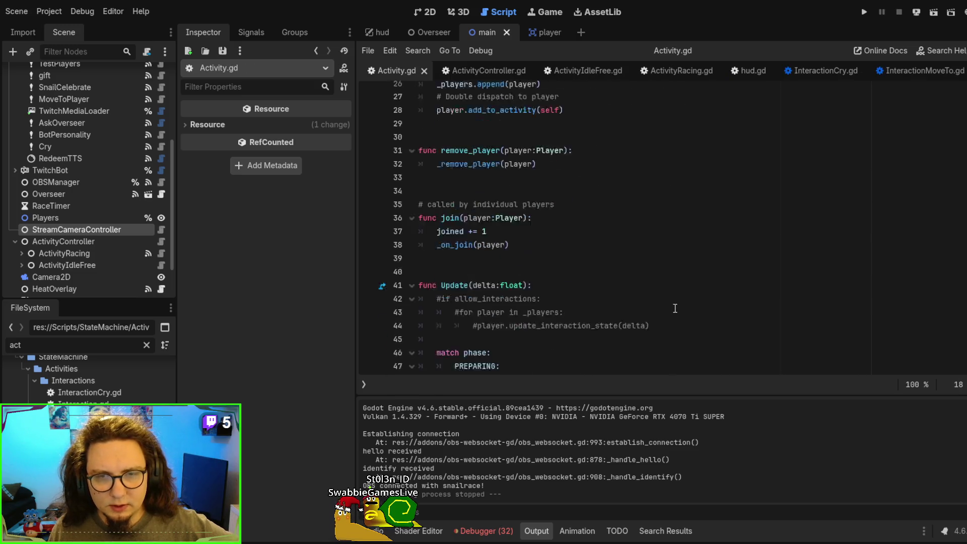
click(719, 253)
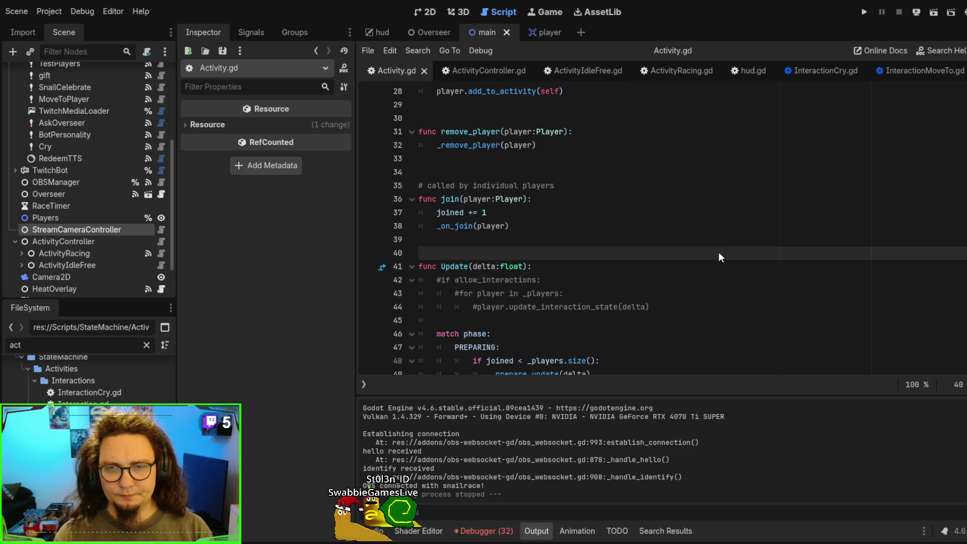
key(ctrl+End)
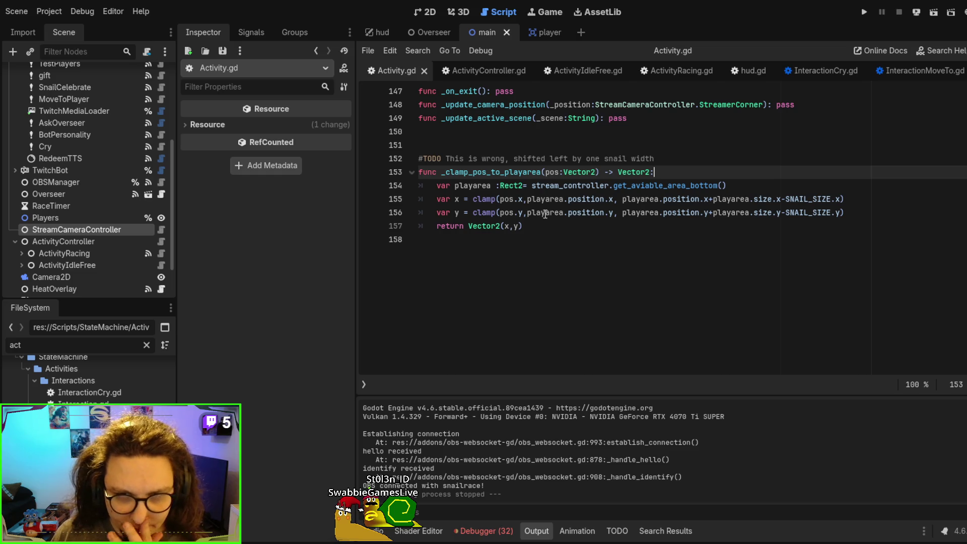
- Highlight every use of playarea in the _clamp_pos_to_playarea clamp lines
click(513, 200)
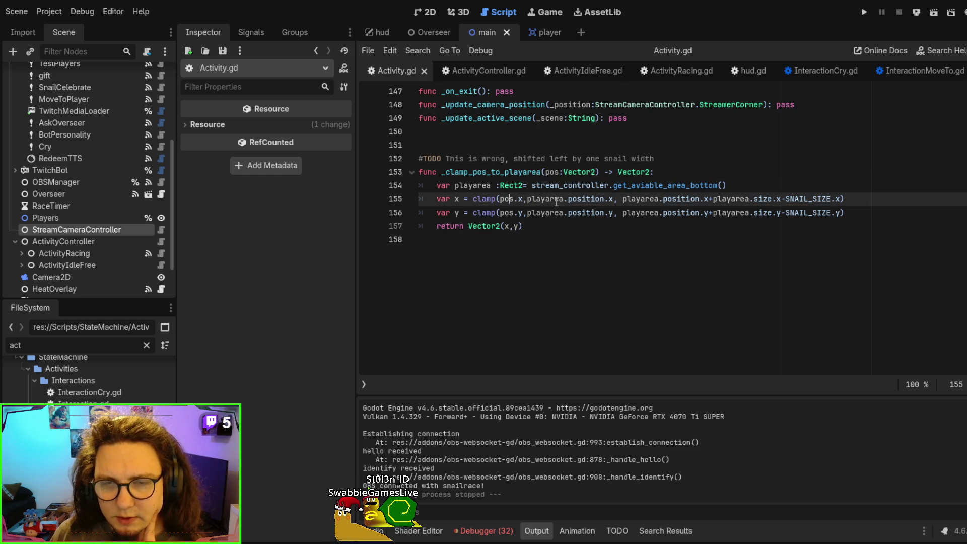
double_click(556, 200)
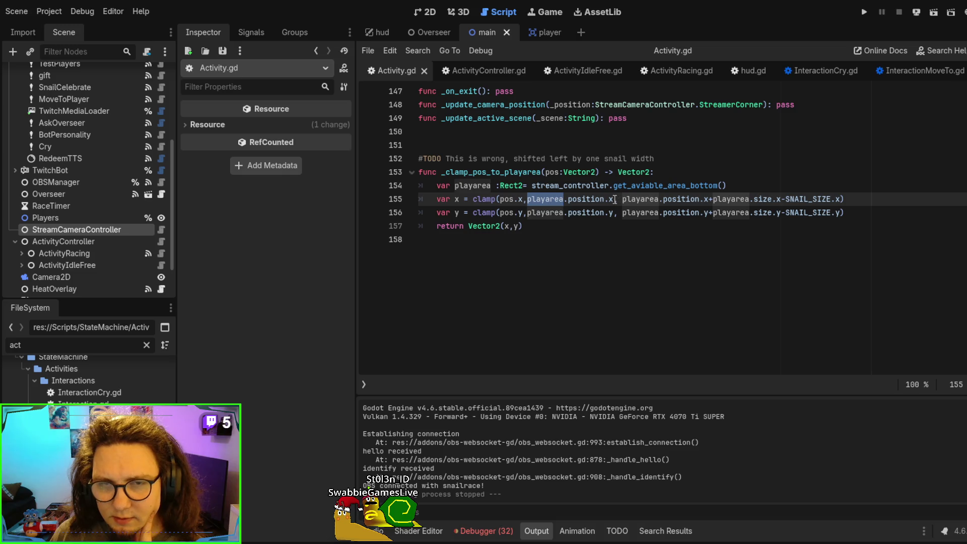
click(612, 200)
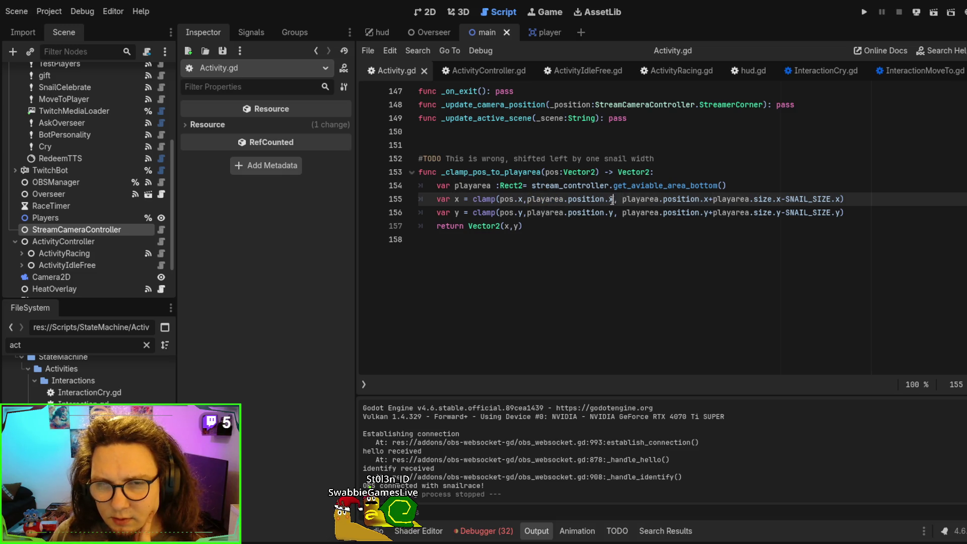
click(586, 305)
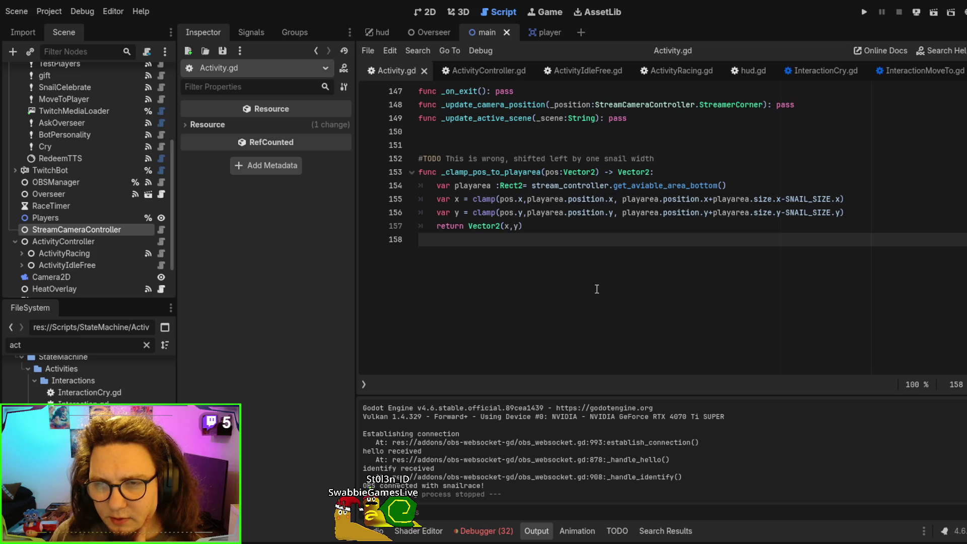
double_click(742, 200)
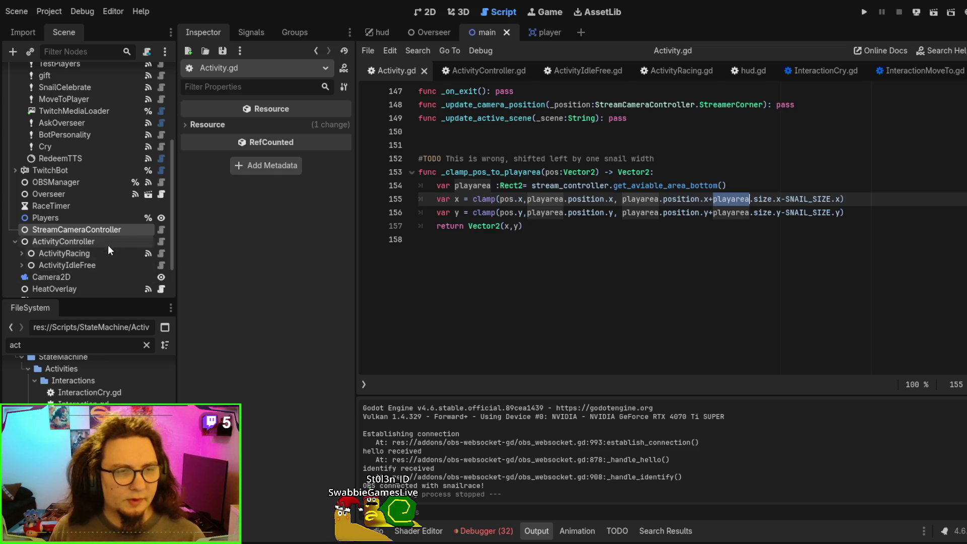
scroll(120, 249, down, 3)
- Select the playarea node in the Scene tree to inspect it
click(71, 262)
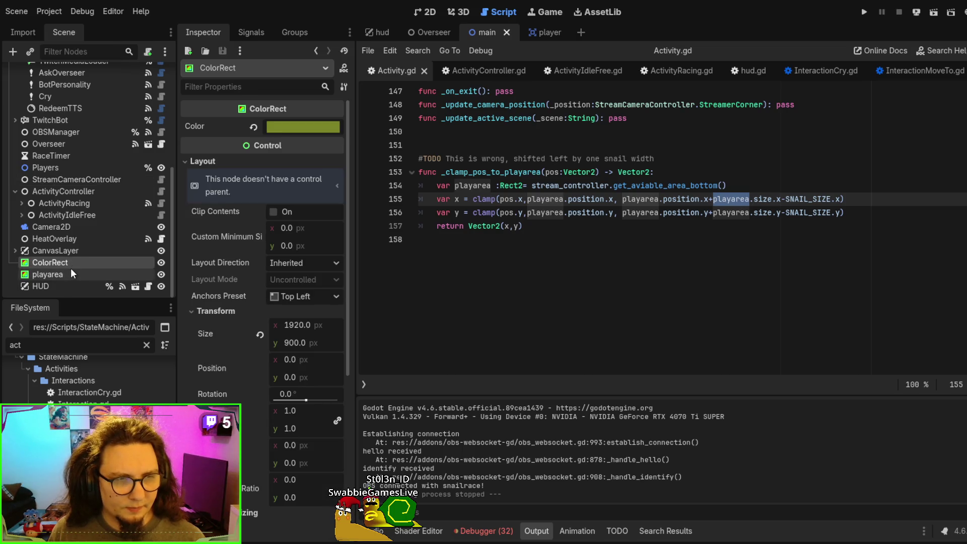
click(71, 272)
click(632, 243)
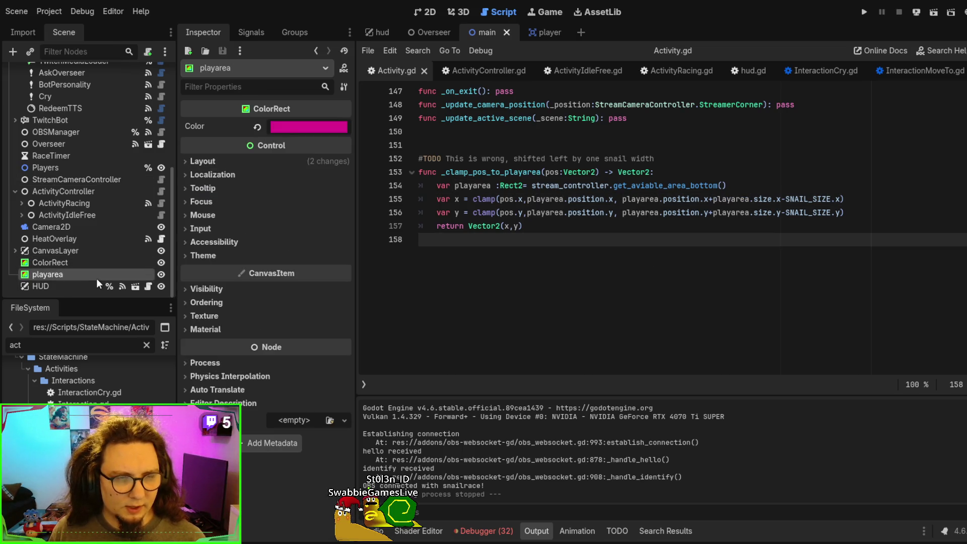
scroll(710, 287, up, 2)
scroll(605, 226, down, 2)
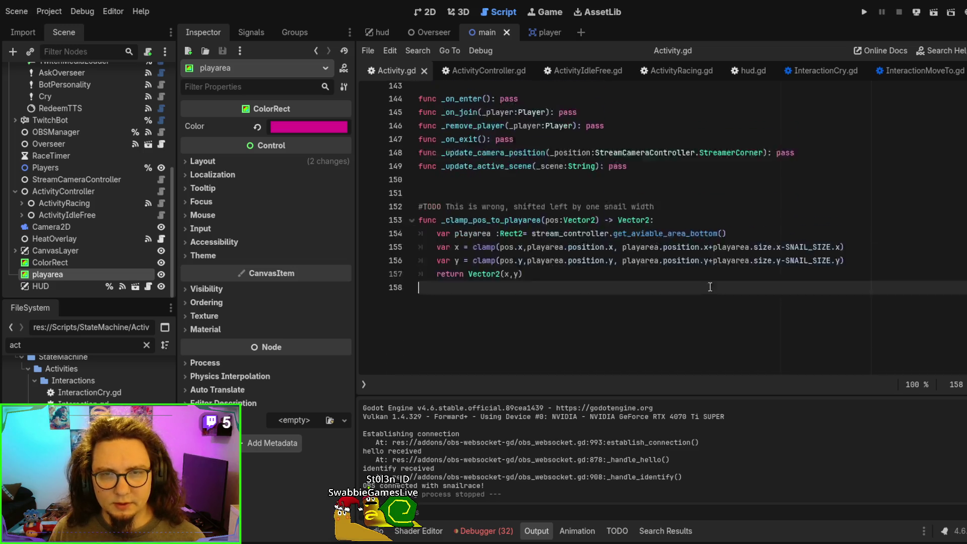
scroll(503, 176, up, 8)
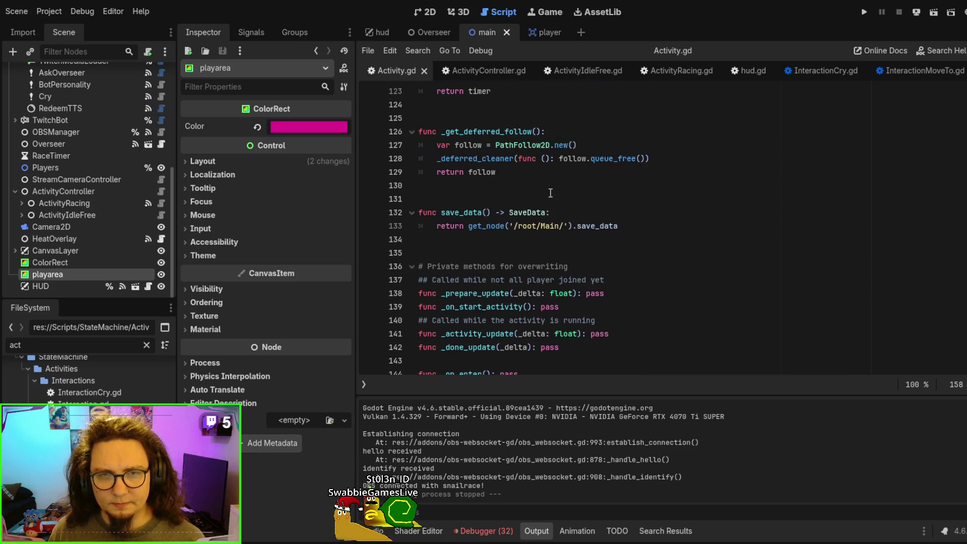
scroll(550, 193, up, 6)
- Search for playarea within Activity.gd and ActivityIdleFree.gd, stepping through the matches
key(ctrl+f)
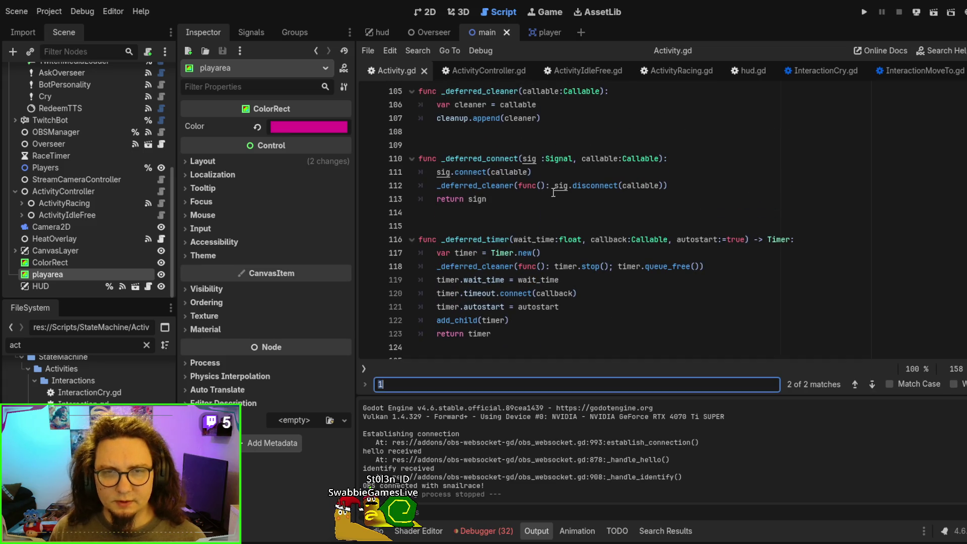
text(playarea)
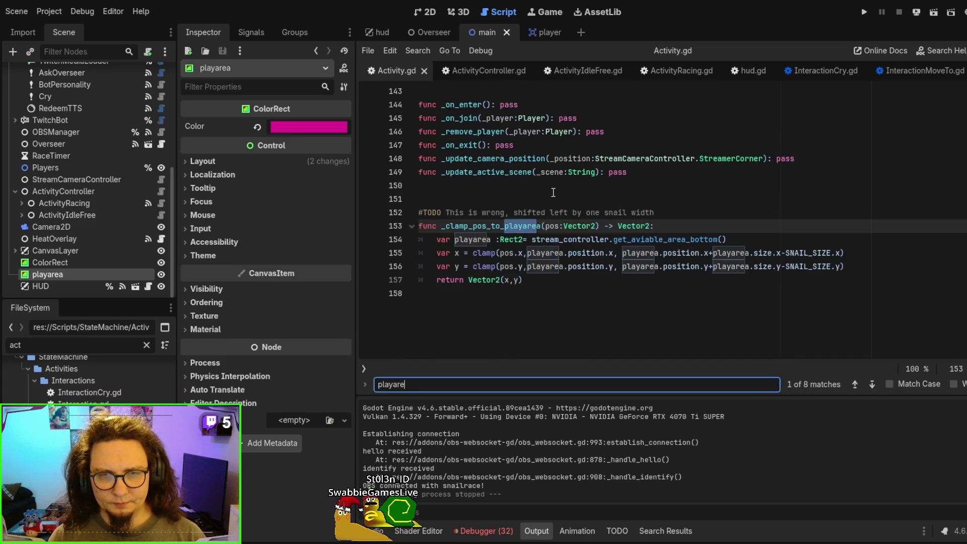
key(Return)
key(Return)
key(Return)
key(Return)
key(Return)
key(Return)
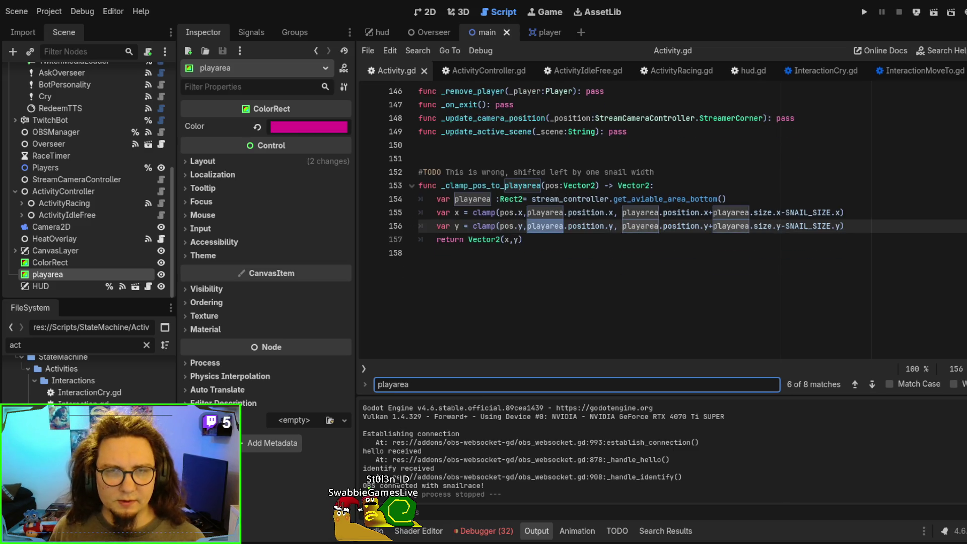
click(564, 75)
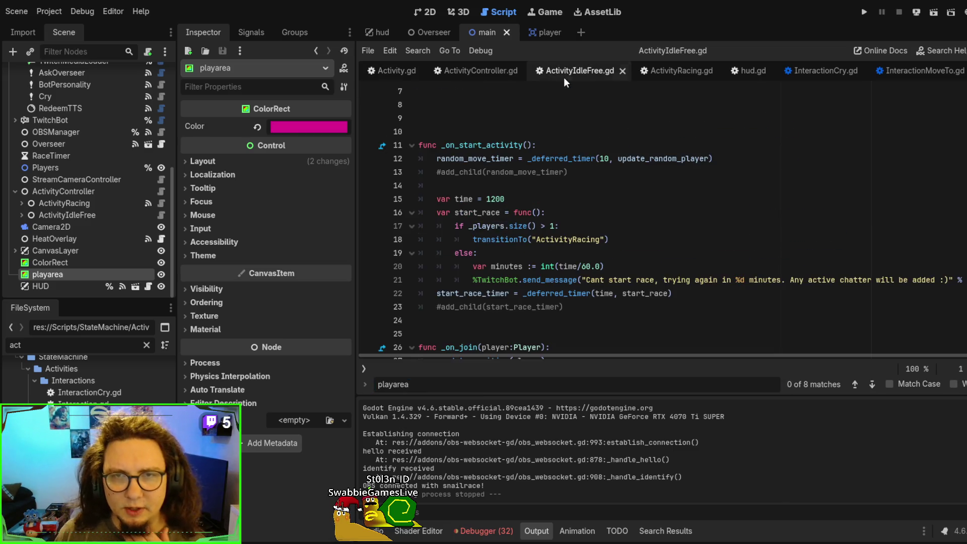
click(666, 239)
key(ctrl+f)
key(Home)
text($)
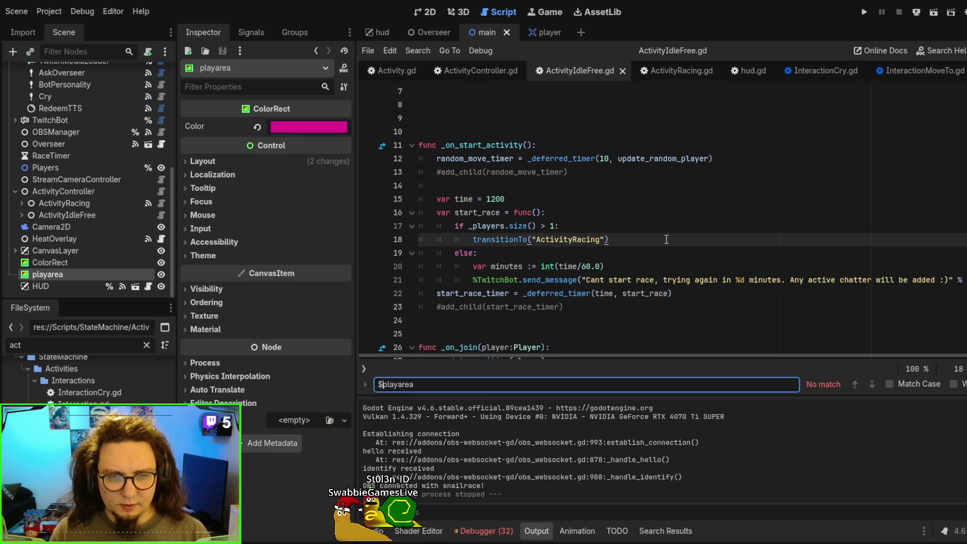
key(BackSpace)
text(%)
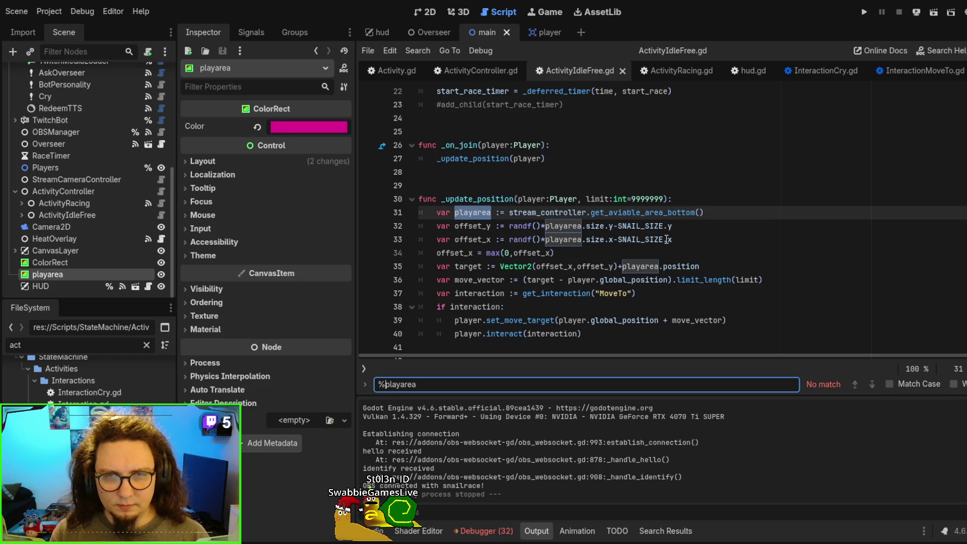
key(BackSpace)
key(Return)
key(Return)
key(Return)
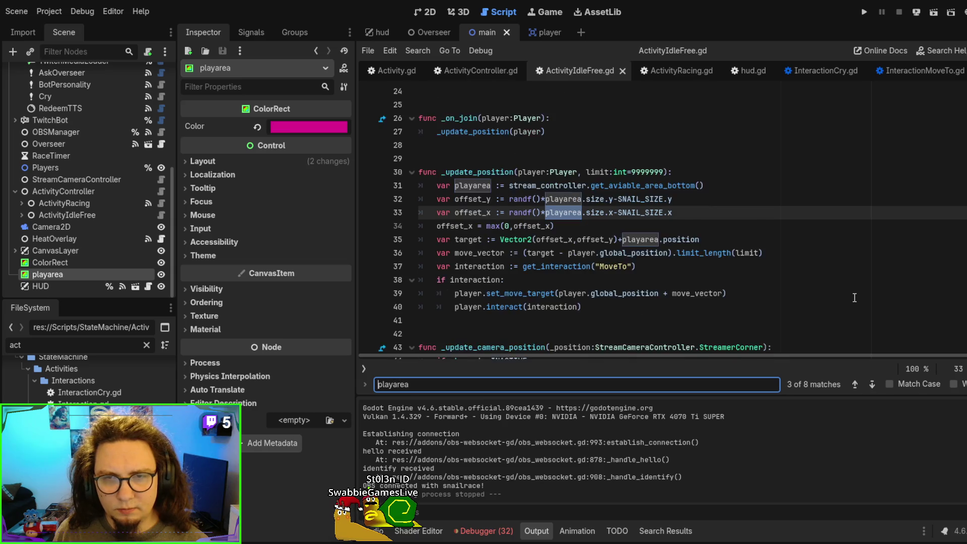
key(Return)
key(Return)
key(Return)
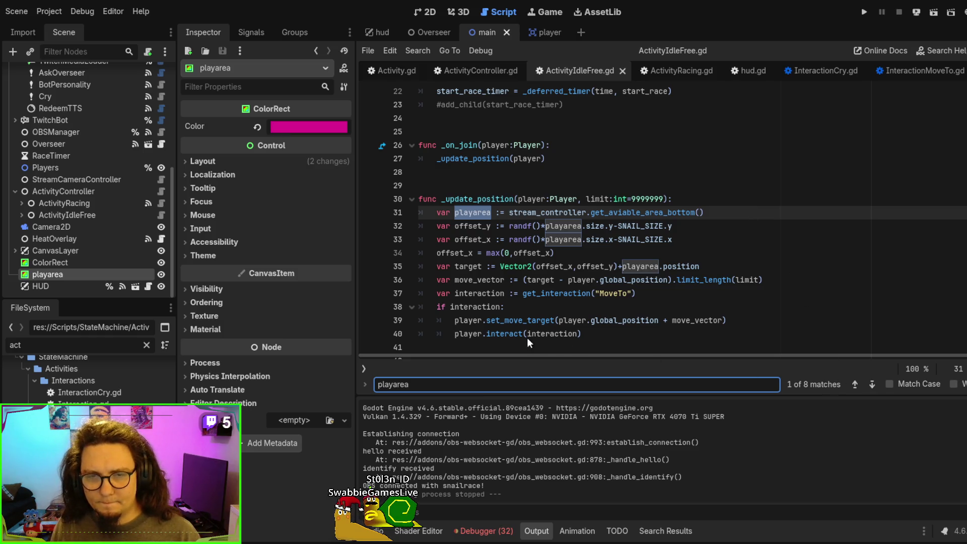
- Find playarea across all project files: 24 matches in 4 files
key(ctrl+shift+f)
scroll(740, 475, down, 2)
scroll(741, 476, down, 6)
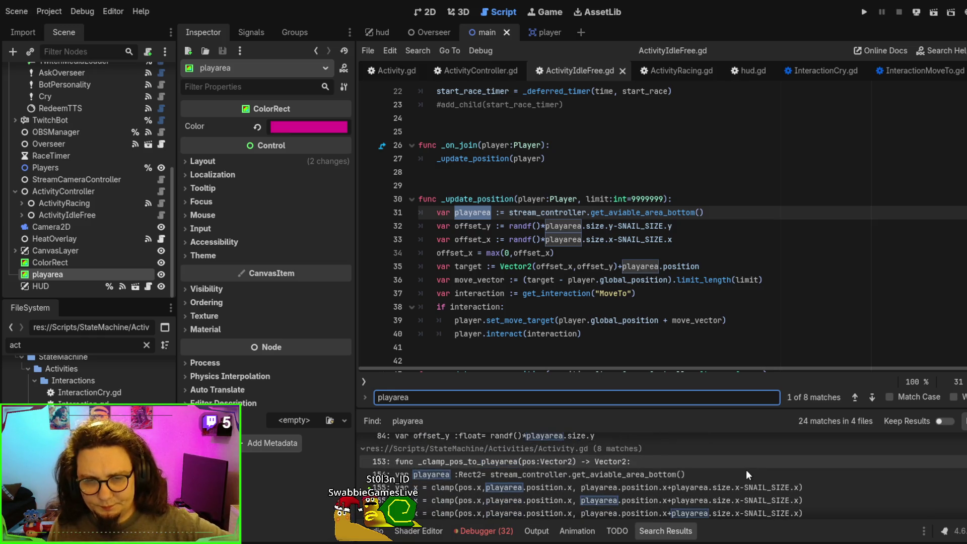
- Open main.gd at line 392, where $playarea's size is set from the available-area rect
scroll(747, 474, down, 4)
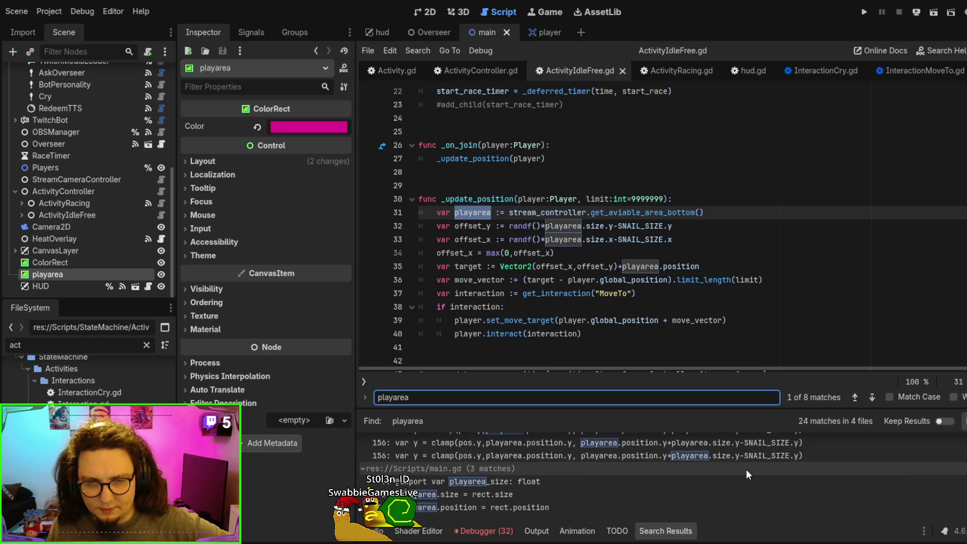
click(746, 500)
scroll(934, 288, down, 2)
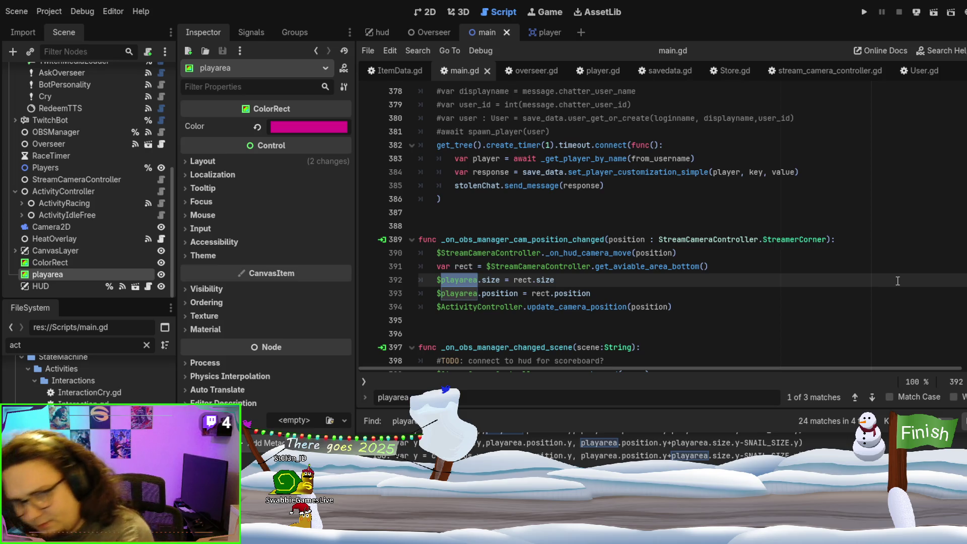
- Jump from main.gd to the get_aviable_area_bottom definition in stream_camera_controller.gd
click(673, 266)
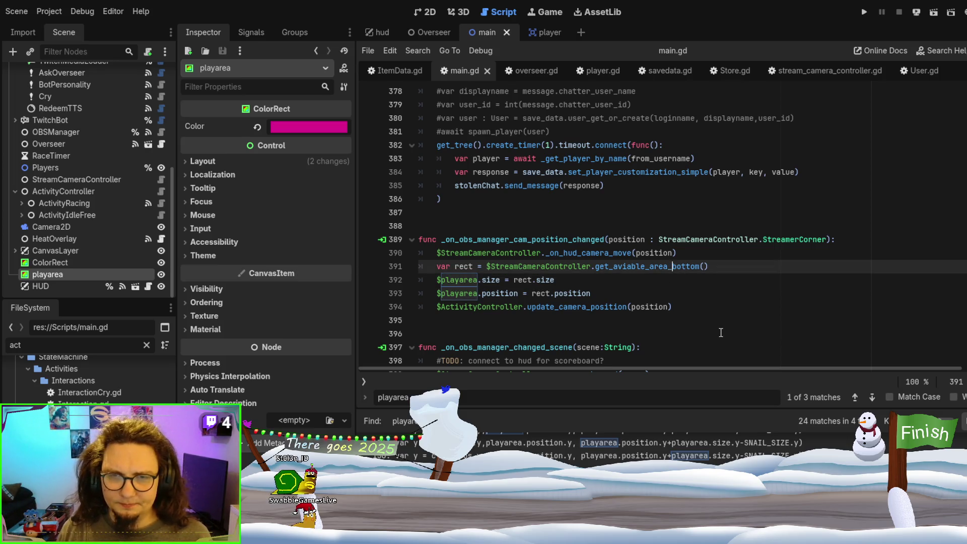
ctrl+click(655, 267)
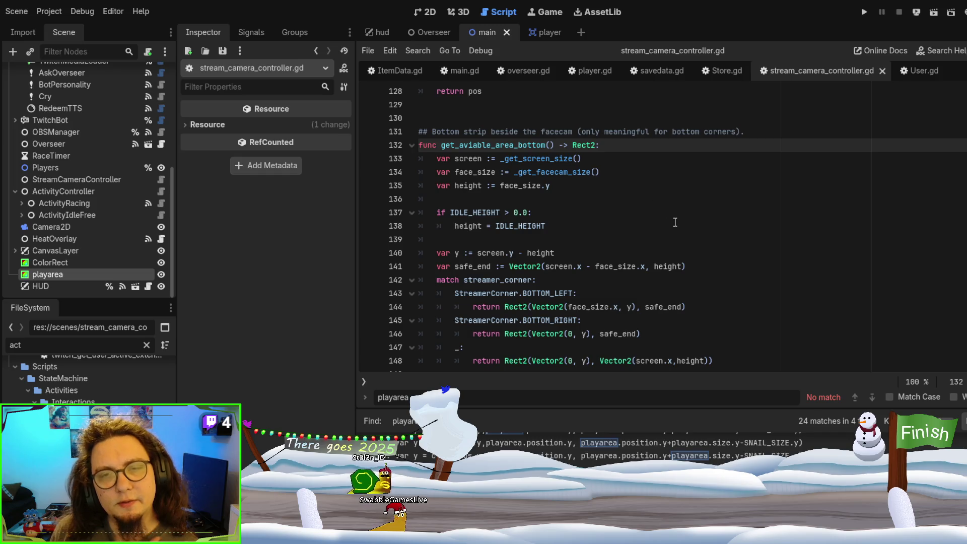
scroll(673, 225, down, 1)
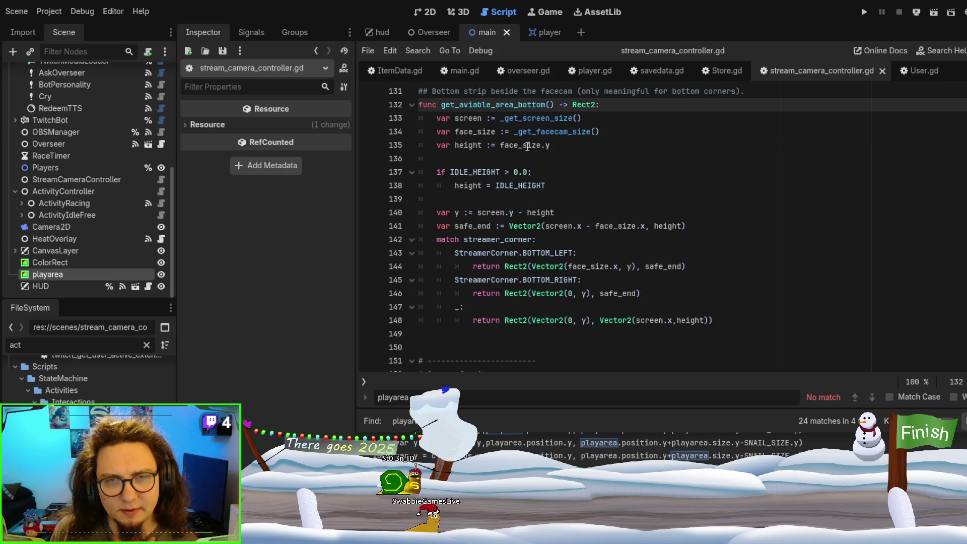
- Set a breakpoint on the IDLE_HEIGHT check at line 137 and run the game with F5
double_click(527, 145)
click(368, 172)
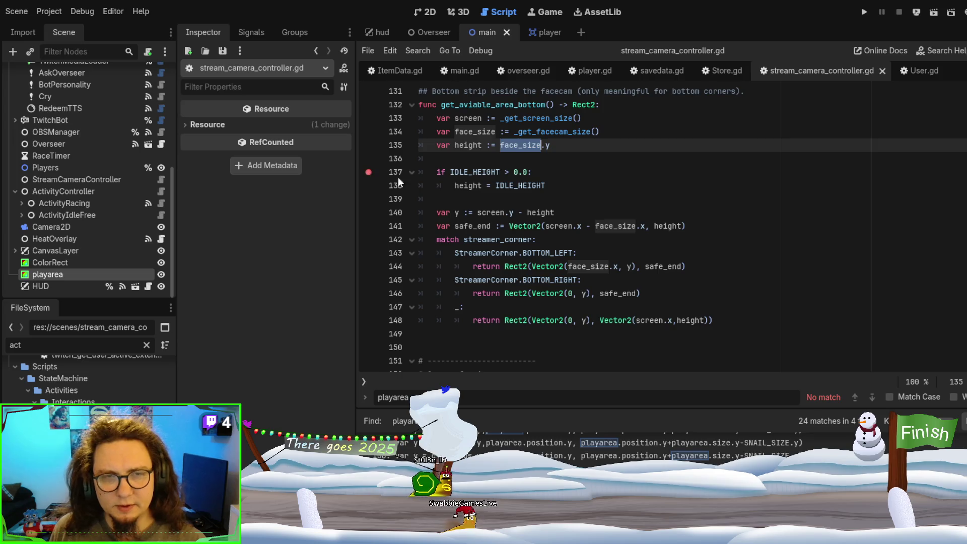
click(579, 185)
key(F5)
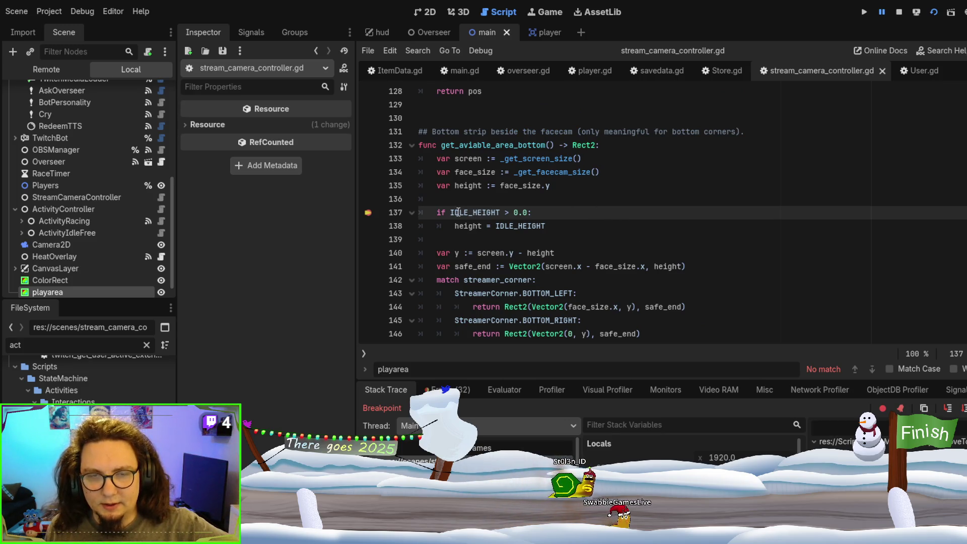
- Inspect IDLE_HEIGHT at the breakpoint, resume, stop the game, and relaunch it
double_click(458, 212)
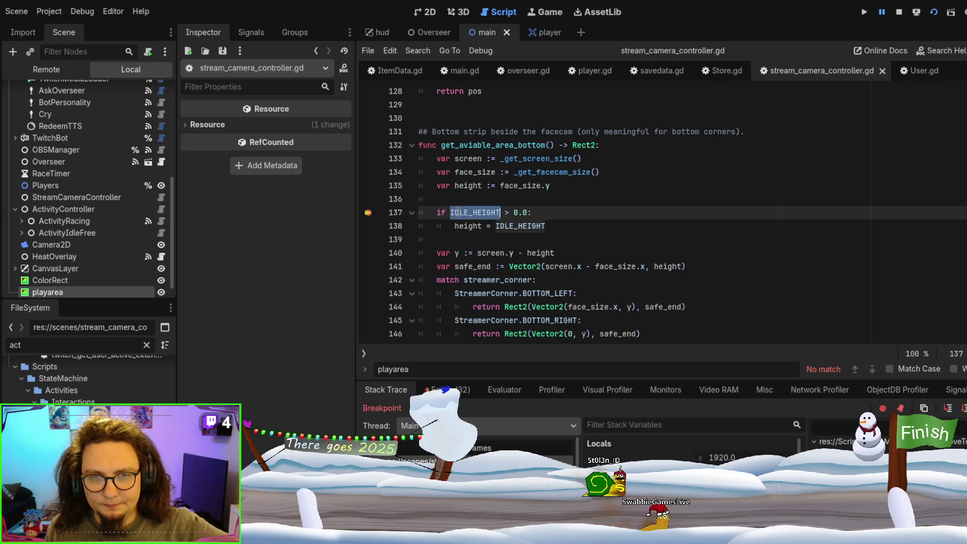
key(F12)
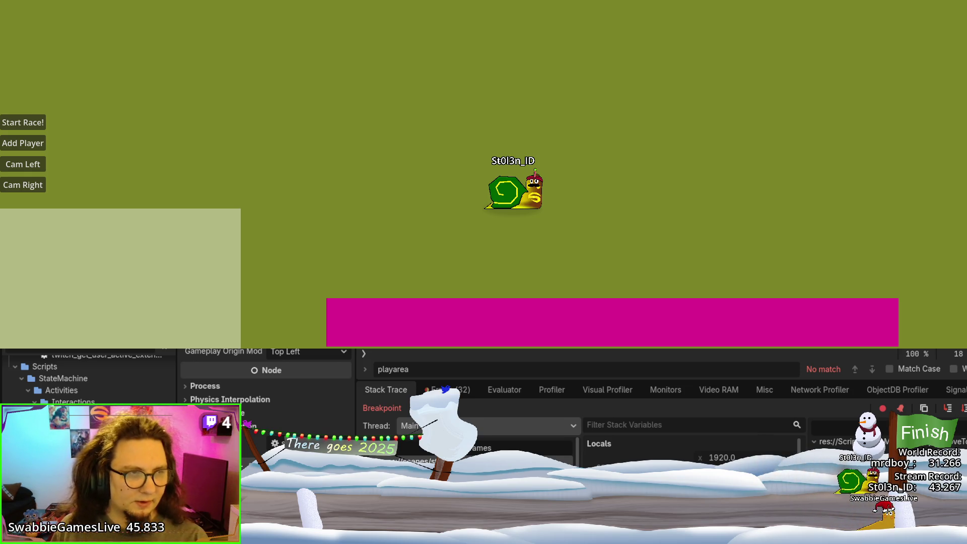
key(F8)
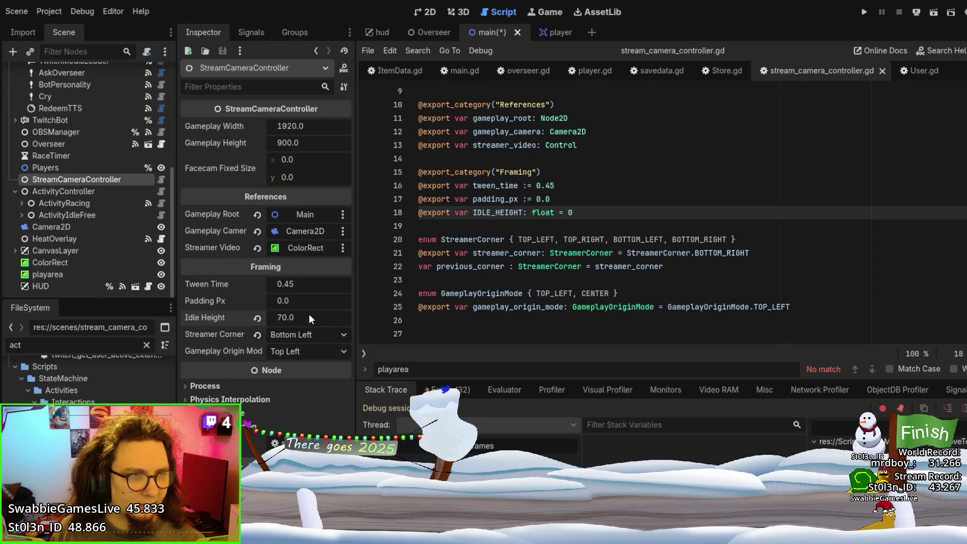
click(746, 259)
key(F5)
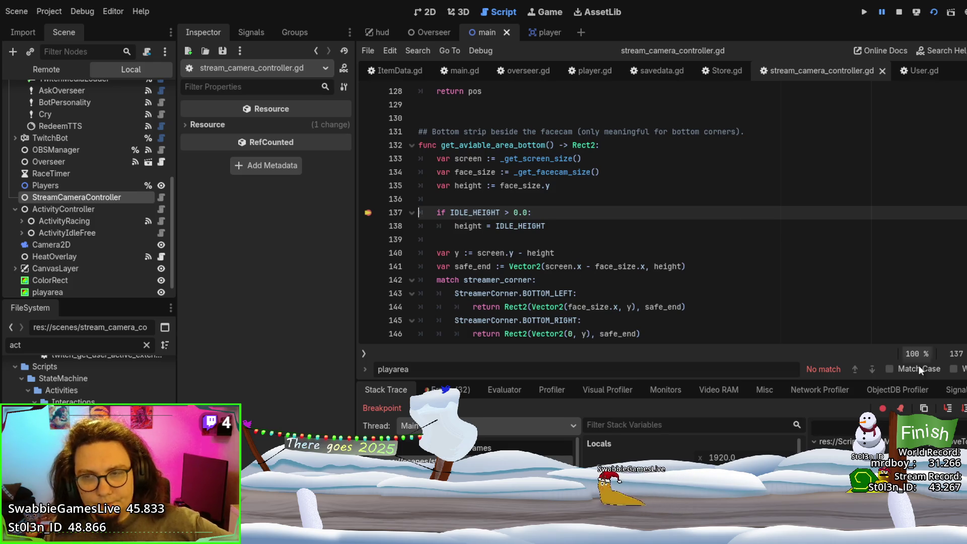
- Clear the line-137 breakpoint, resume, move the stream camera to the left corner, then stop the game
click(368, 212)
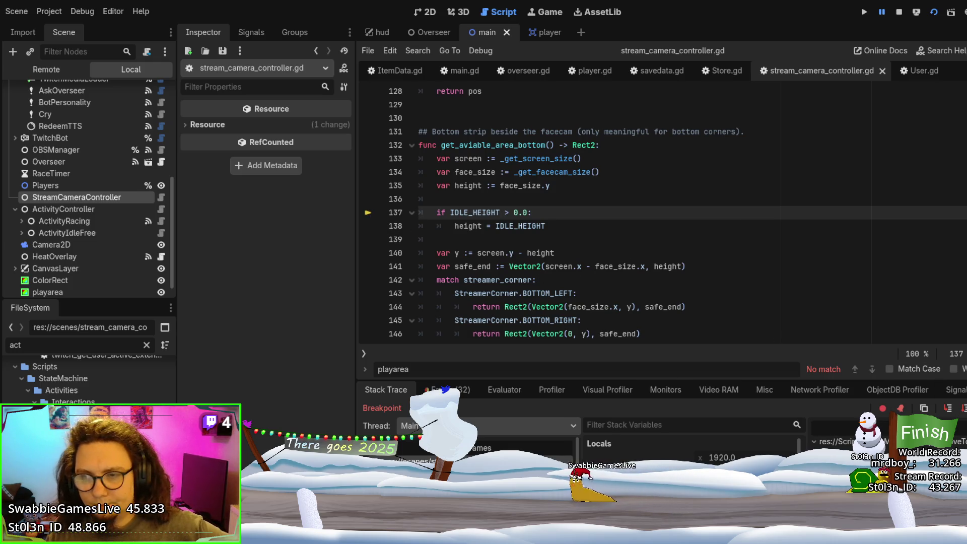
key(F12)
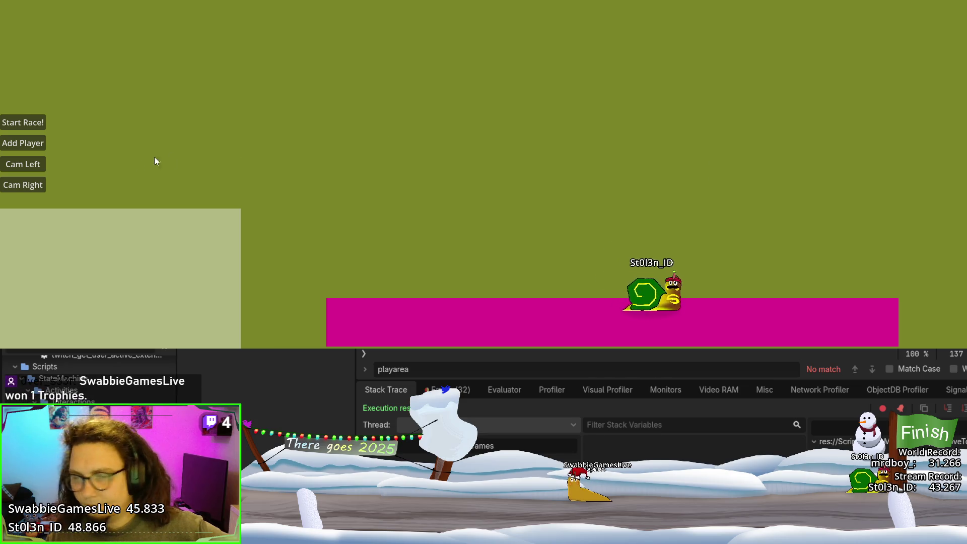
click(34, 165)
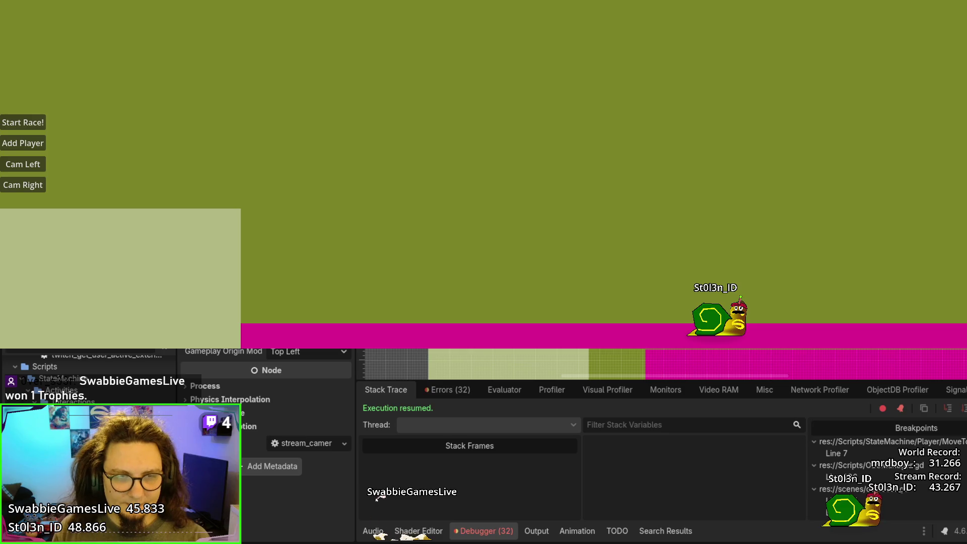
key(F8)
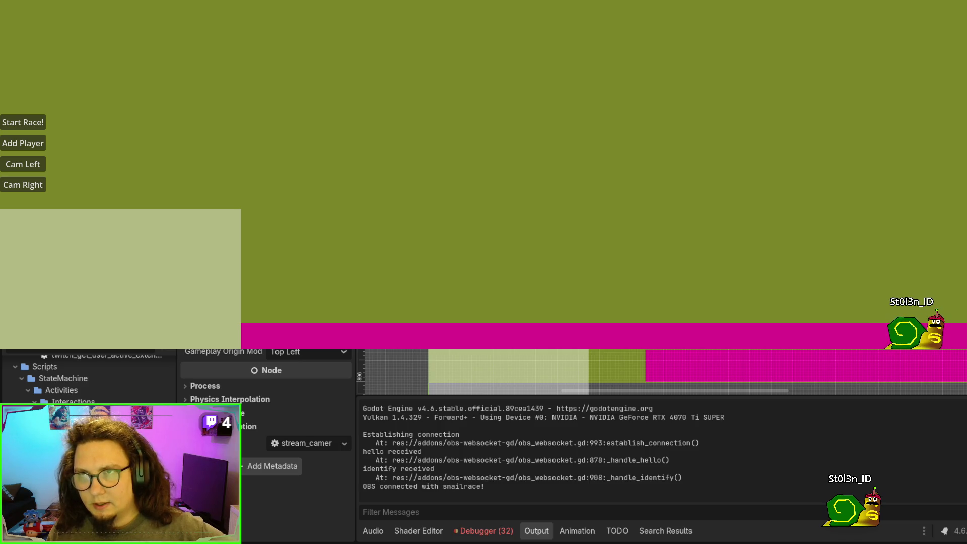
key(F8)
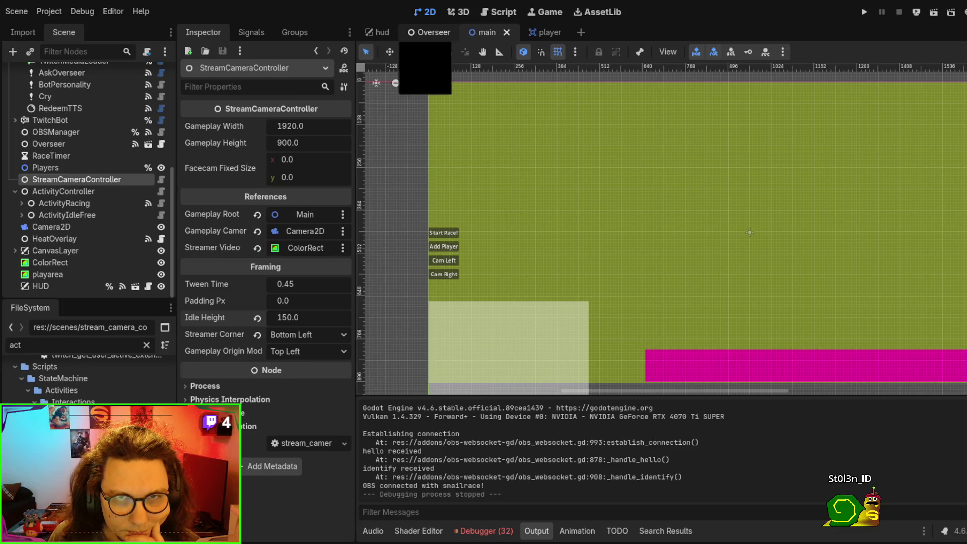
- Search all project files for get_aviable_area_bottom with Find in Files
click(486, 13)
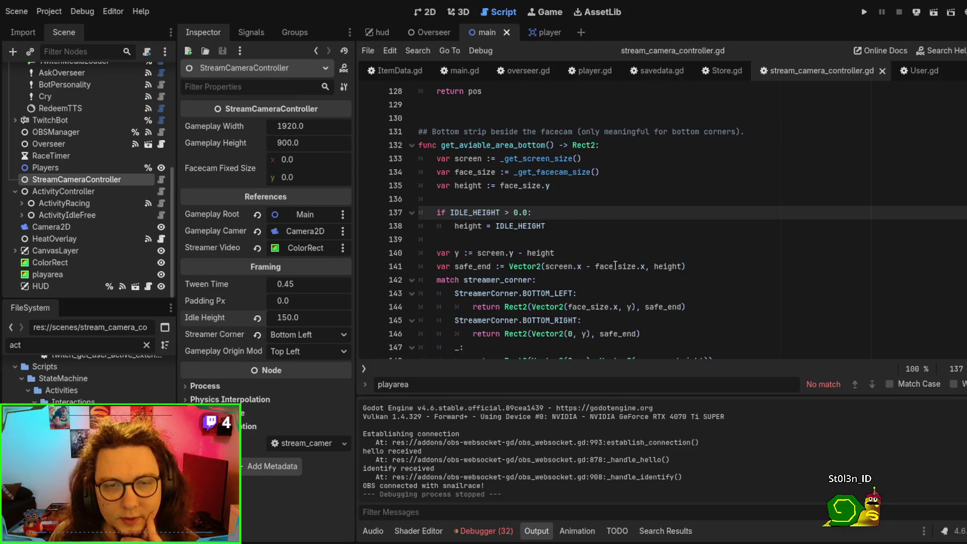
double_click(513, 146)
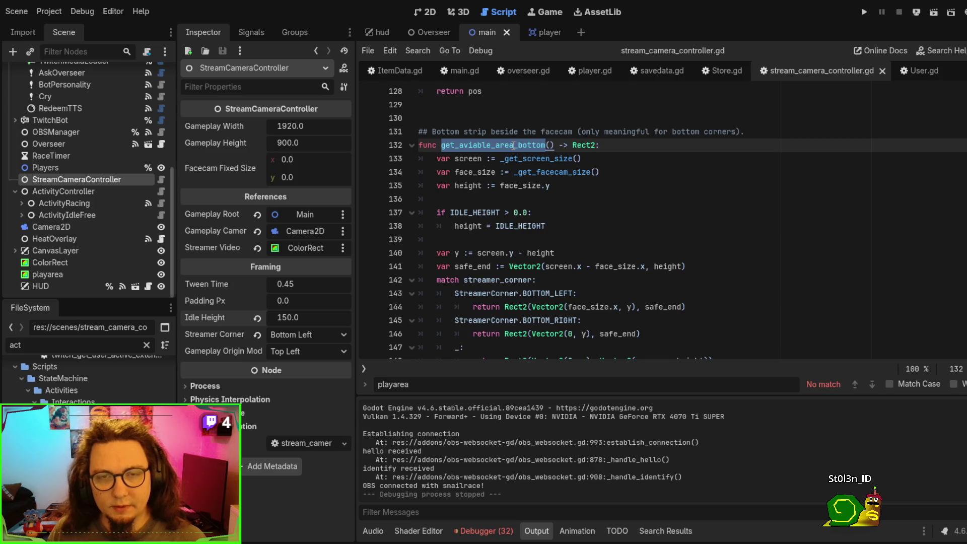
key(ctrl+f)
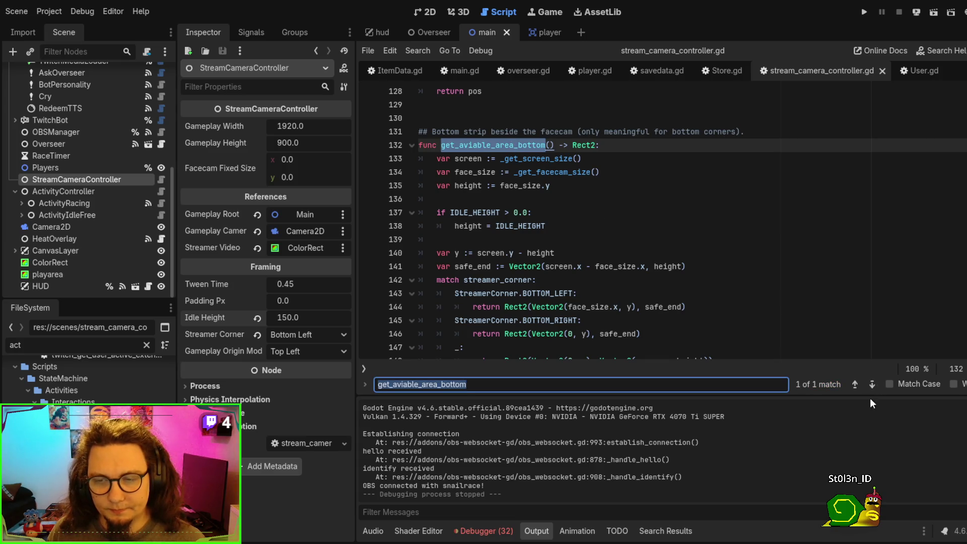
key(ctrl+shift+f)
key(Return)
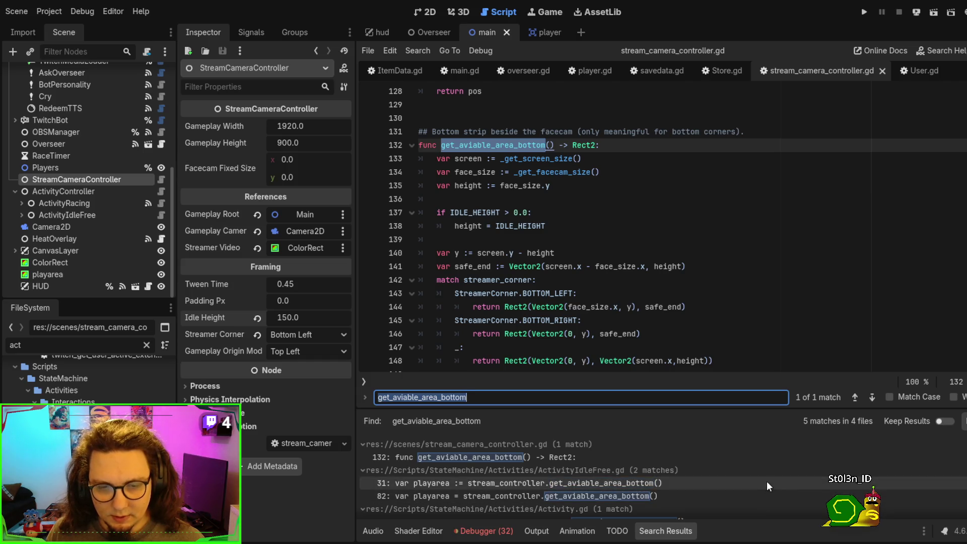
- Review the get_aviable_area_bottom calls at lines 31 and 82 of ActivityIdleFree.gd
click(764, 482)
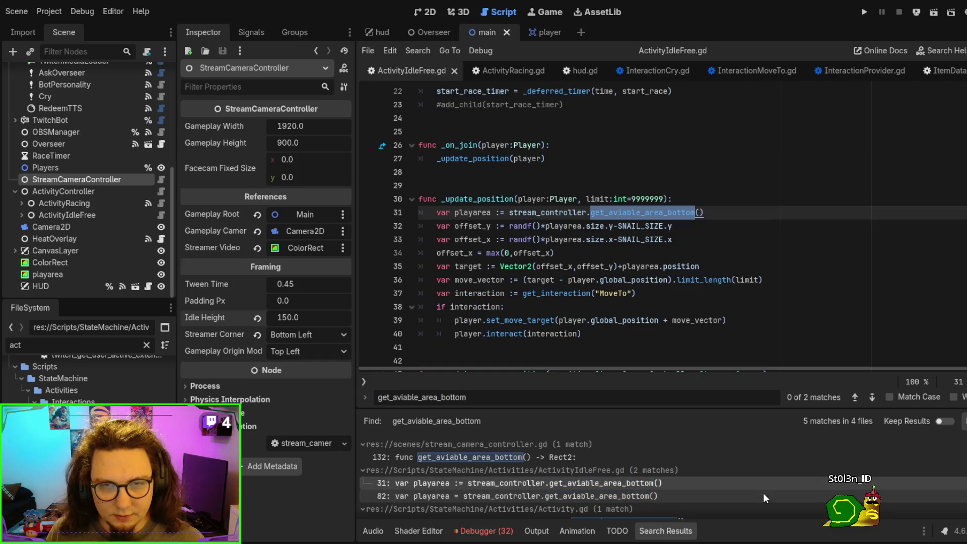
click(763, 494)
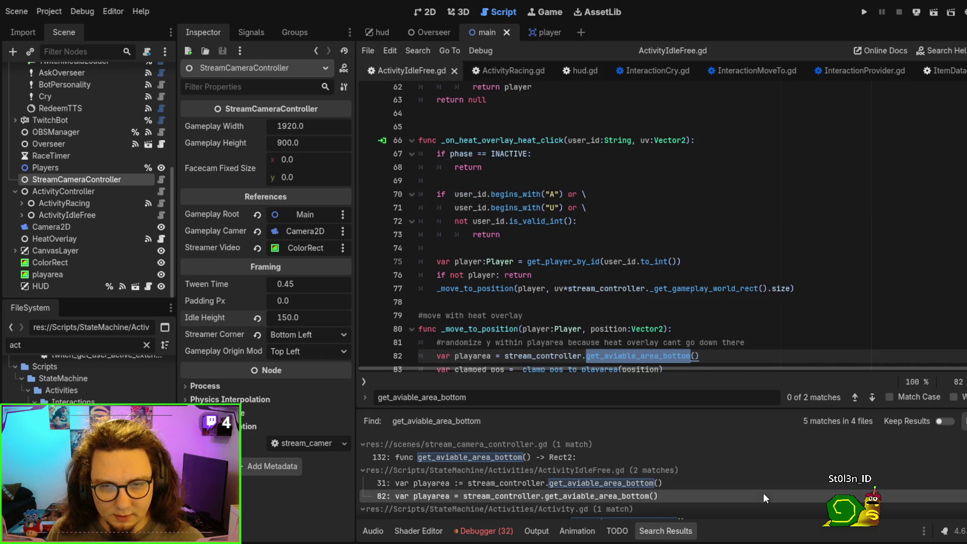
click(716, 478)
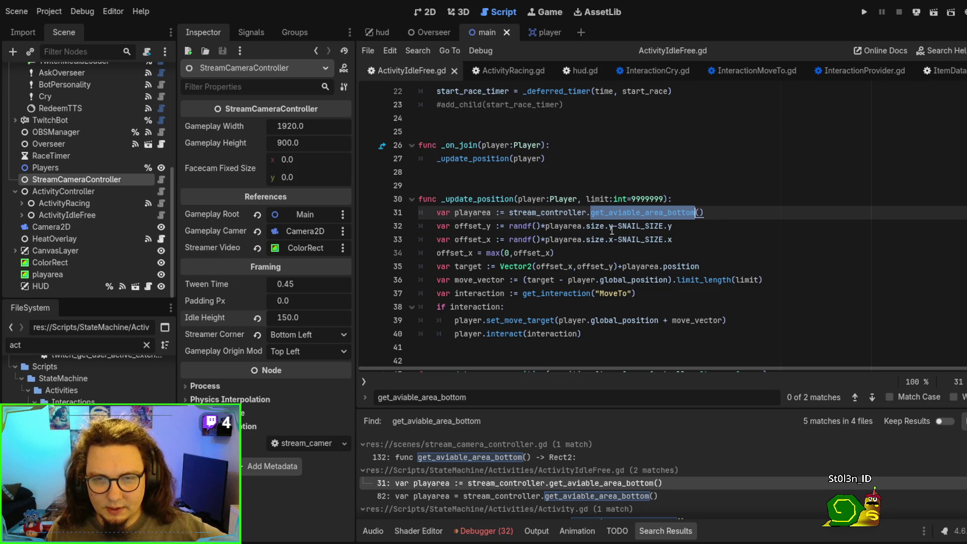
drag(614, 224, 675, 226)
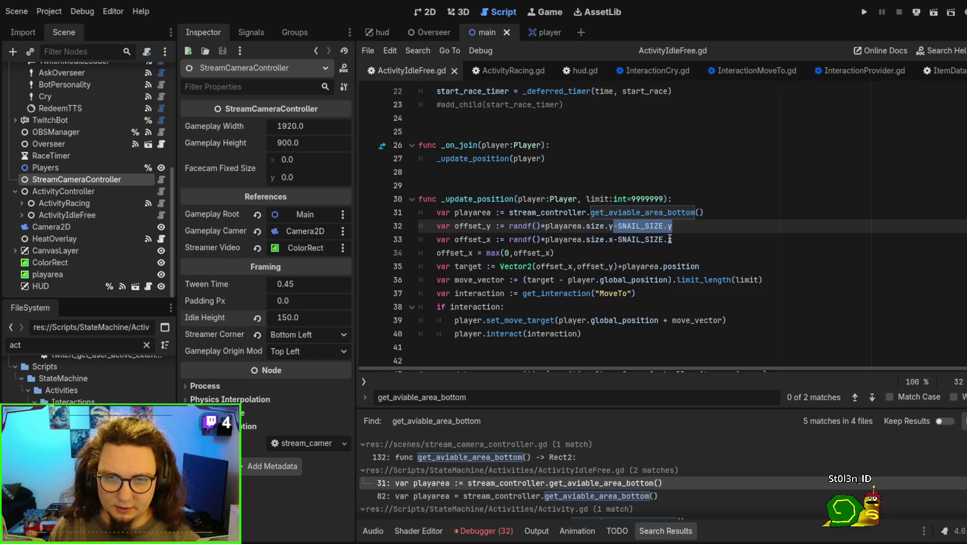
click(616, 496)
scroll(815, 279, down, 1)
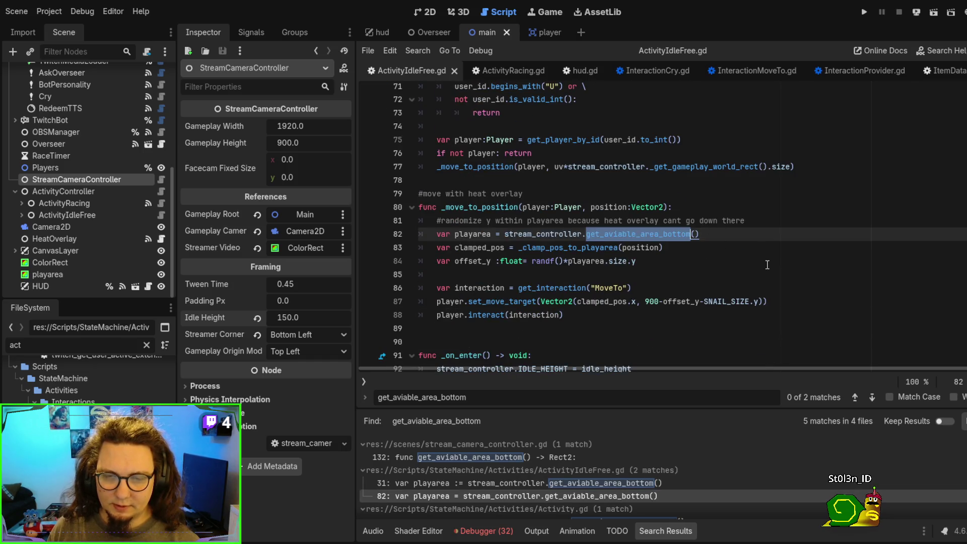
double_click(577, 249)
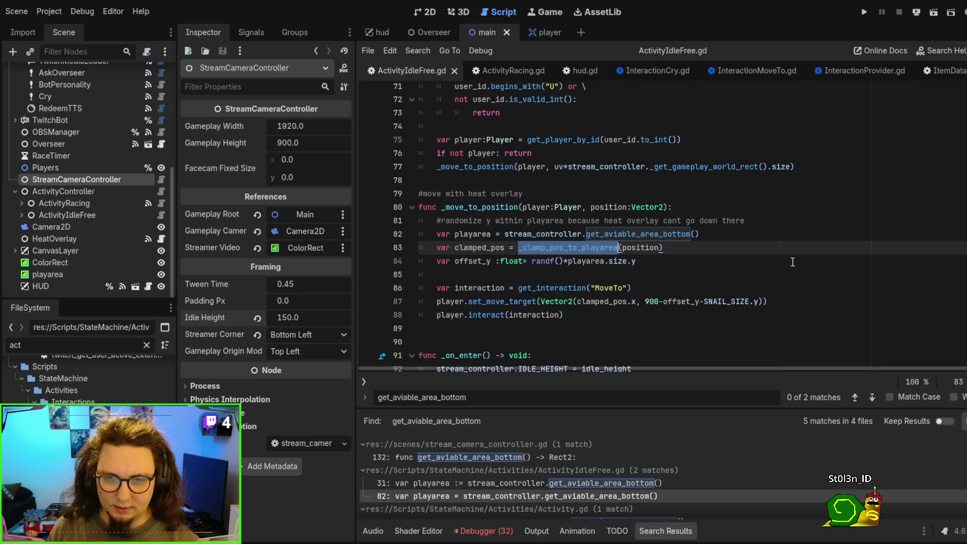
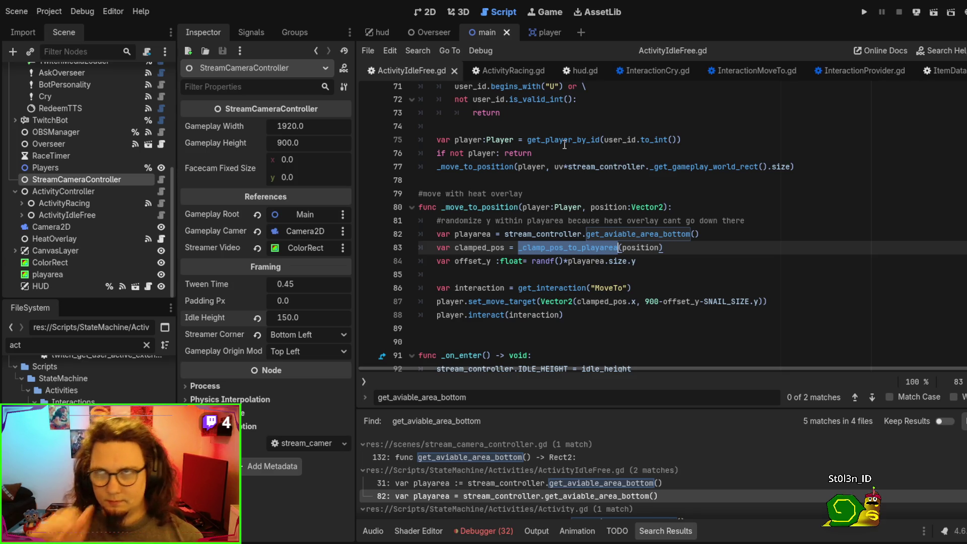
- Open get_aviable_area_bottom in stream_camera_controller.gd and highlight the IDLE_HEIGHT and height uses
click(496, 454)
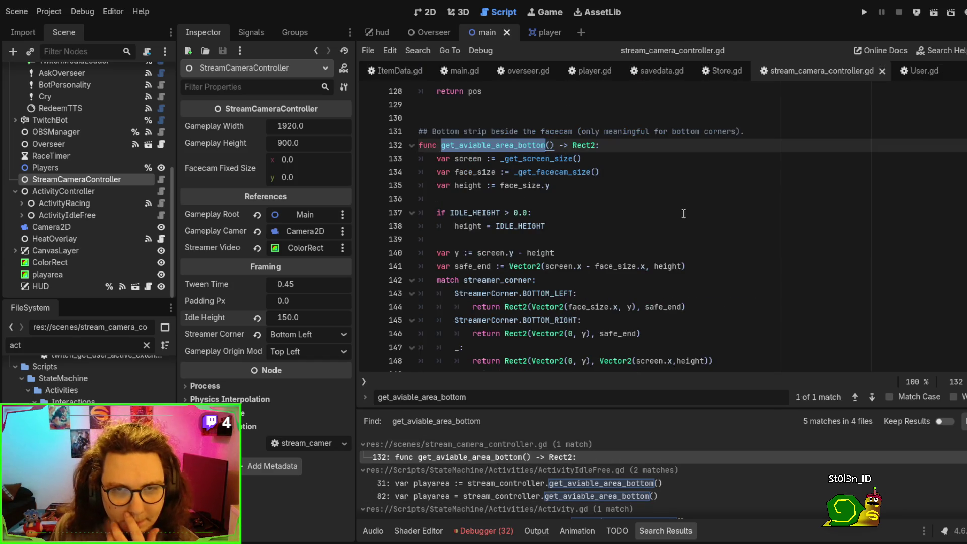
scroll(624, 257, down, 1)
click(540, 188)
double_click(541, 186)
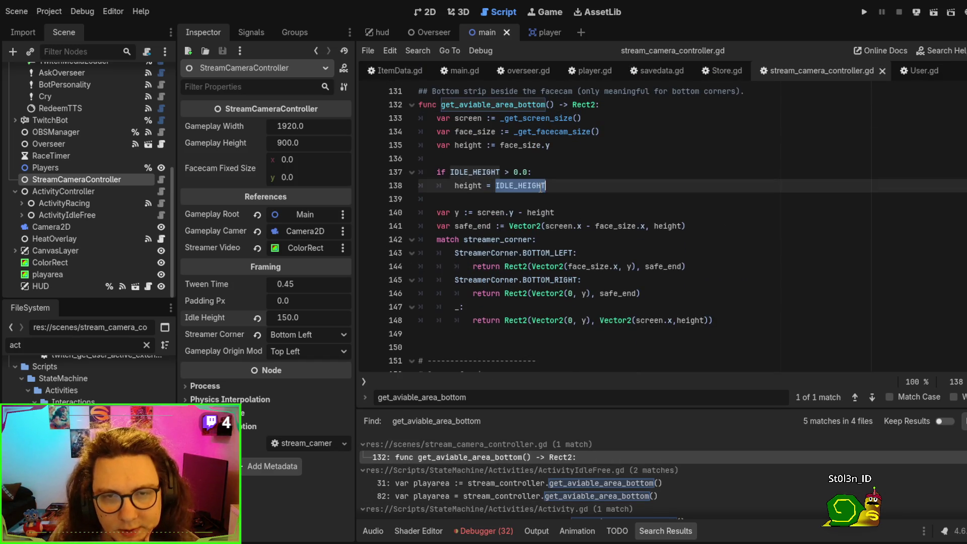
double_click(455, 183)
- Highlight screen and height on lines 138–140, then revert Idle Height to its default 0.0
scroll(799, 244, up, 1)
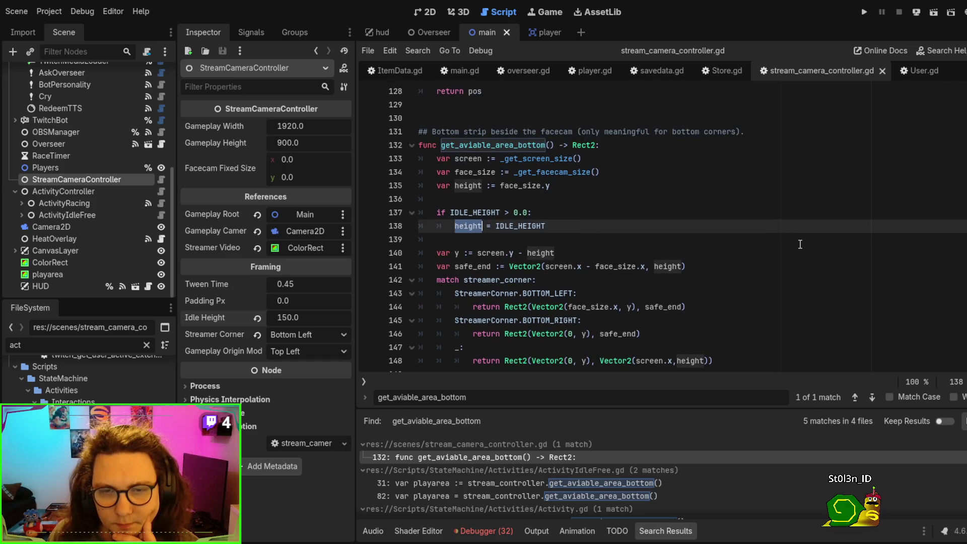
double_click(491, 253)
double_click(540, 253)
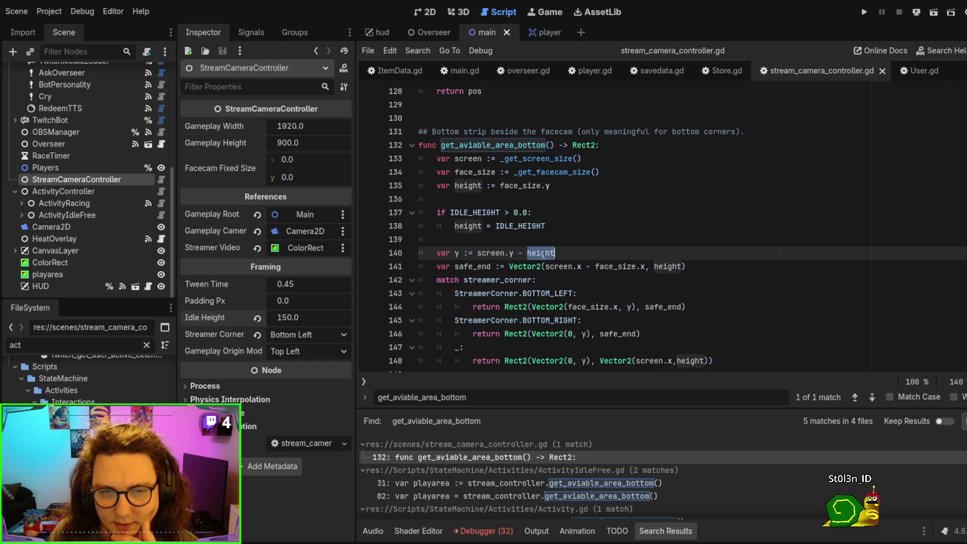
double_click(465, 226)
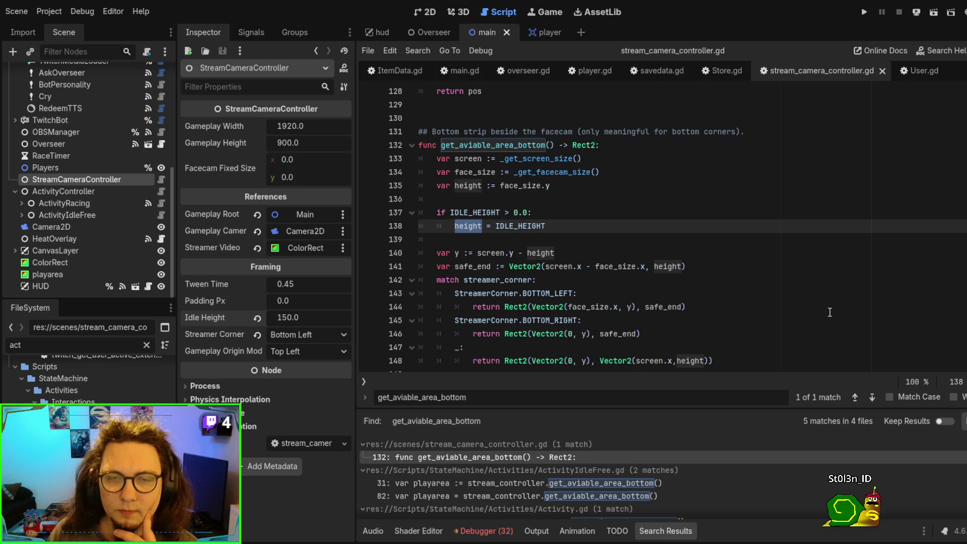
click(256, 319)
- Test-run the scene with Idle Height at 0.0, stop it, and switch to main.gd
click(723, 266)
key(F6)
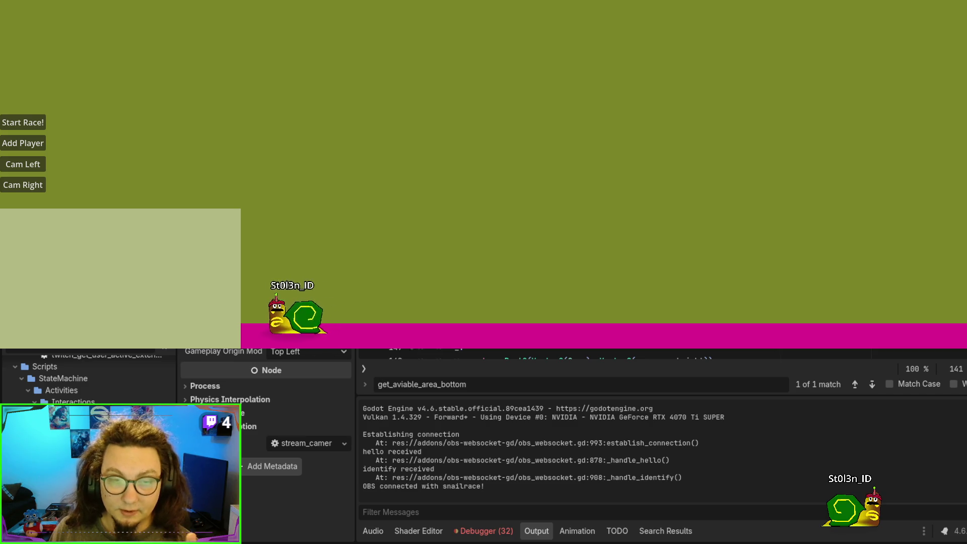
key(F8)
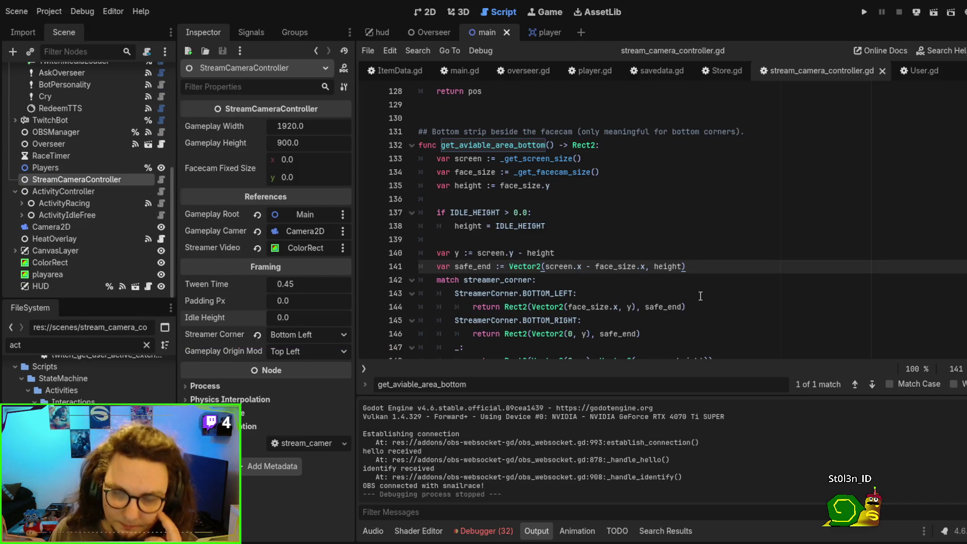
scroll(701, 296, down, 3)
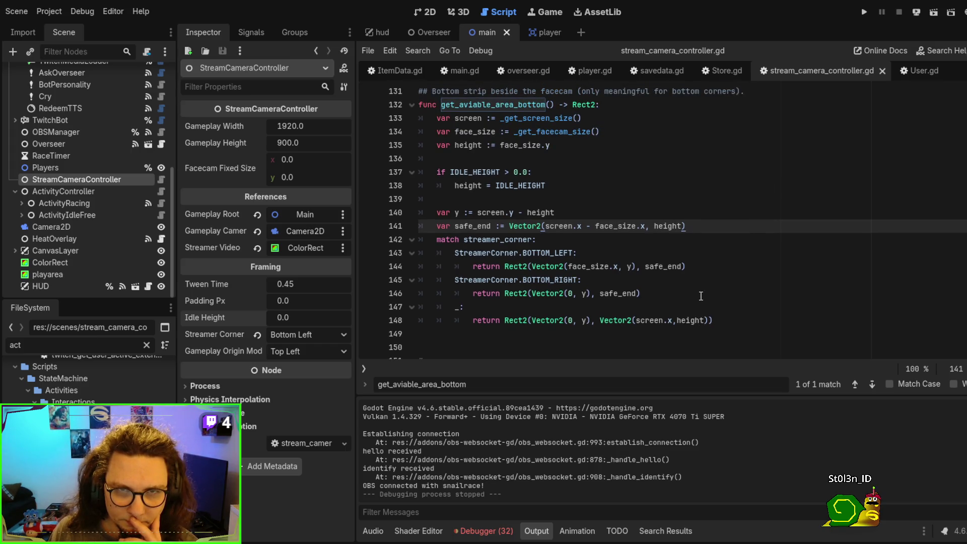
click(736, 237)
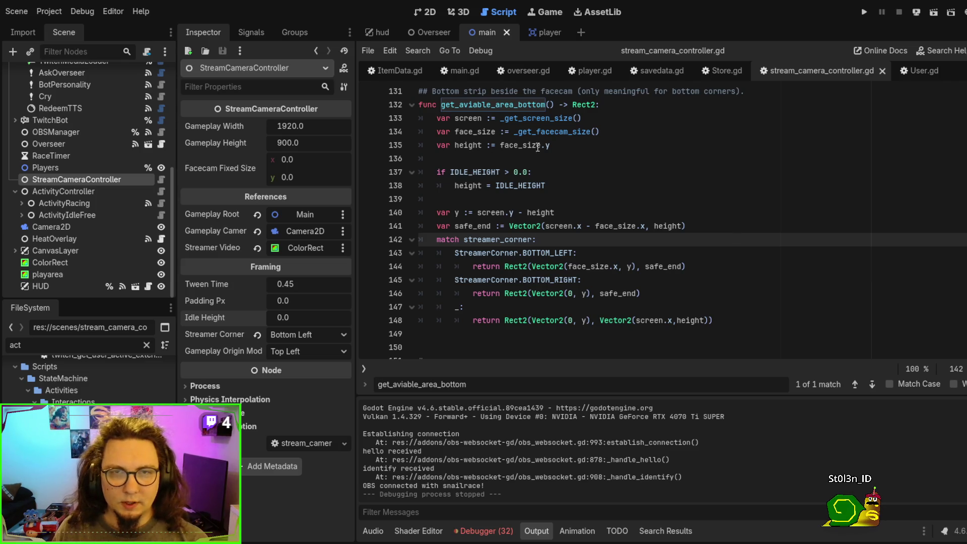
click(464, 71)
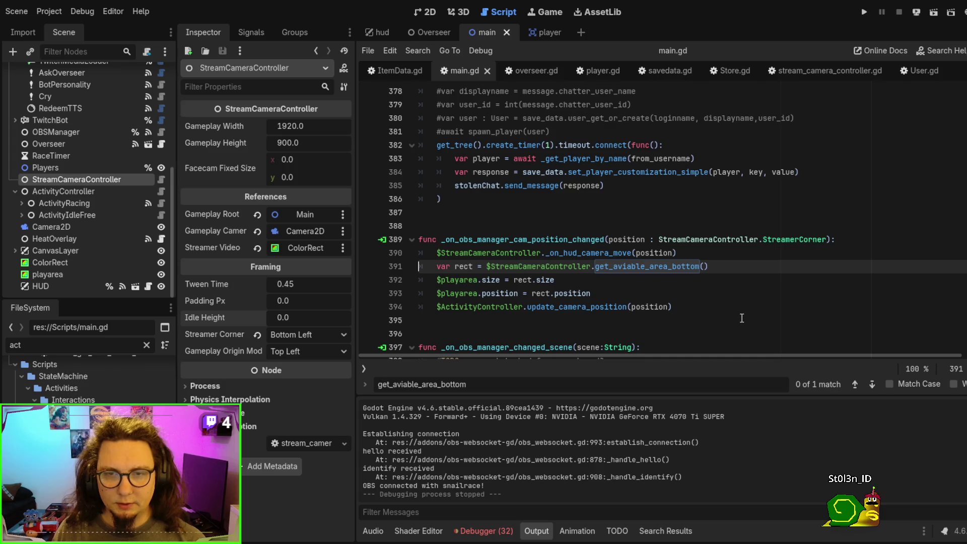
double_click(487, 280)
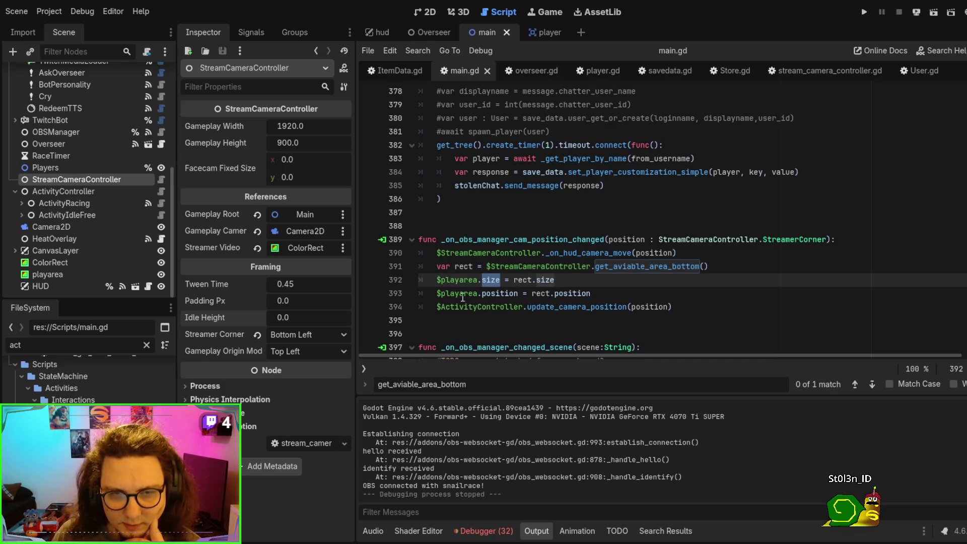
double_click(572, 293)
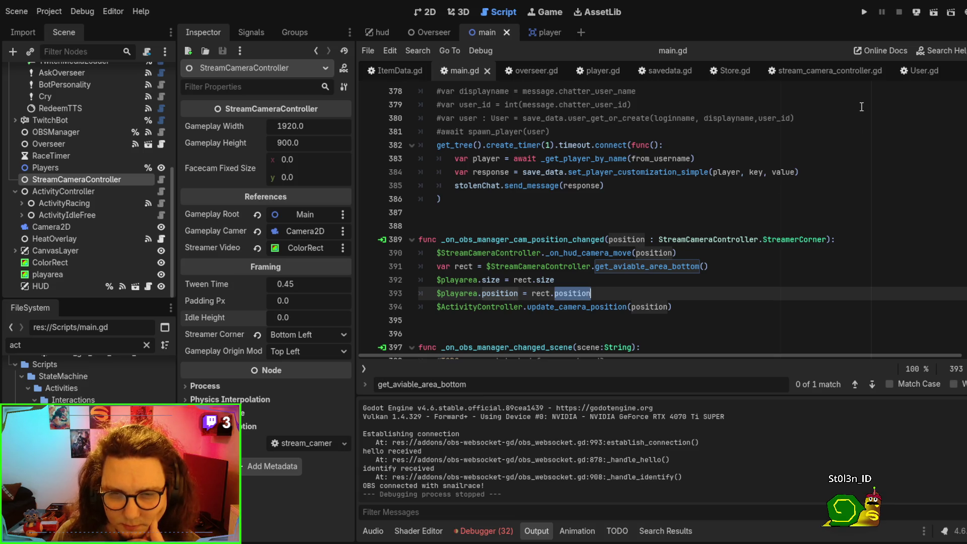
click(822, 71)
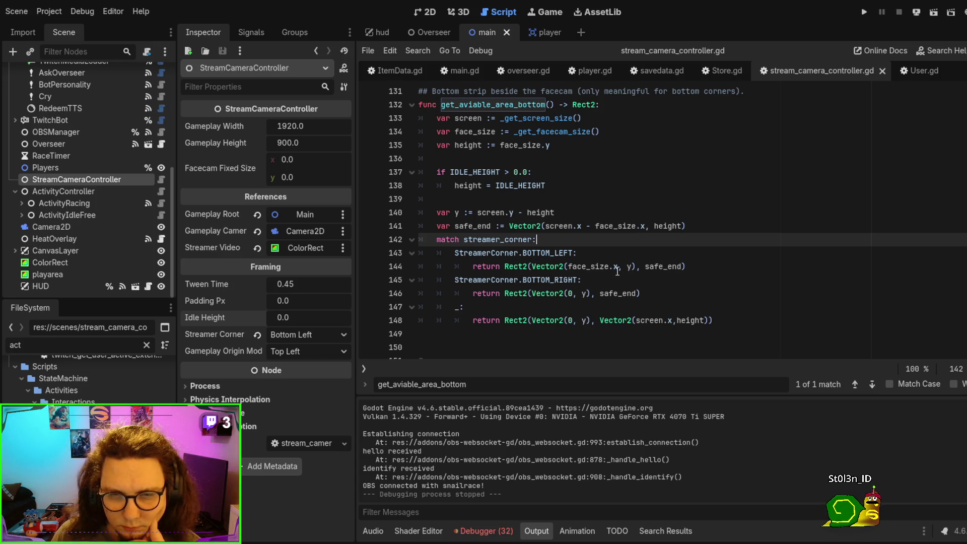
- Highlight the y variable on line 146, then set a breakpoint on line 141's safe_end assignment
click(581, 293)
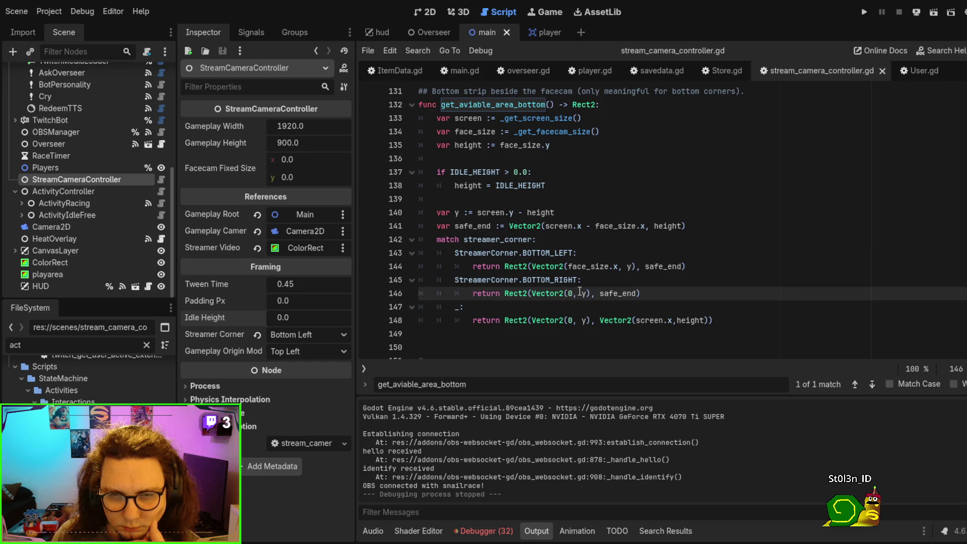
double_click(583, 293)
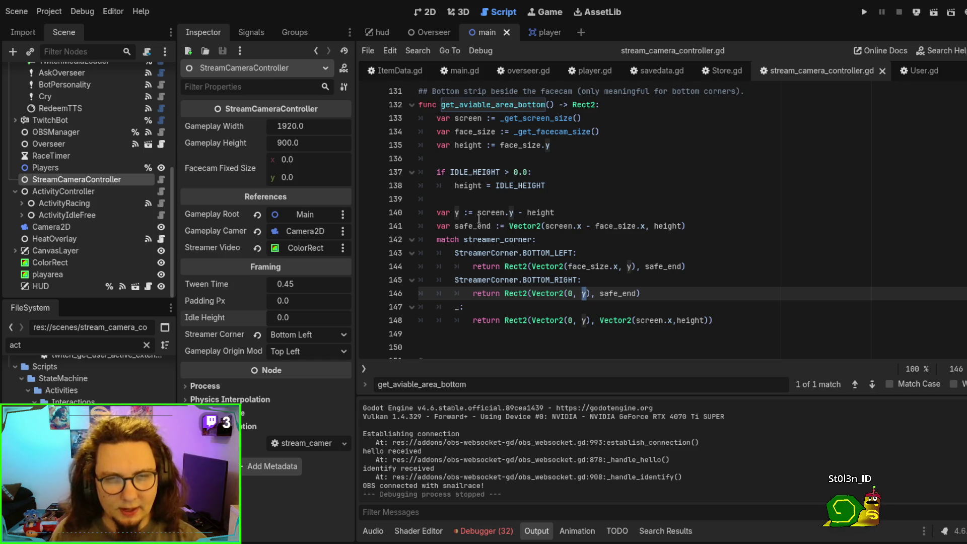
click(373, 226)
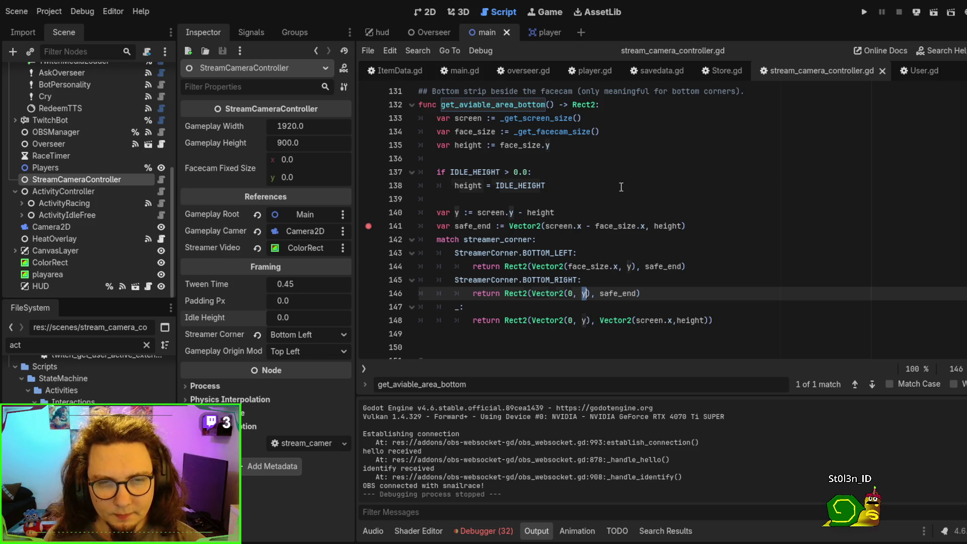
- Run to the line-141 breakpoint, note screen 1920×900 and face_size 478×278, then stop the game
click(621, 187)
key(F5)
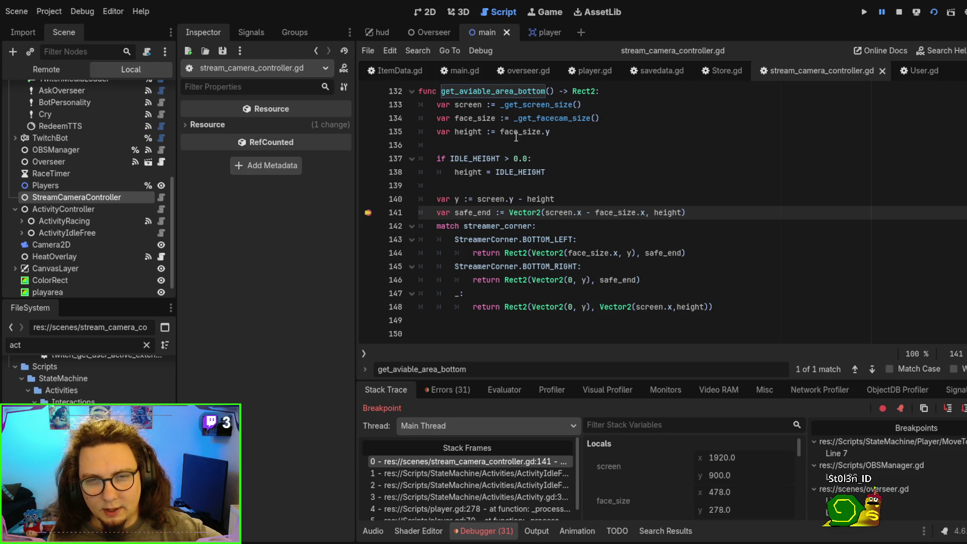
click(521, 174)
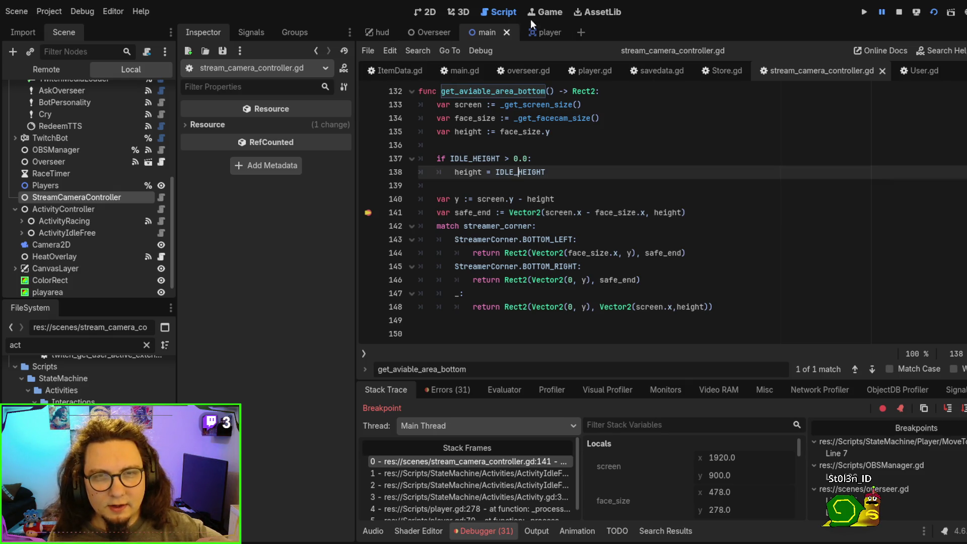
click(899, 12)
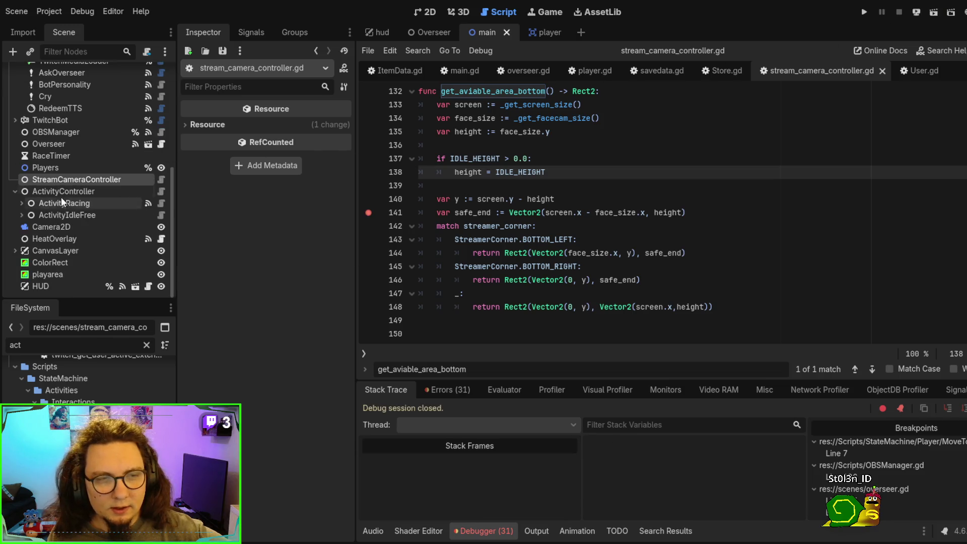
click(55, 179)
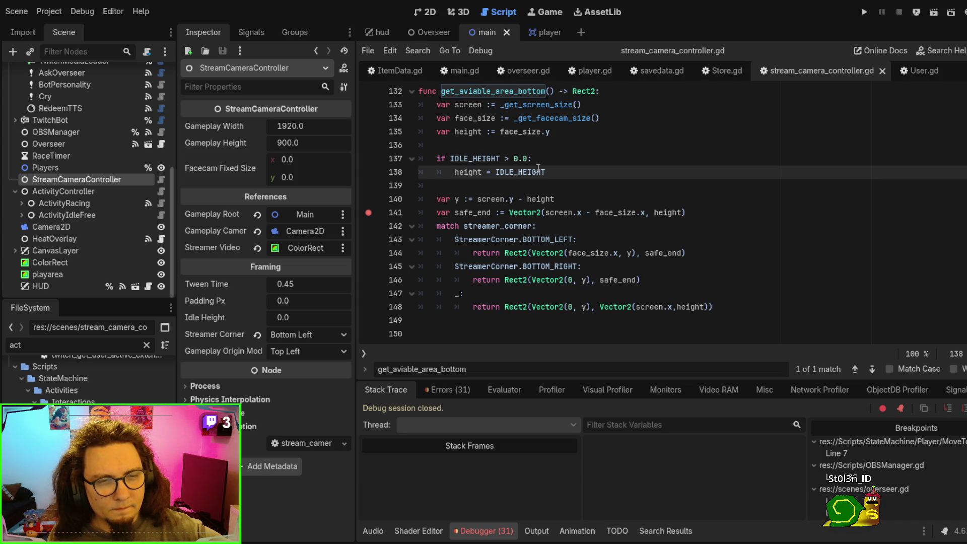
key(ctrl)
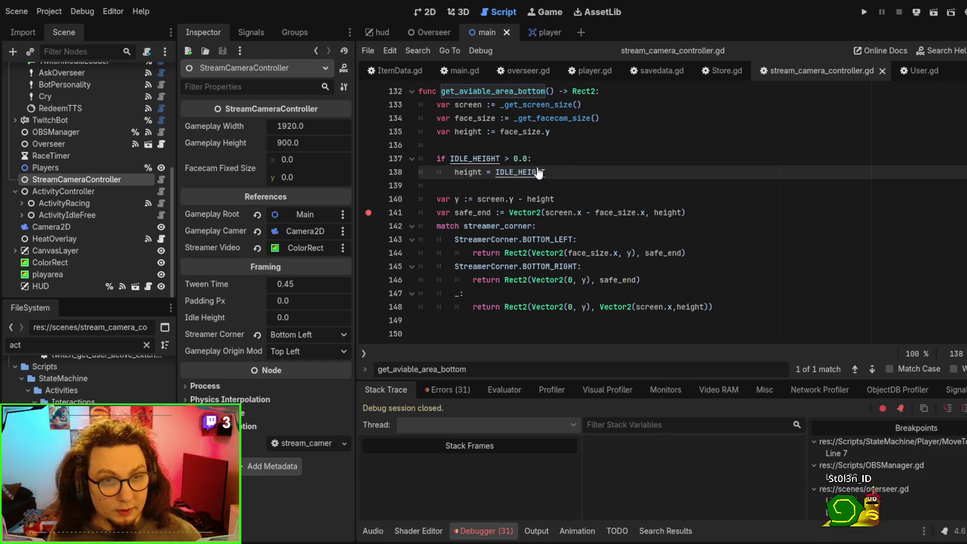
ctrl+click(539, 172)
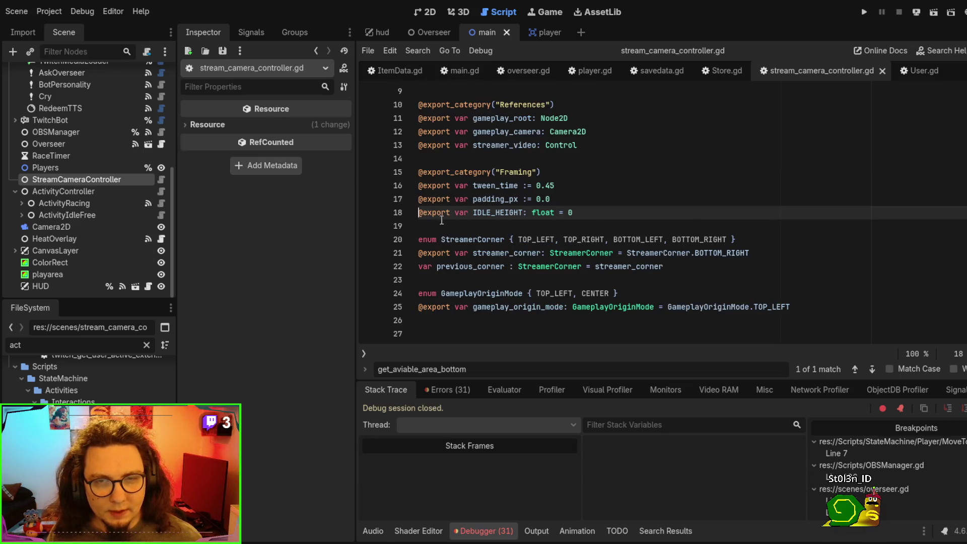
drag(589, 212, 560, 203)
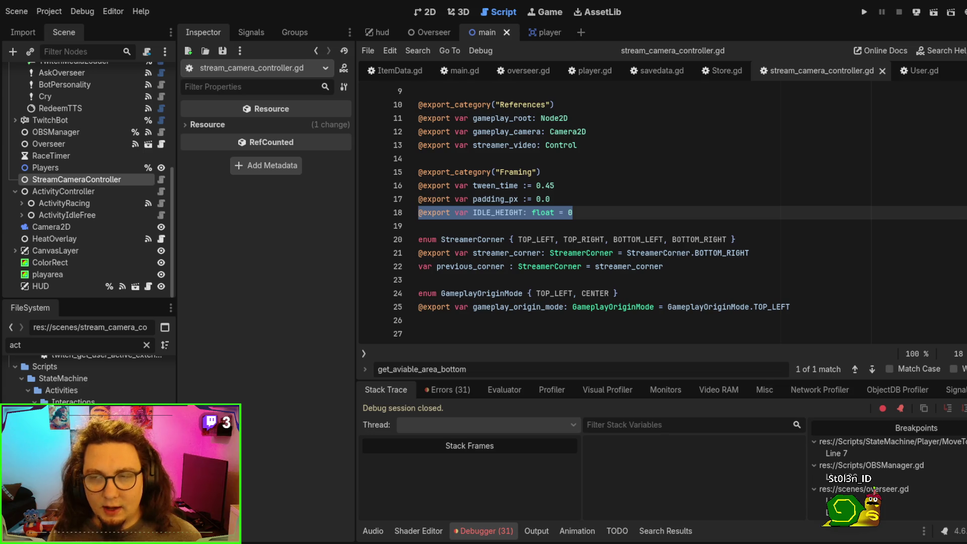
scroll(560, 202, down, 20)
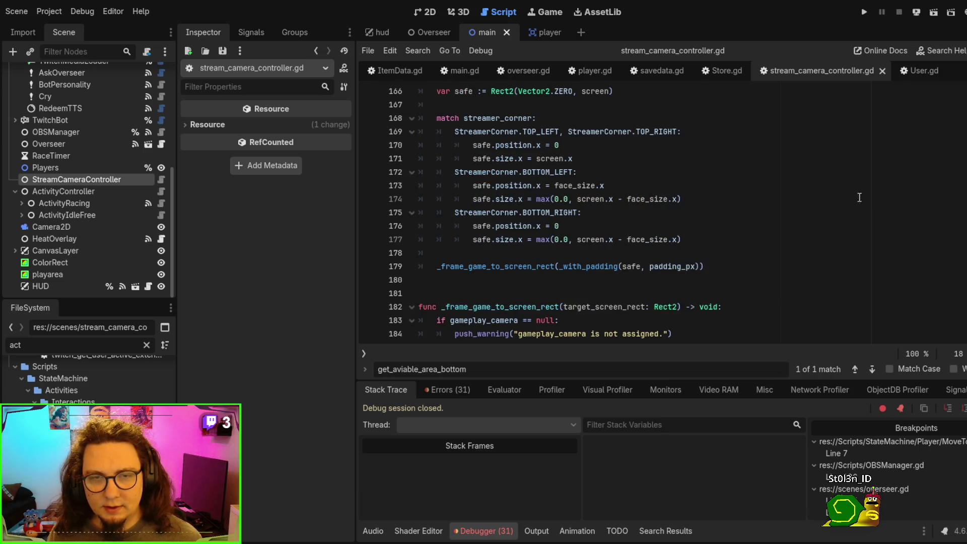
scroll(859, 197, up, 4)
key(F6)
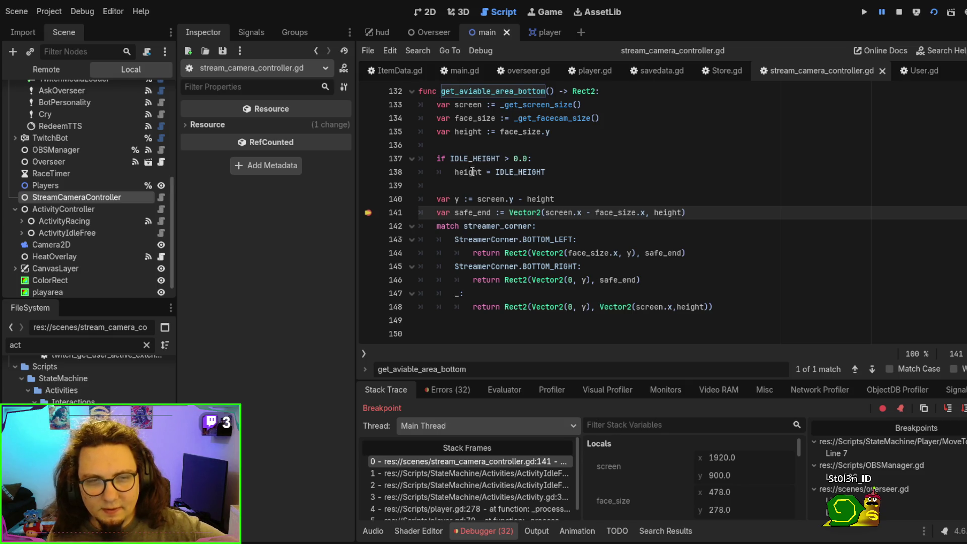
click(65, 198)
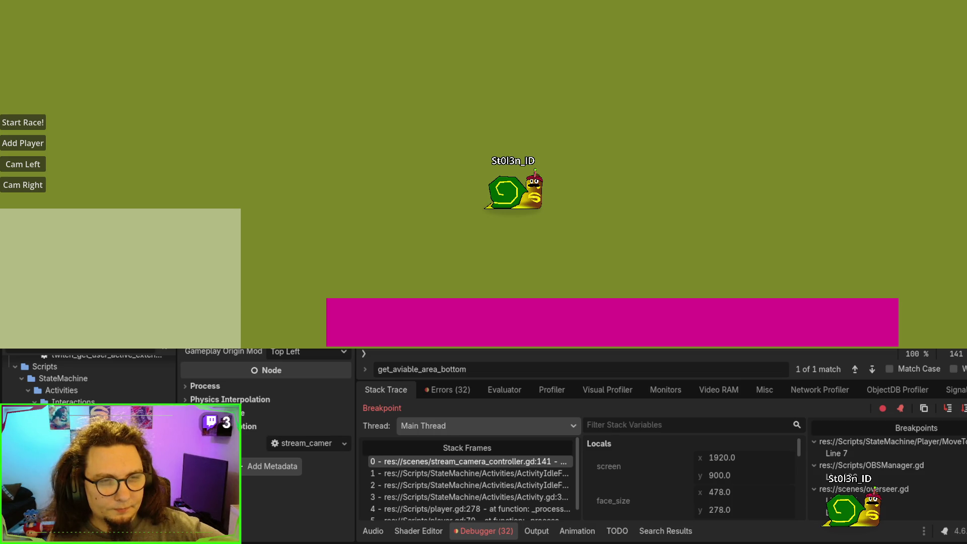
scroll(629, 479, down, 5)
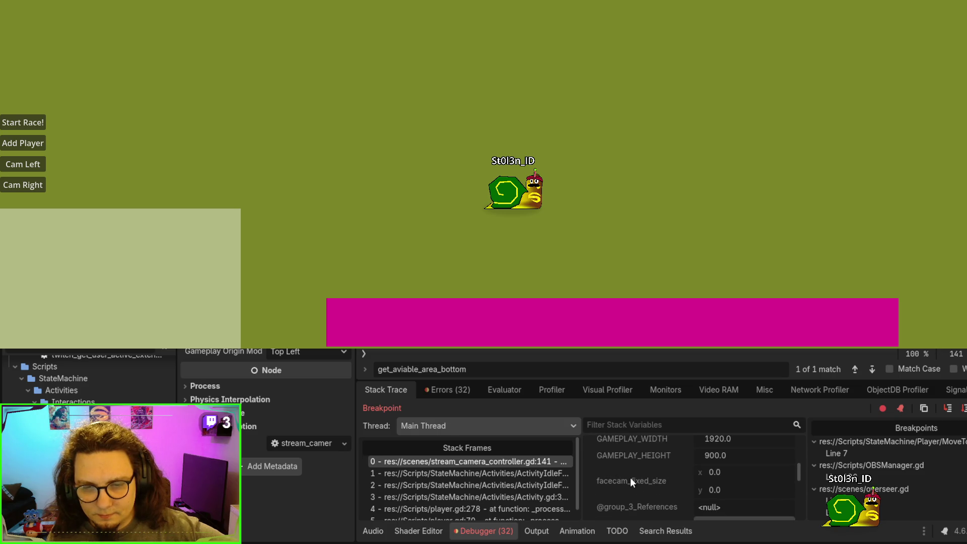
scroll(661, 468, down, 8)
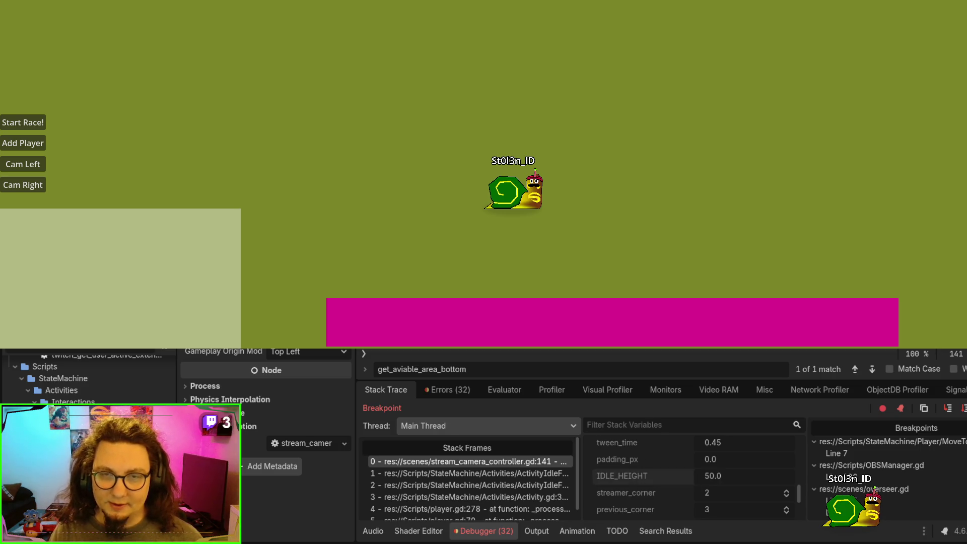
click(900, 13)
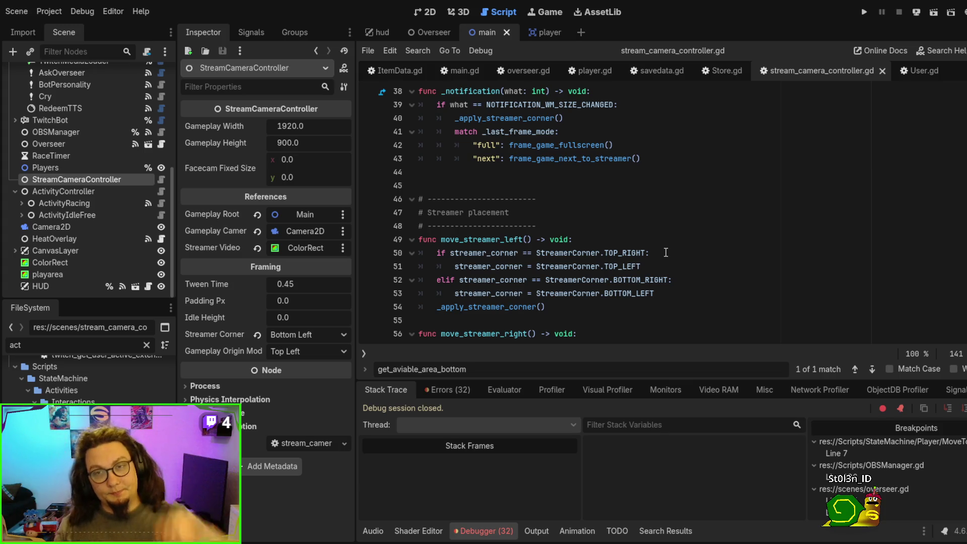
click(665, 253)
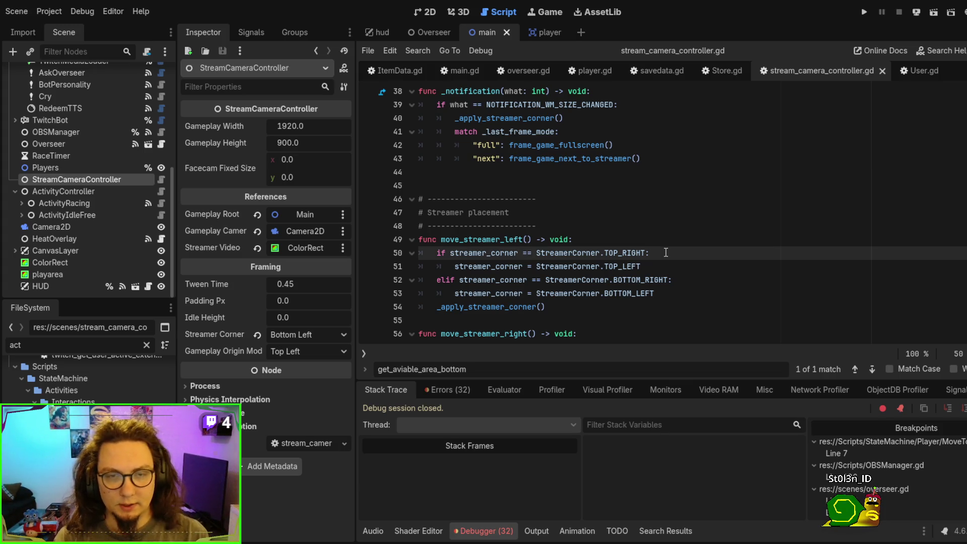
- Find idle_height in files, open ActivityIdleFree.gd at its export declaration, and select the node's Idle Height of 50.0
key(ctrl+shift+f)
key(Return)
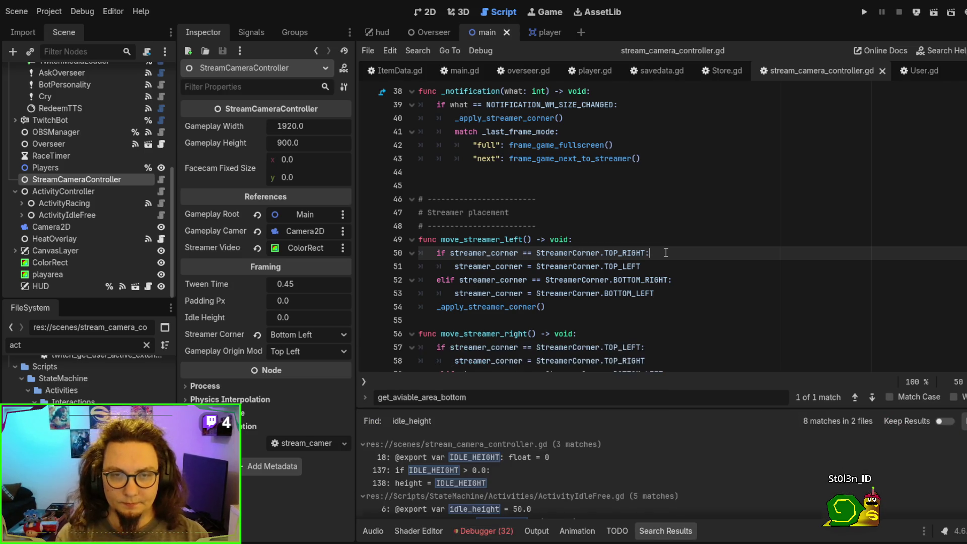
scroll(598, 482, down, 2)
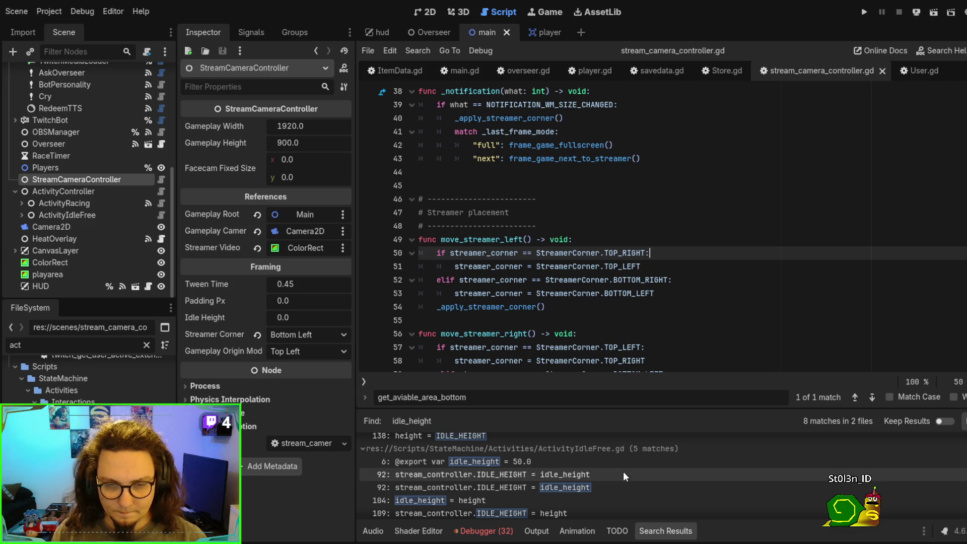
click(623, 475)
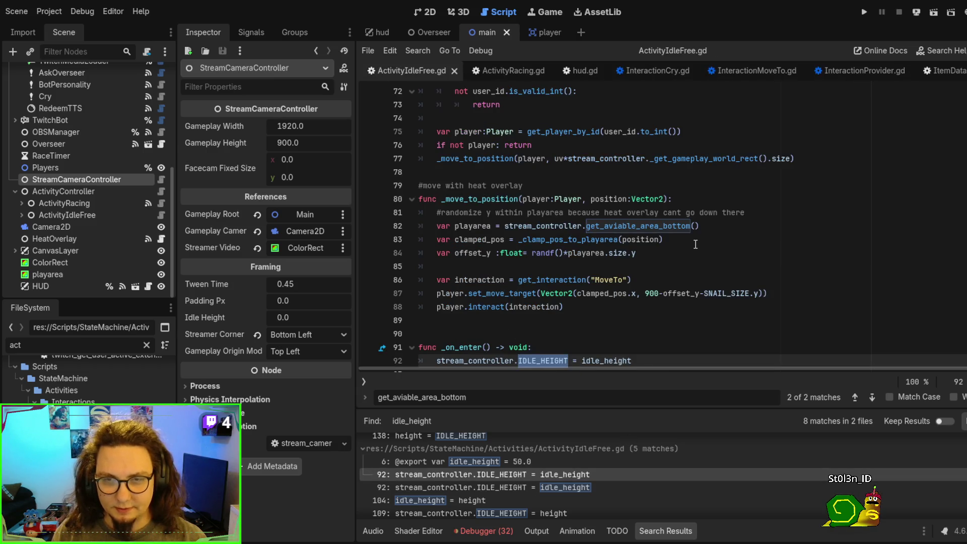
scroll(722, 215, down, 3)
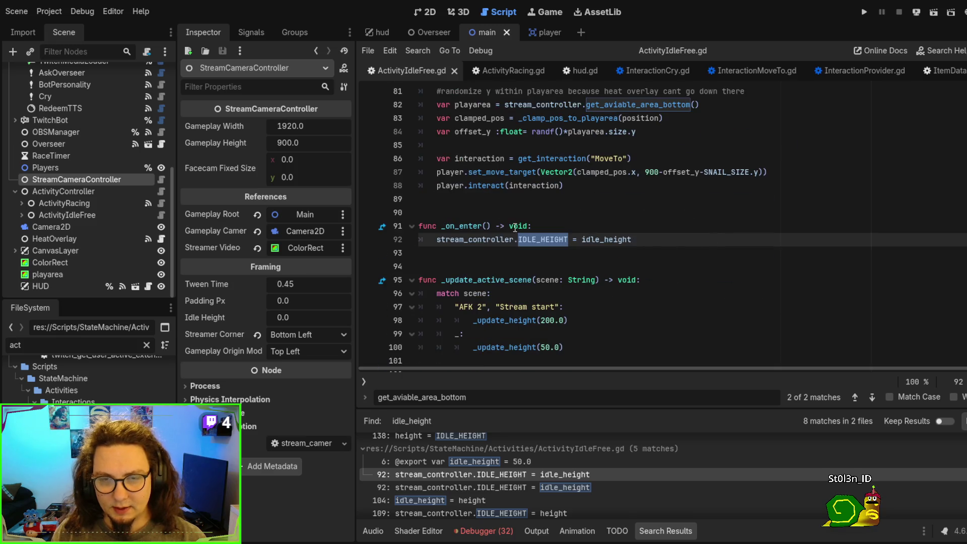
double_click(600, 234)
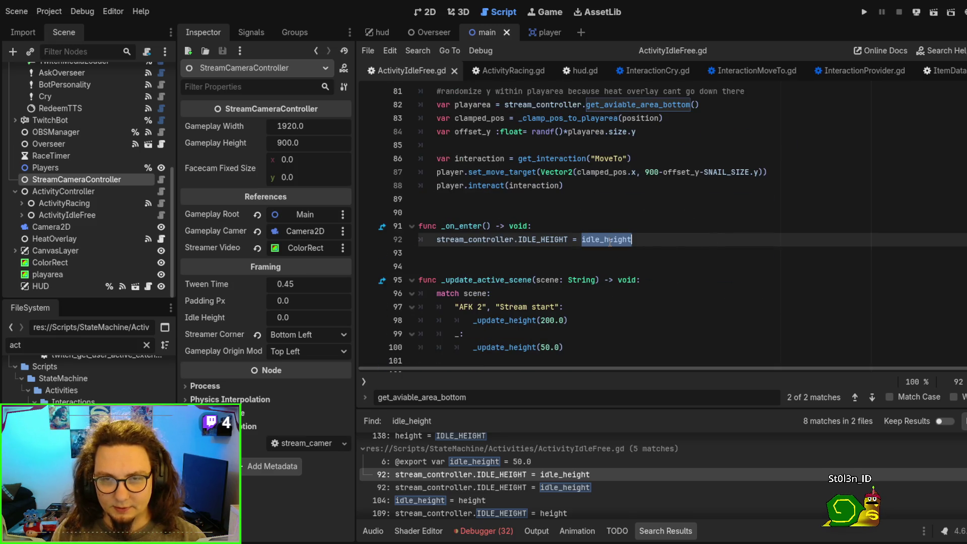
ctrl+click(609, 239)
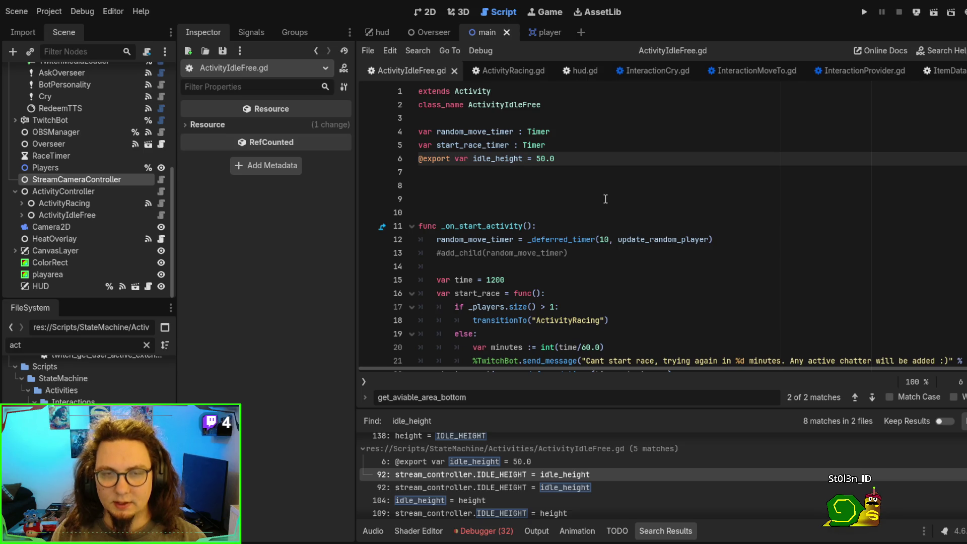
click(78, 214)
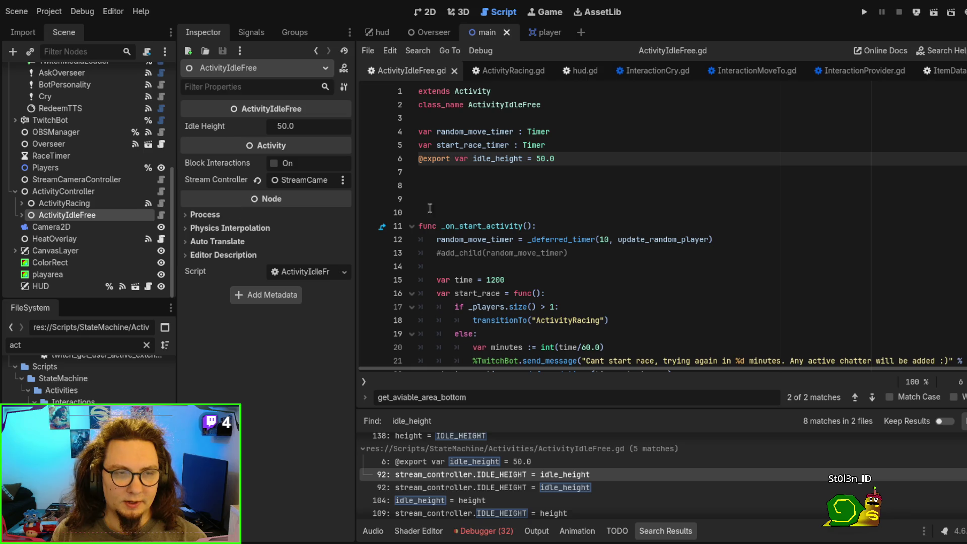
click(304, 124)
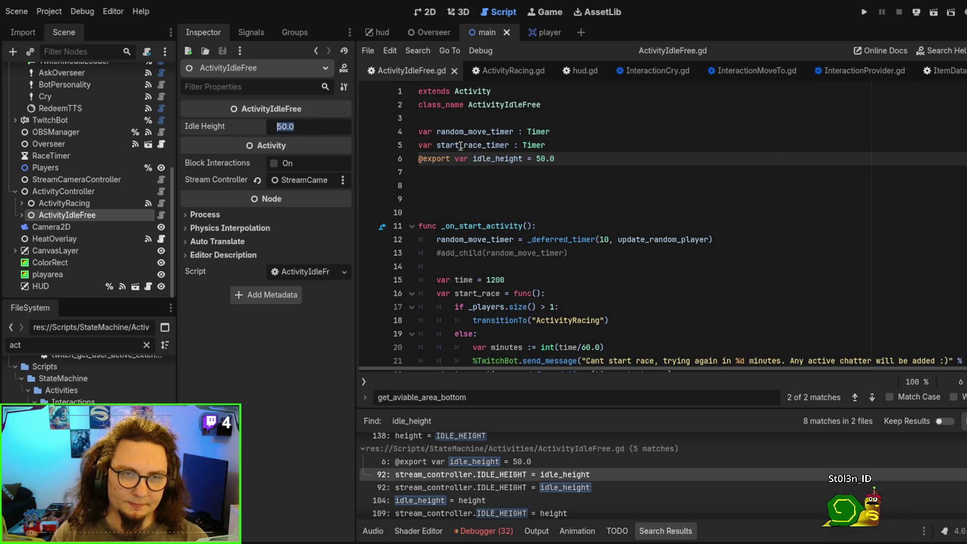
- Set ActivityIdleFree's Idle Height to 100, run the game, and continue past the breakpoint
text(1)
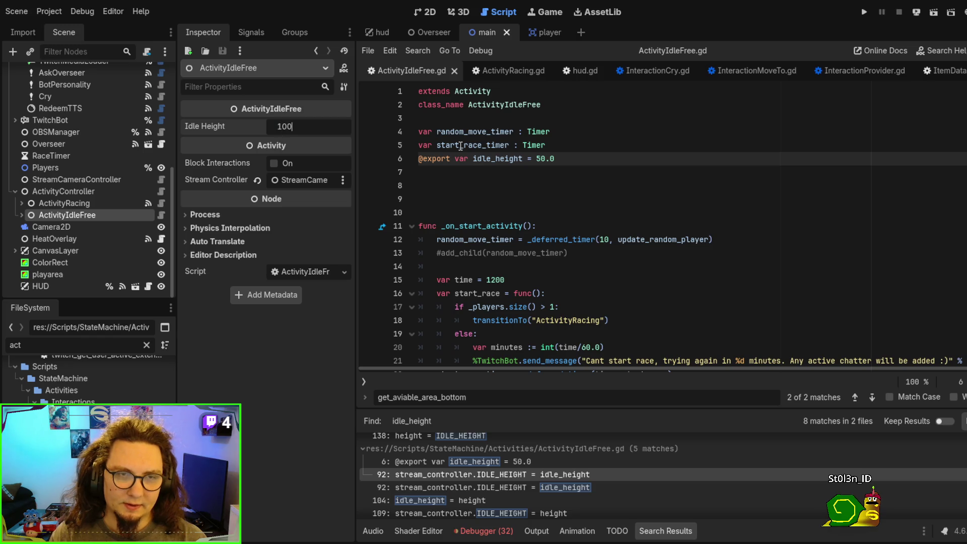
key(Return)
key(F5)
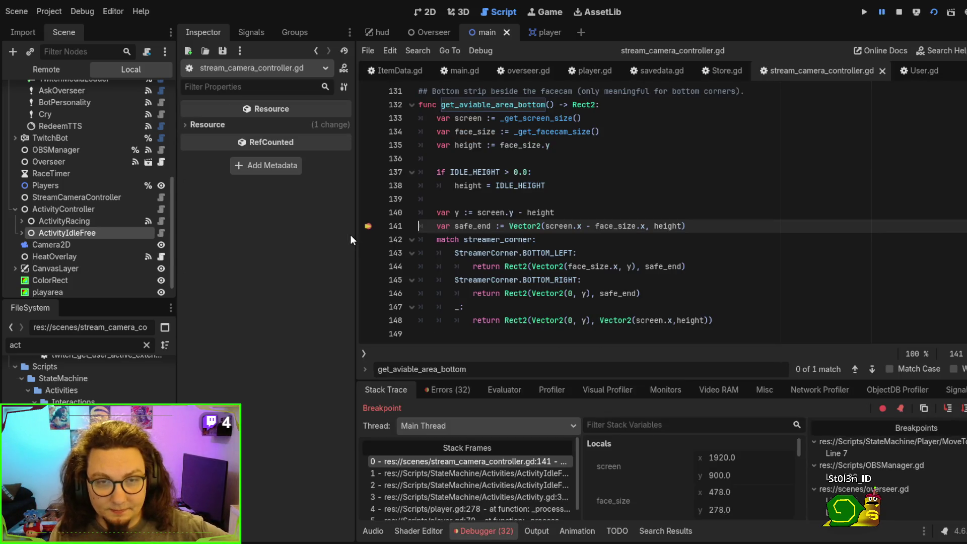
key(F12)
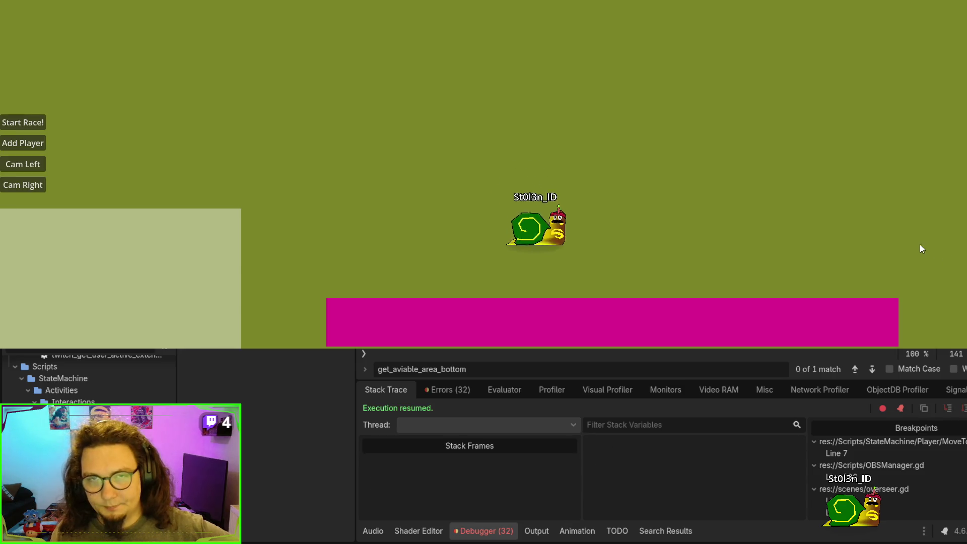
- Shift the camera left, add more snail players, then shift the camera left again
click(35, 167)
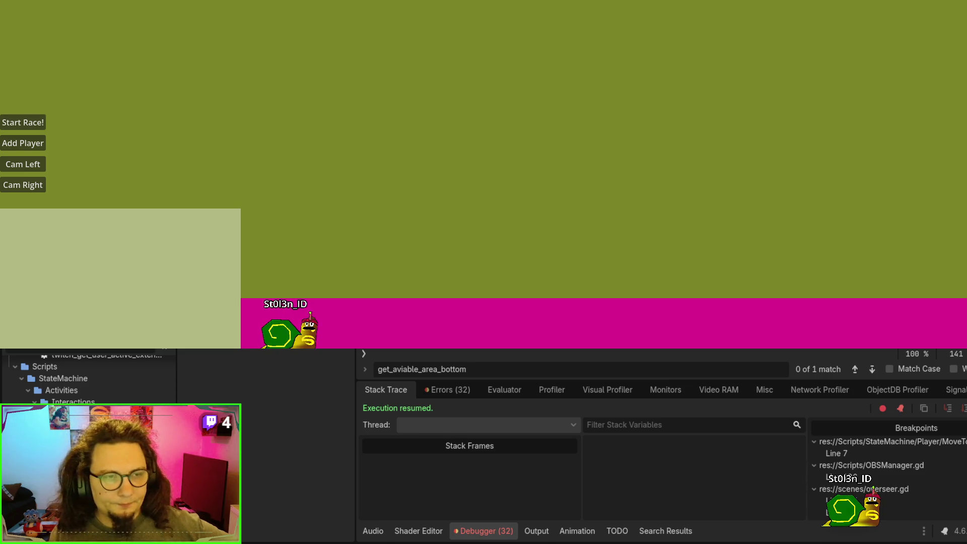
click(23, 143)
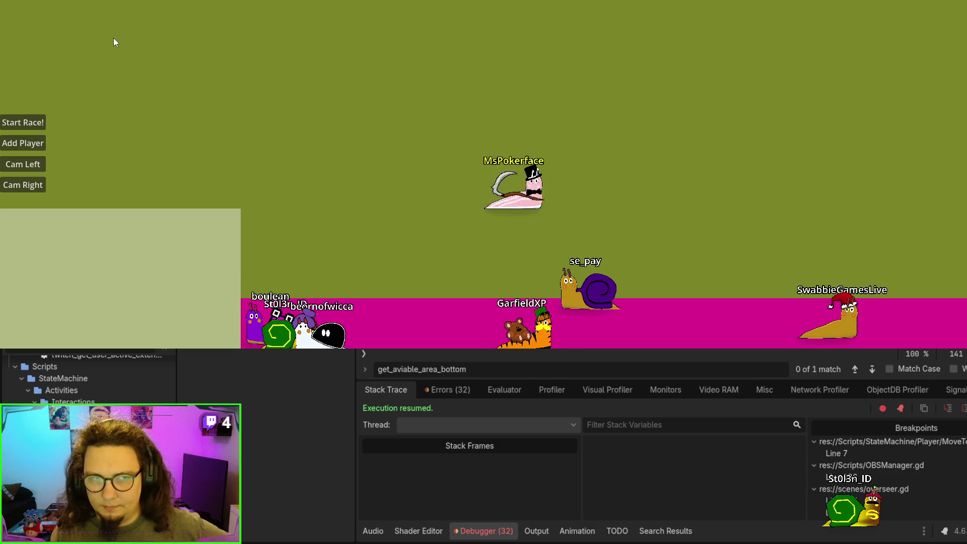
click(35, 159)
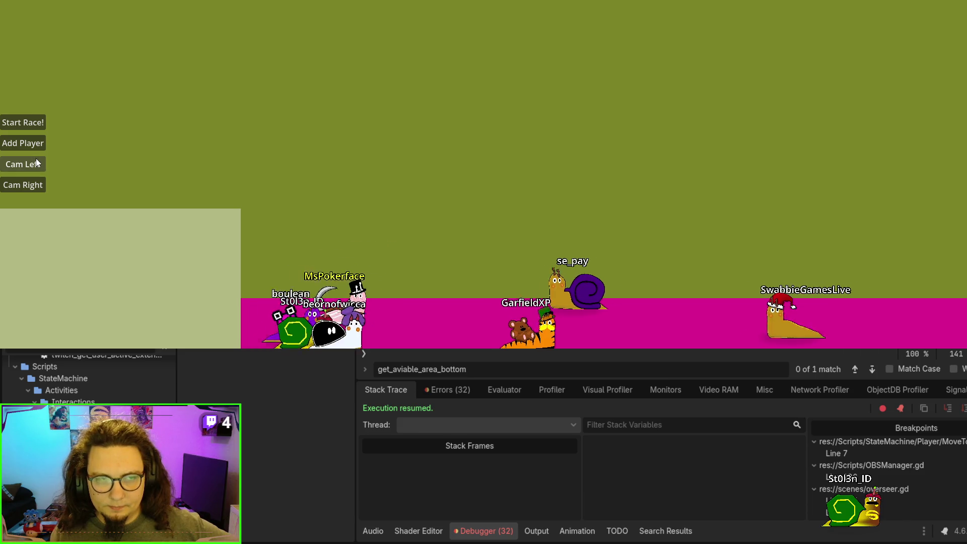
- Move the camera right then back left, checking snails stay in the pink strip, and stop the game
click(29, 186)
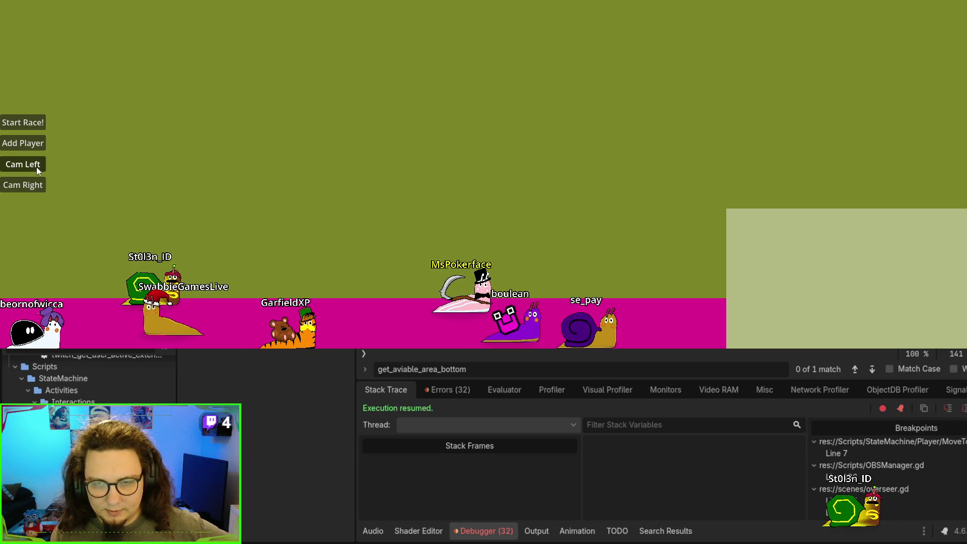
click(36, 168)
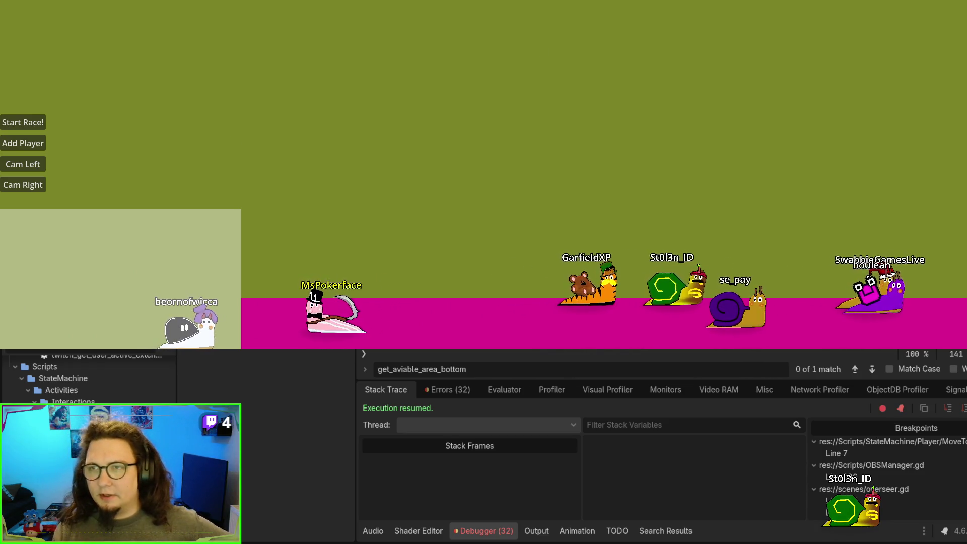
key(F8)
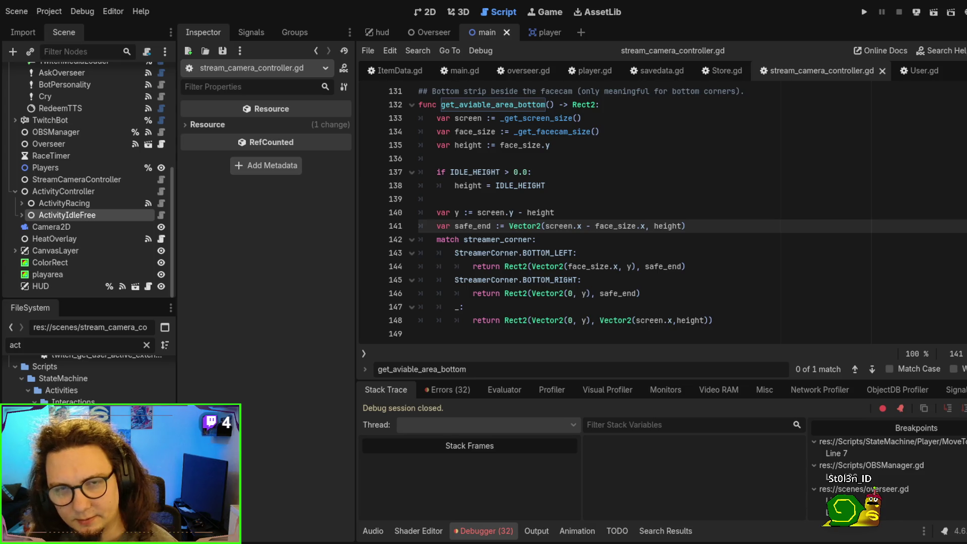
scroll(655, 212, up, 3)
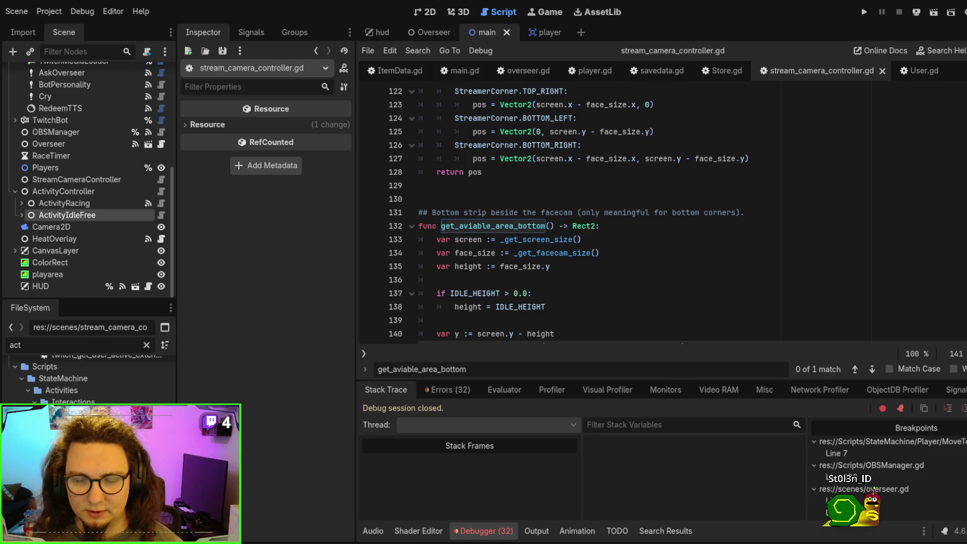
scroll(614, 211, up, 3)
scroll(614, 211, down, 9)
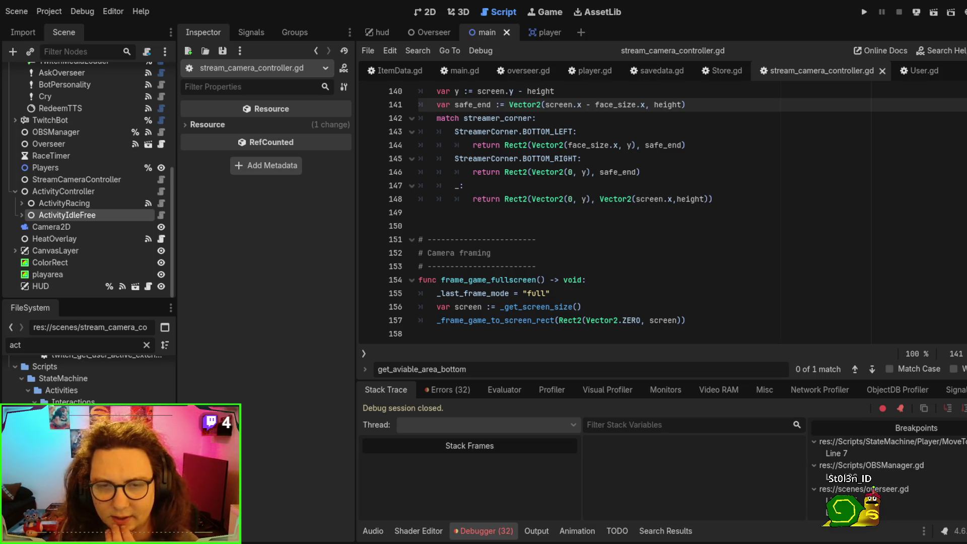
scroll(569, 211, down, 12)
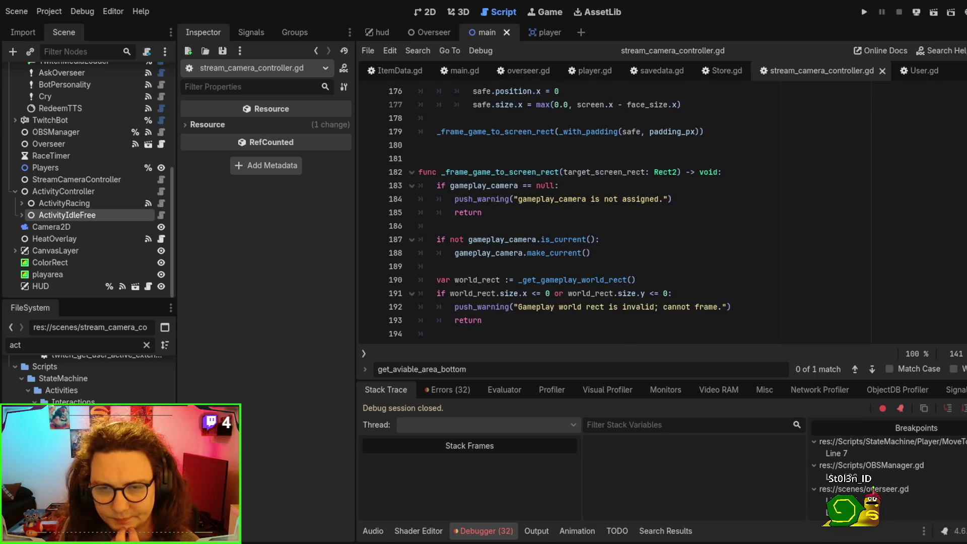
scroll(733, 249, down, 20)
scroll(733, 249, up, 10)
scroll(698, 255, up, 14)
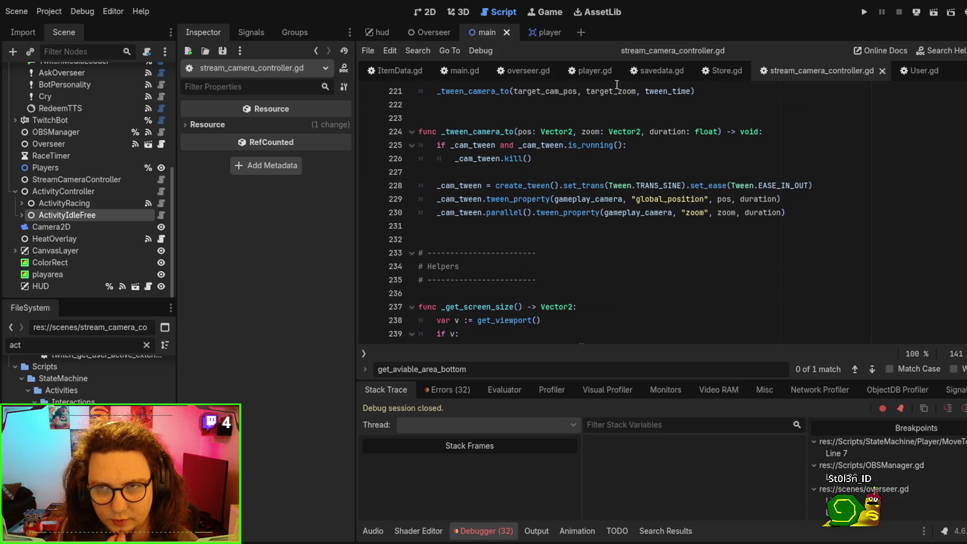
click(386, 68)
- Close the stream camera controller, savedata, player, overseer, main, ItemData and InteractionProvider scripts
click(811, 69)
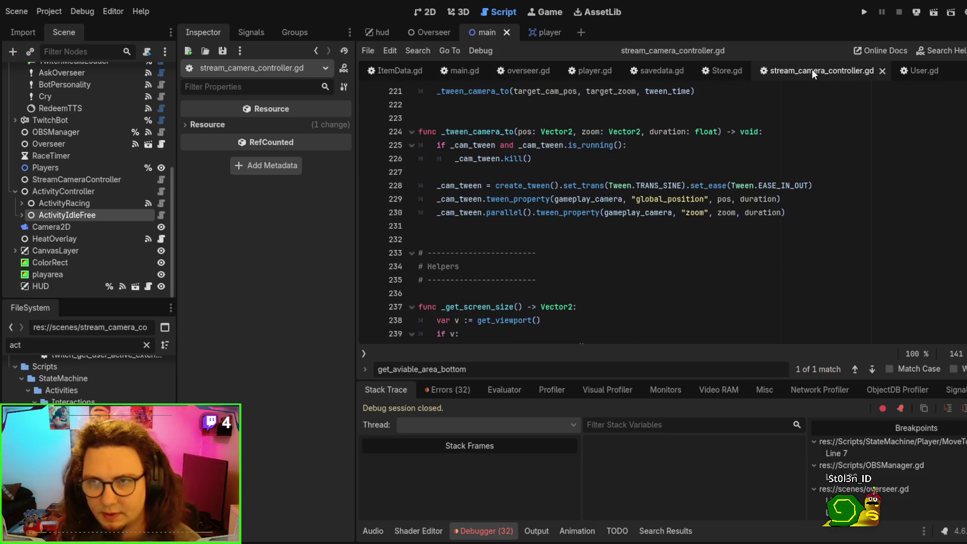
middle_click(812, 68)
middle_click(796, 69)
click(806, 71)
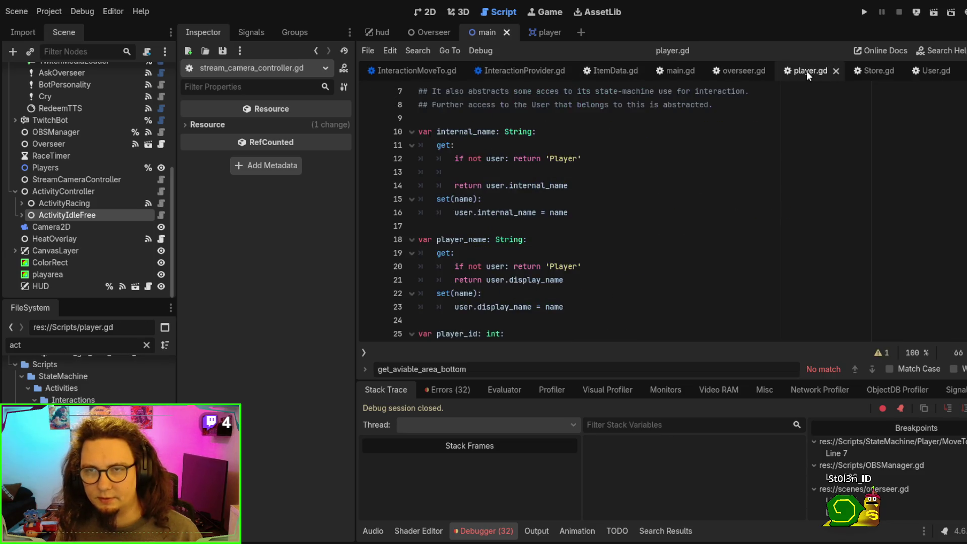
middle_click(806, 70)
click(845, 71)
middle_click(844, 70)
click(838, 69)
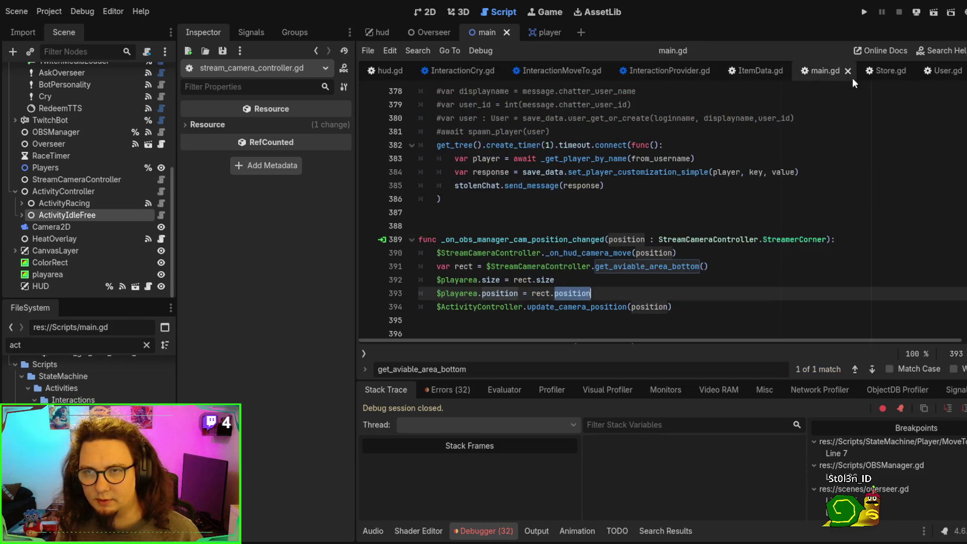
middle_click(868, 70)
middle_click(871, 69)
click(863, 70)
middle_click(864, 71)
- Close InteractionMoveTo, InteractionCry, Store, User, hud and ActivityRacing, leaving ActivityIdleFree.gd shown
middle_click(721, 76)
click(753, 72)
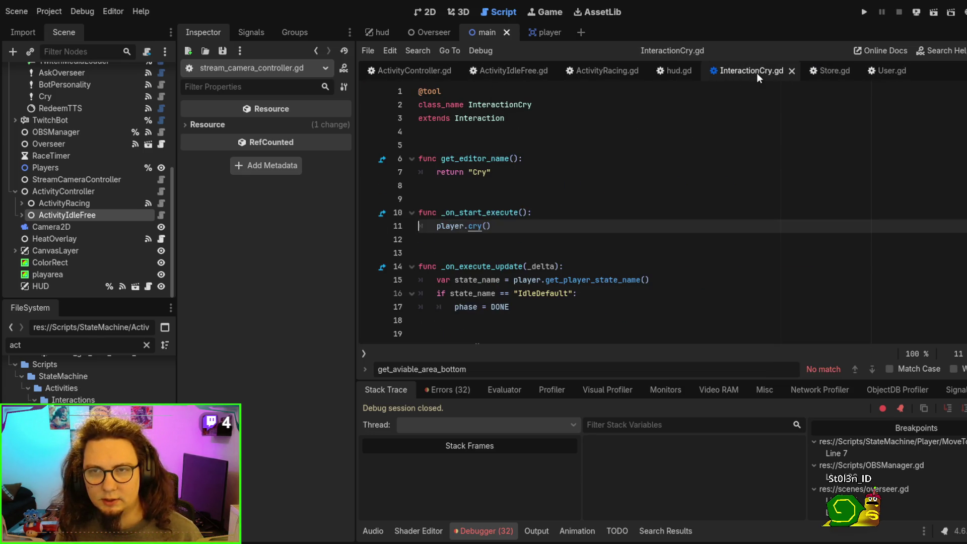
middle_click(756, 71)
click(800, 71)
middle_click(800, 71)
click(812, 72)
middle_click(811, 71)
middle_click(748, 69)
click(665, 70)
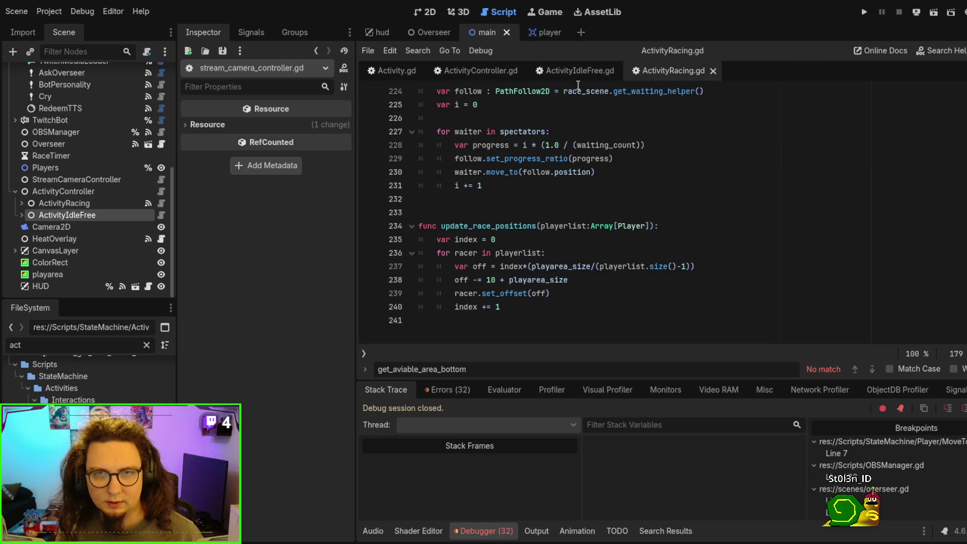
key(ctrl+w)
click(458, 77)
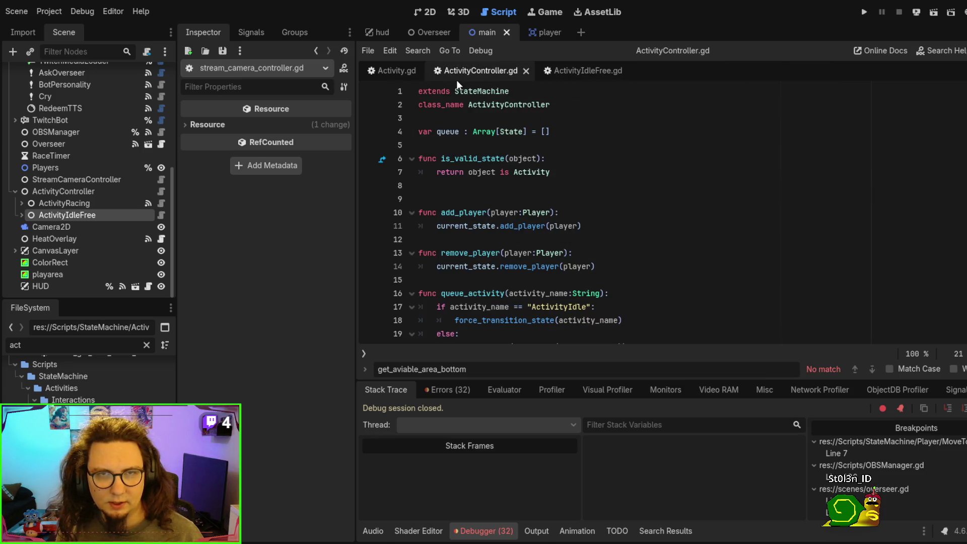
click(584, 68)
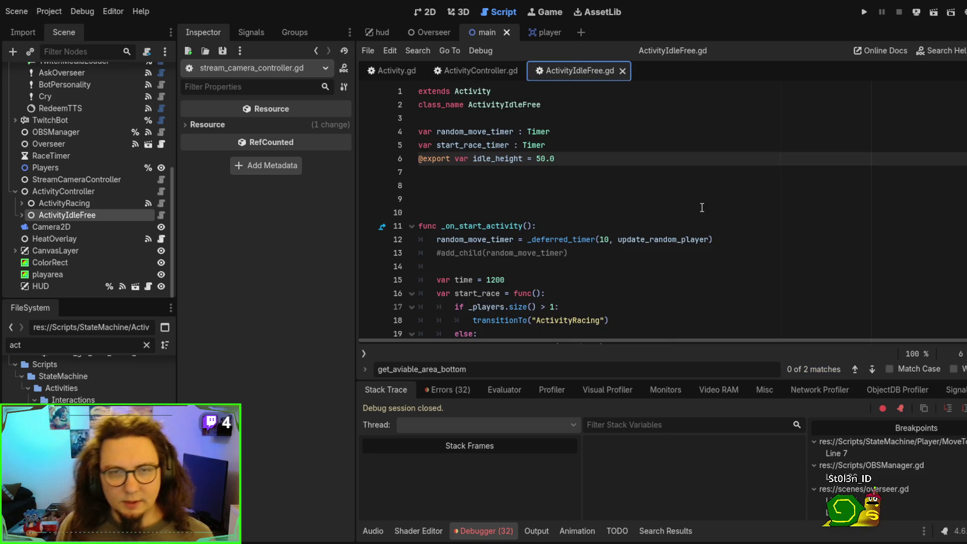
- Review _update_position in ActivityIdleFree.gd and its line fetching the bottom play area
scroll(707, 194, down, 2)
scroll(708, 194, down, 6)
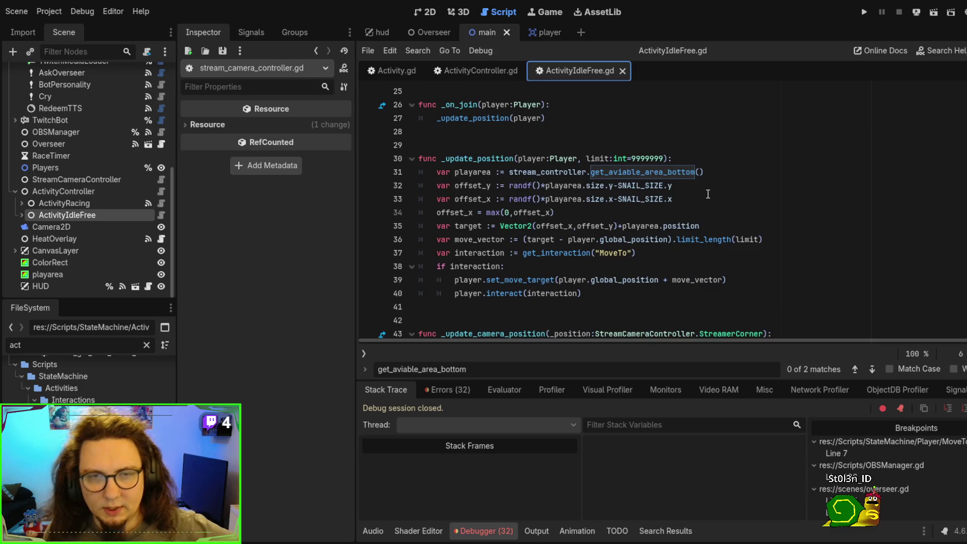
double_click(475, 158)
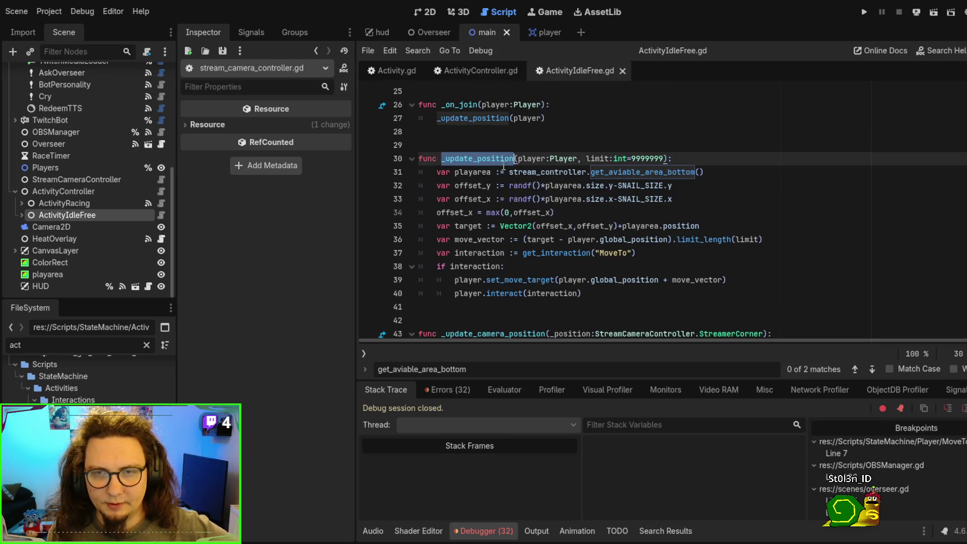
click(655, 172)
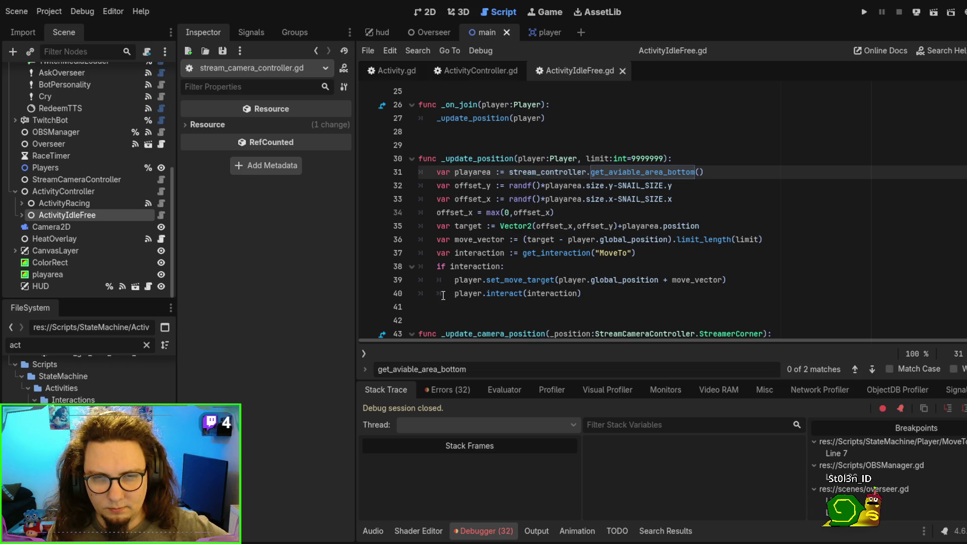
scroll(443, 296, down, 6)
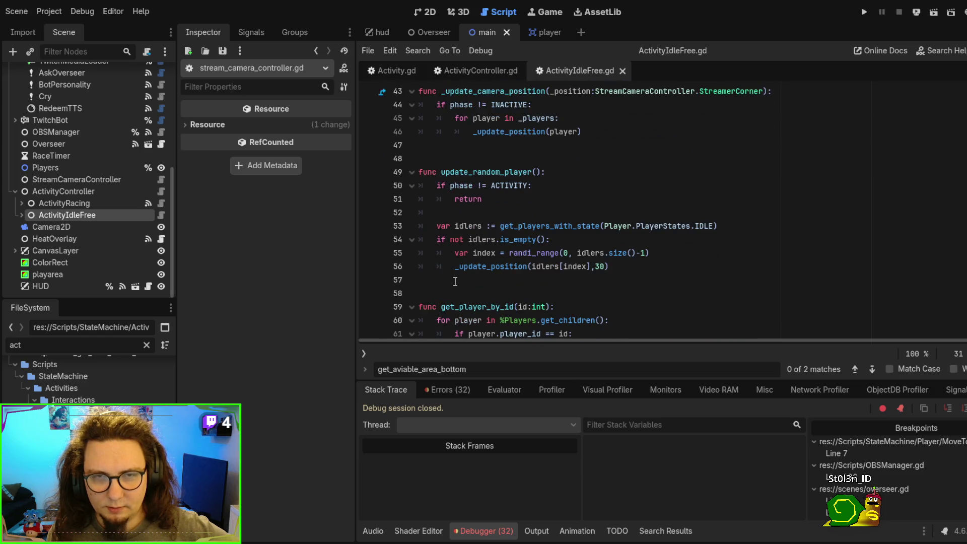
scroll(455, 282, down, 1)
- In update_random_player, inspect the idlers and get_players_with_state call, then set a breakpoint on line 54
click(475, 133)
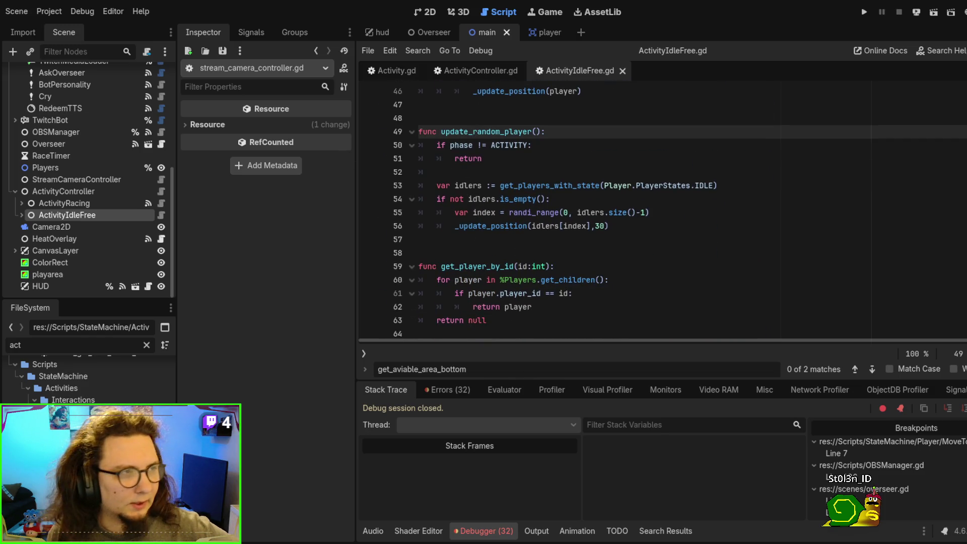
click(483, 159)
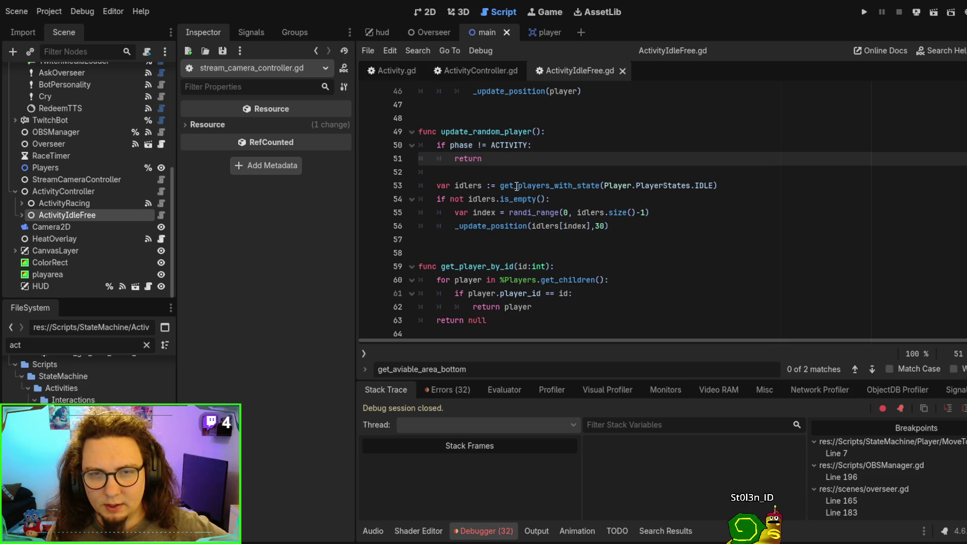
double_click(465, 186)
double_click(534, 185)
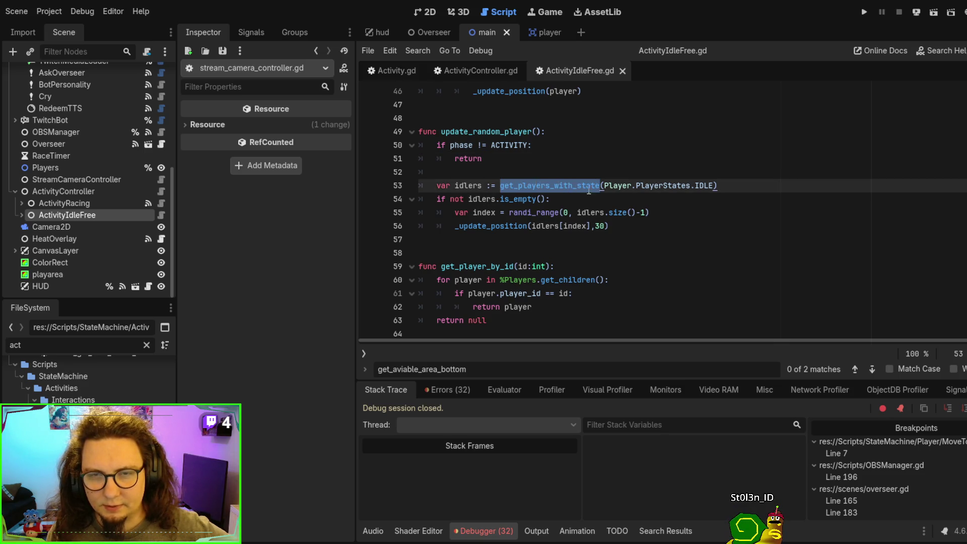
click(706, 186)
double_click(556, 187)
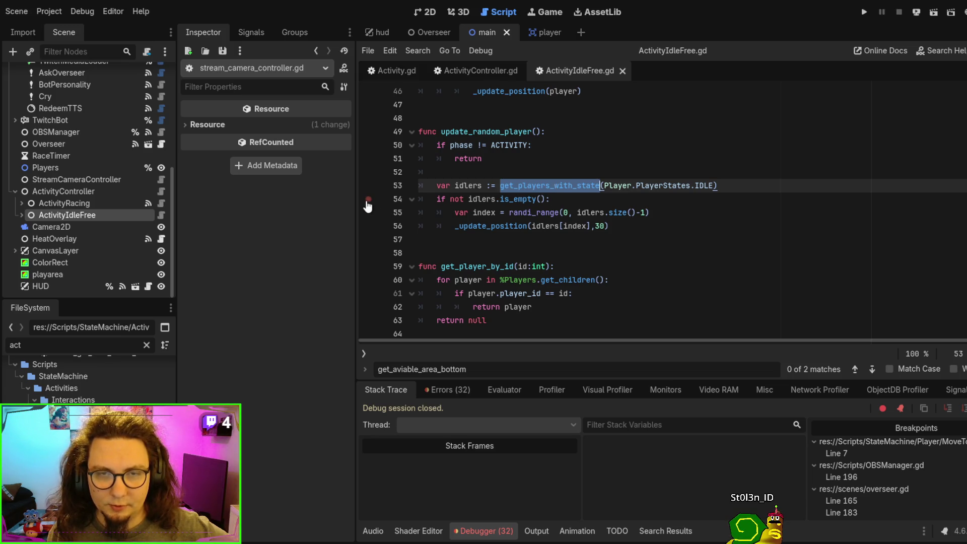
click(368, 201)
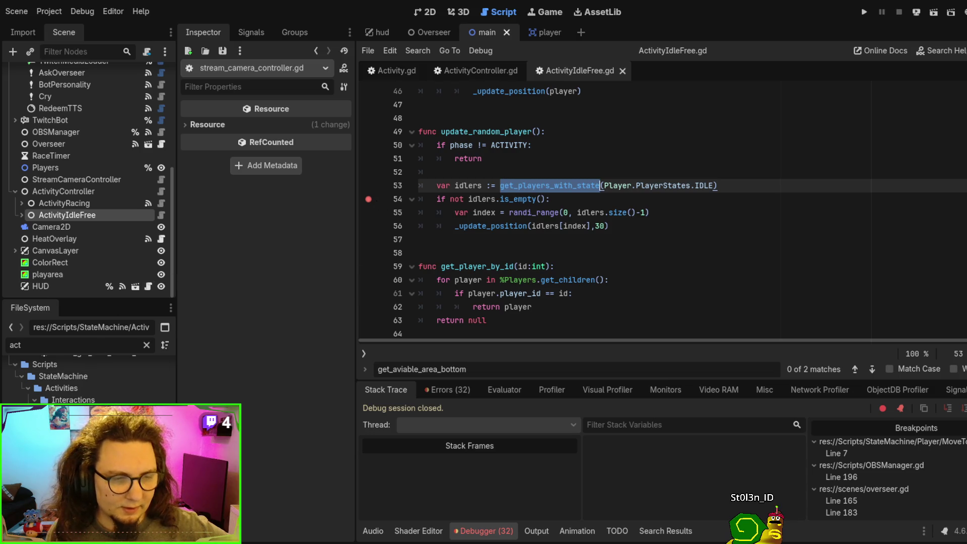
scroll(88, 378, down, 1)
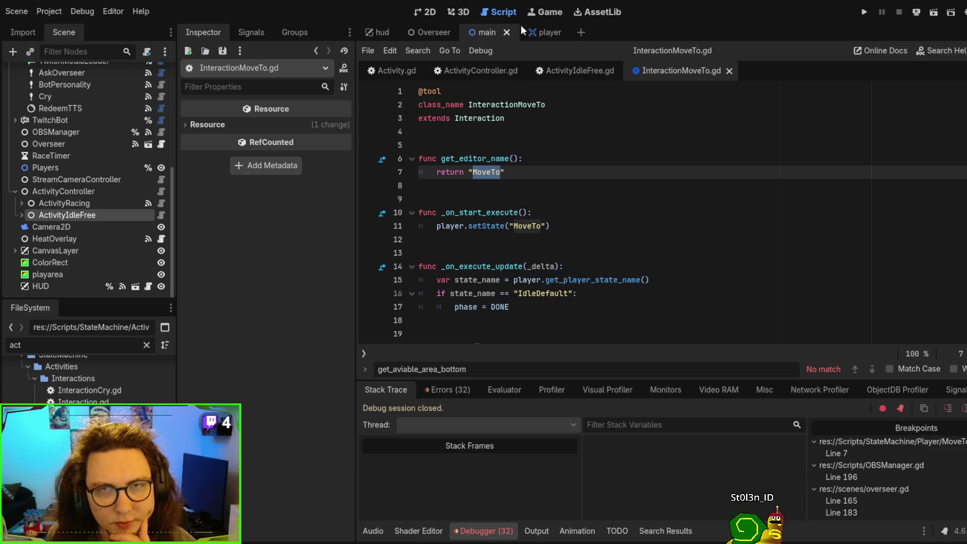
- Switch to the player scene and scroll through its player.gd script
click(535, 32)
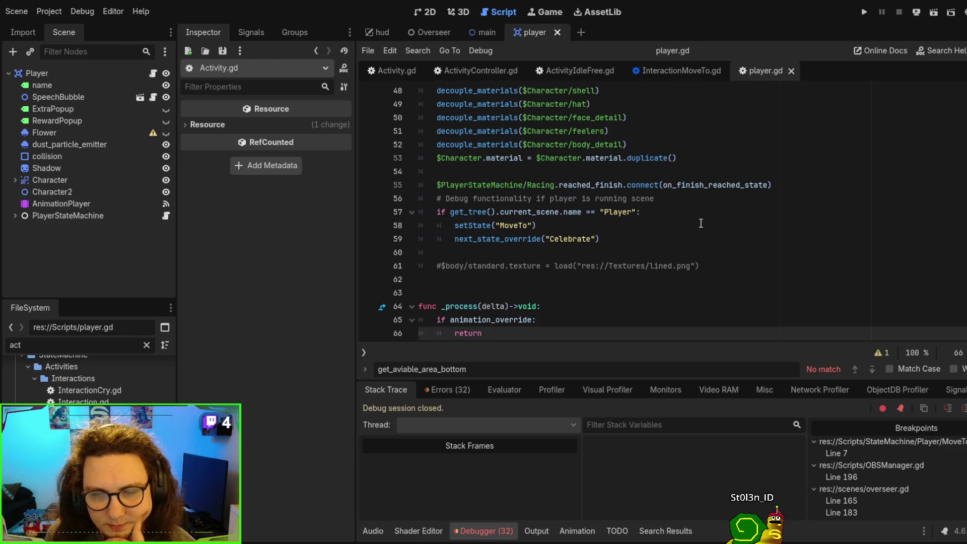
scroll(798, 222, down, 20)
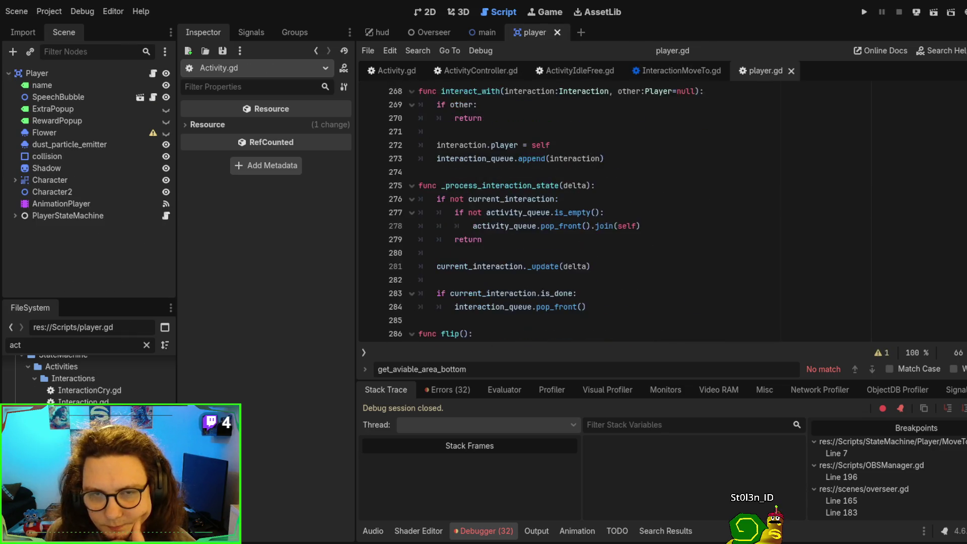
scroll(798, 222, up, 7)
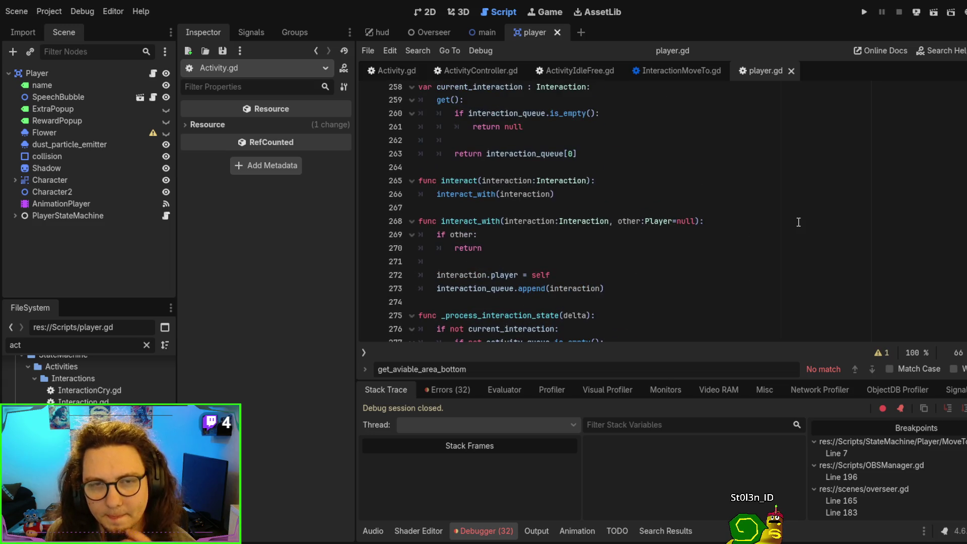
scroll(646, 254, up, 1)
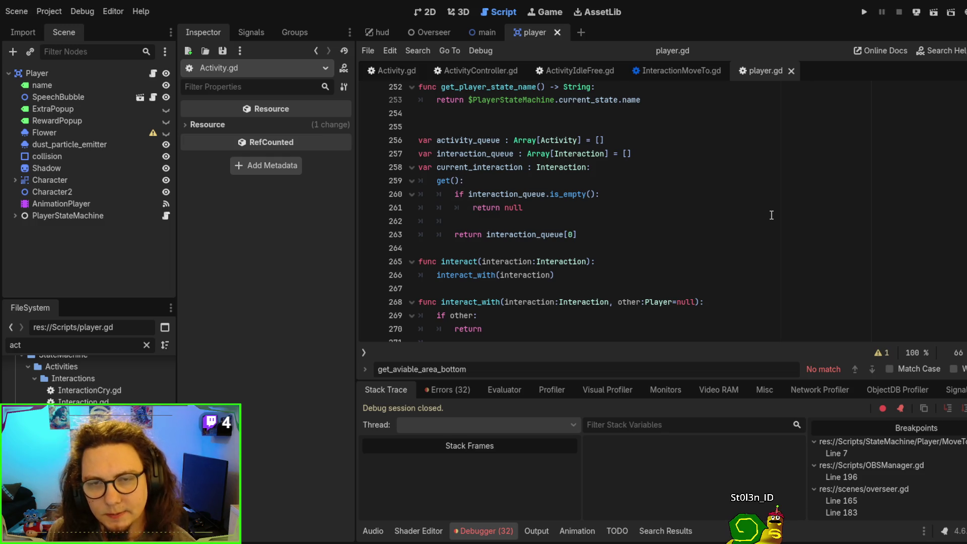
scroll(771, 215, down, 5)
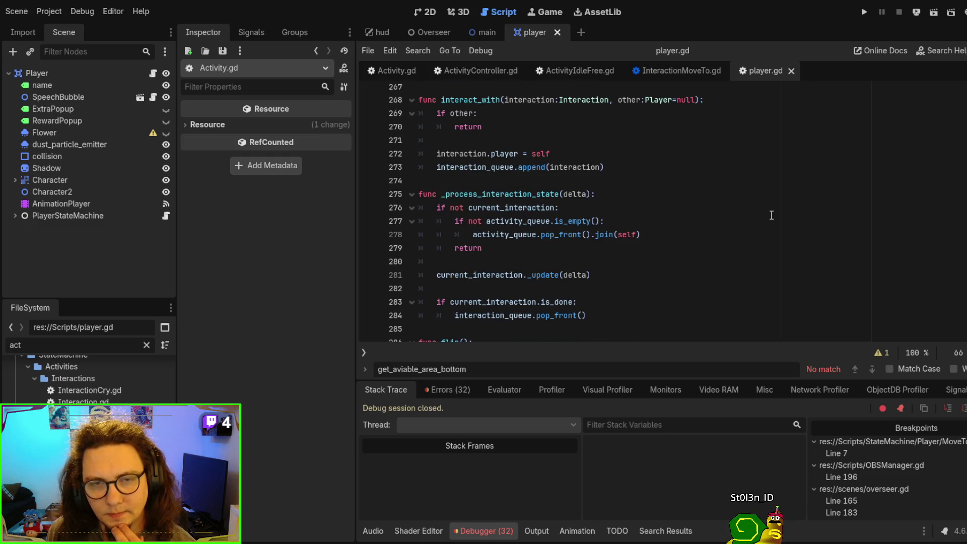
scroll(771, 215, up, 8)
scroll(771, 215, up, 6)
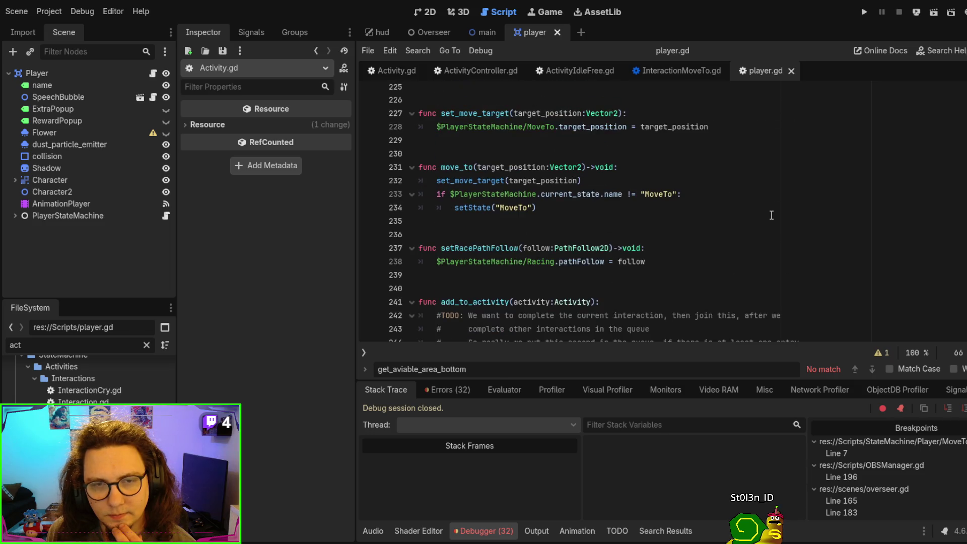
scroll(771, 215, up, 9)
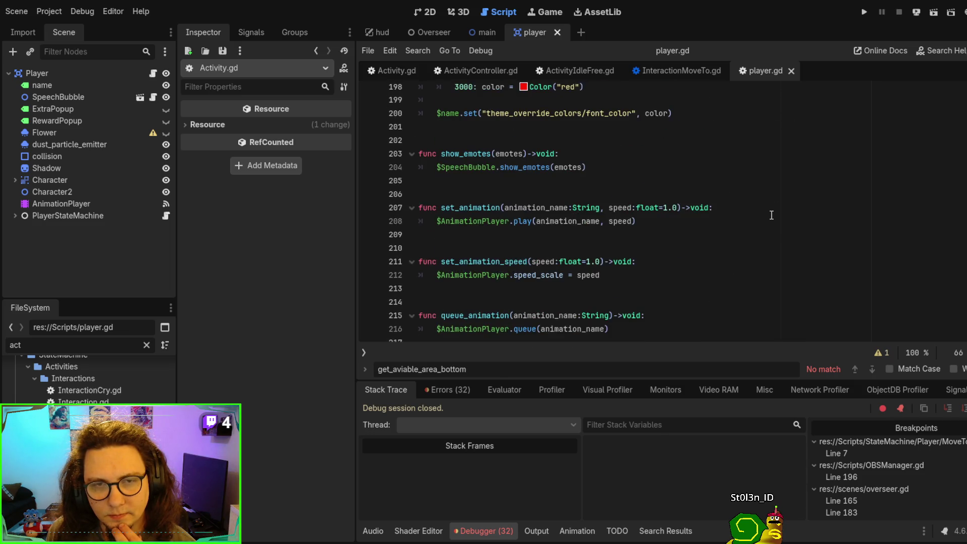
scroll(771, 215, down, 3)
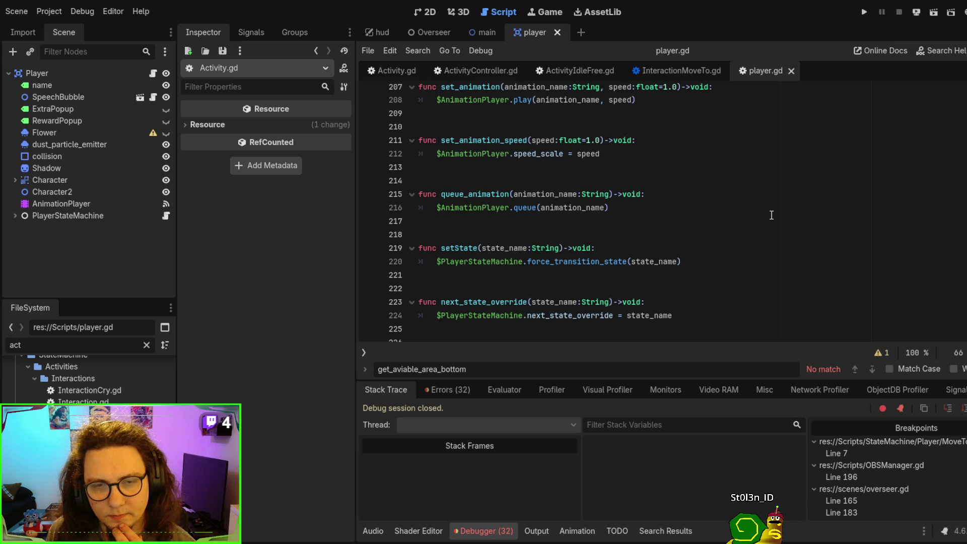
- Select PlayerStateMachine on line 220 and scroll up to the customize(item) function
double_click(467, 261)
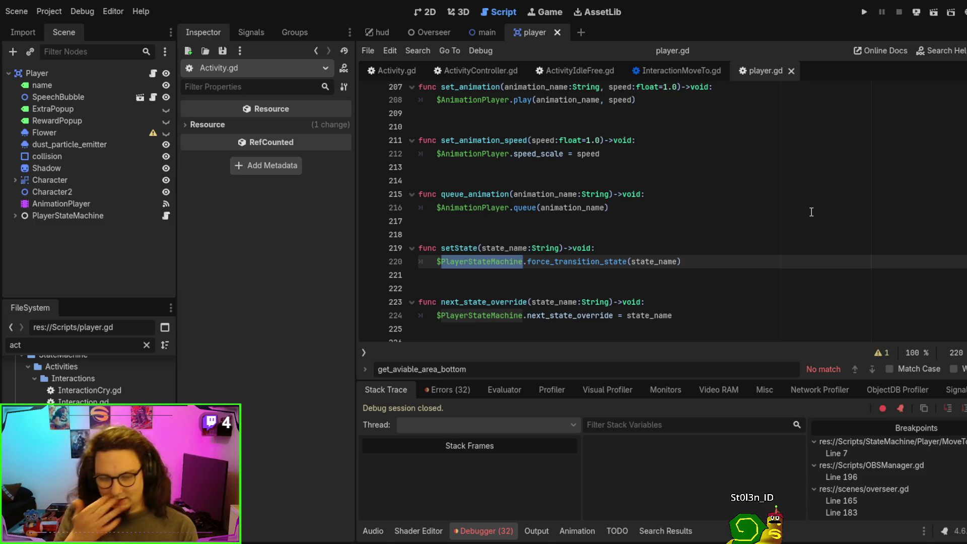
scroll(809, 211, up, 5)
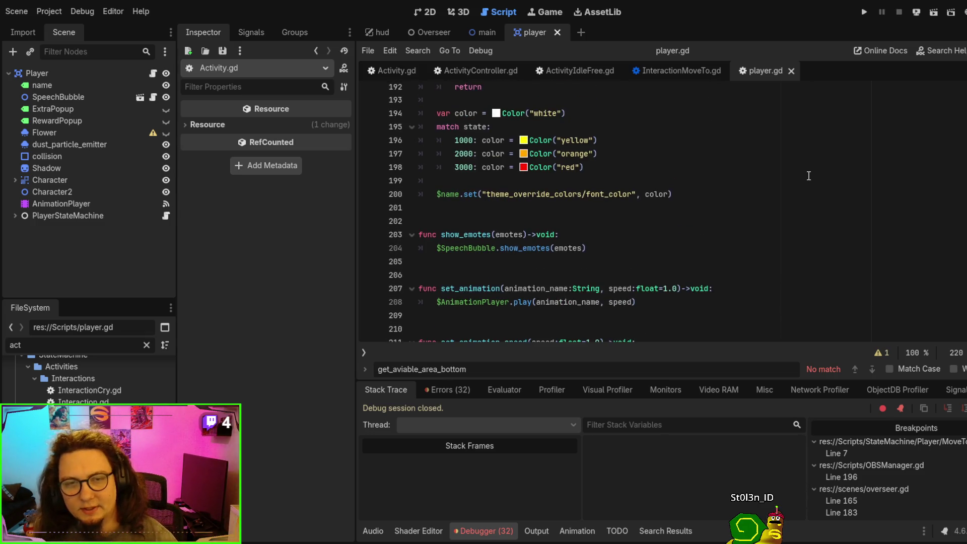
scroll(808, 176, up, 7)
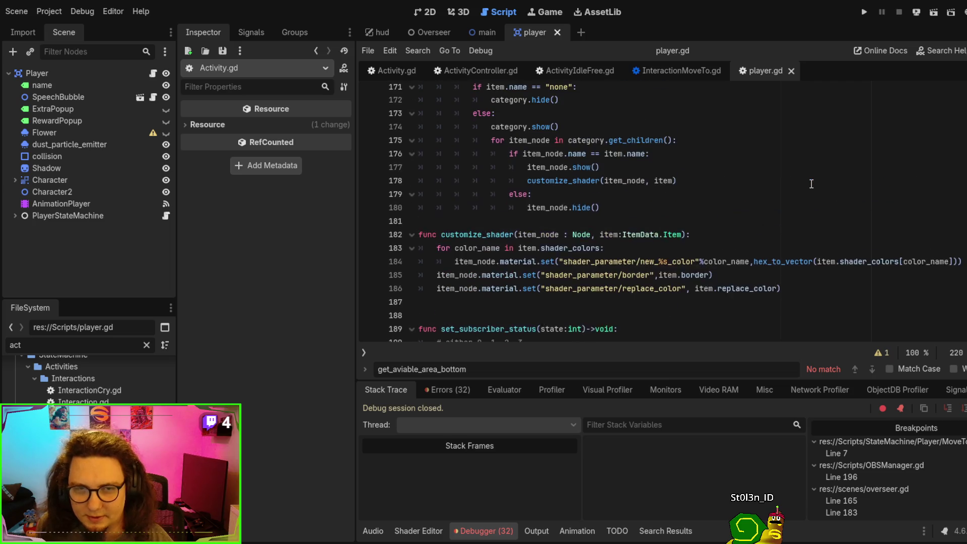
scroll(811, 184, up, 9)
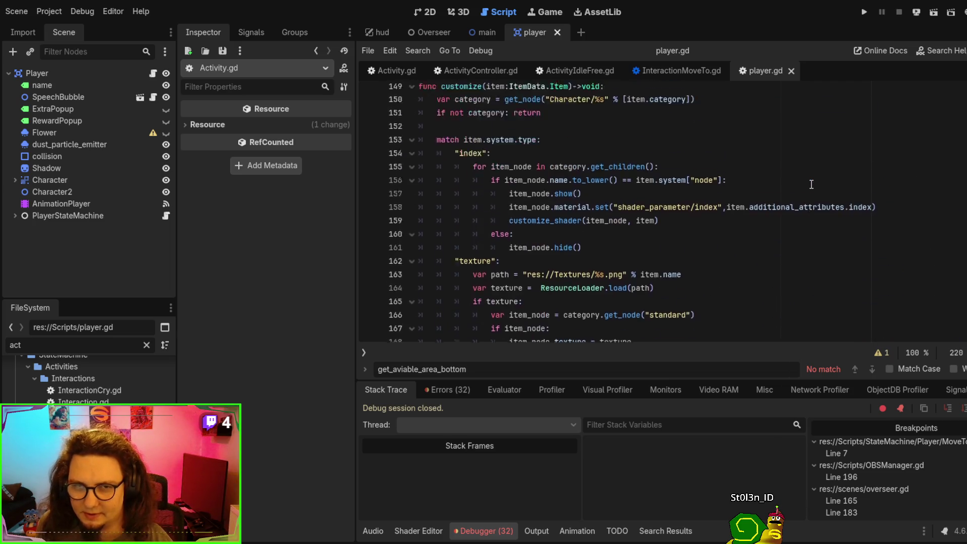
scroll(811, 185, up, 2)
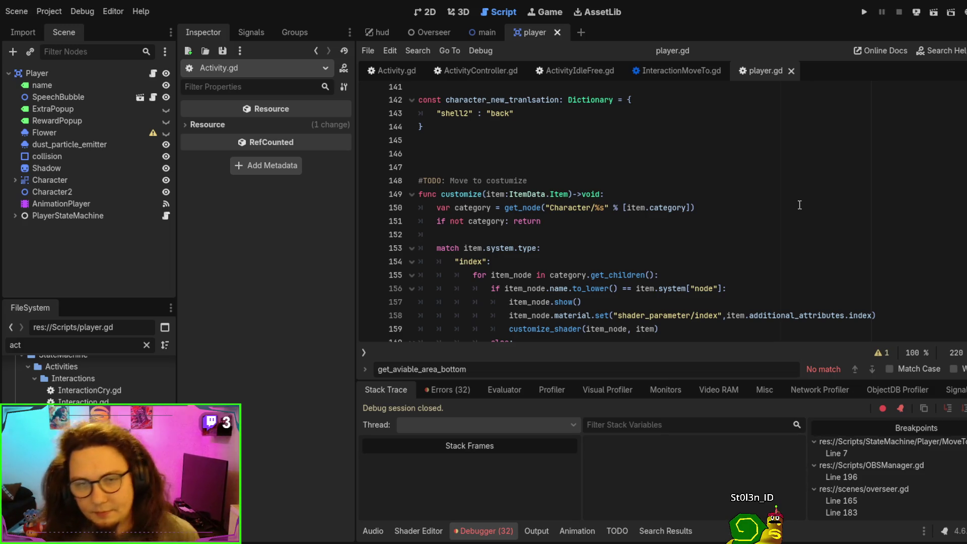
scroll(812, 201, down, 3)
scroll(816, 245, up, 2)
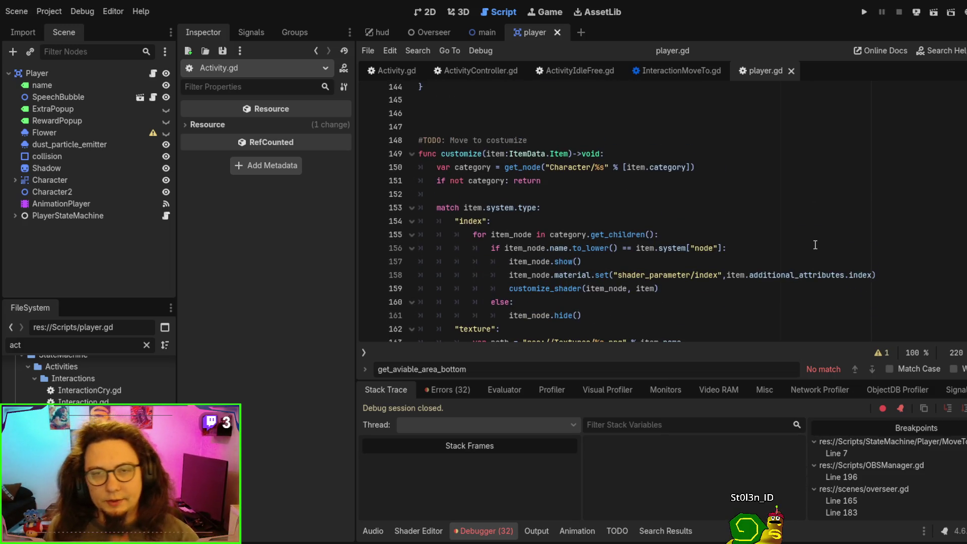
click(779, 233)
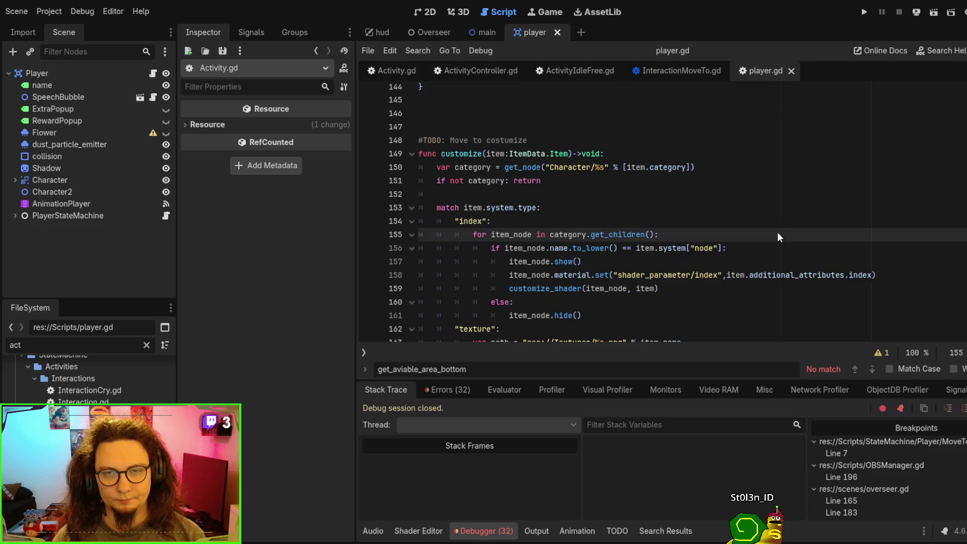
key(alt+Left)
scroll(769, 227, up, 1)
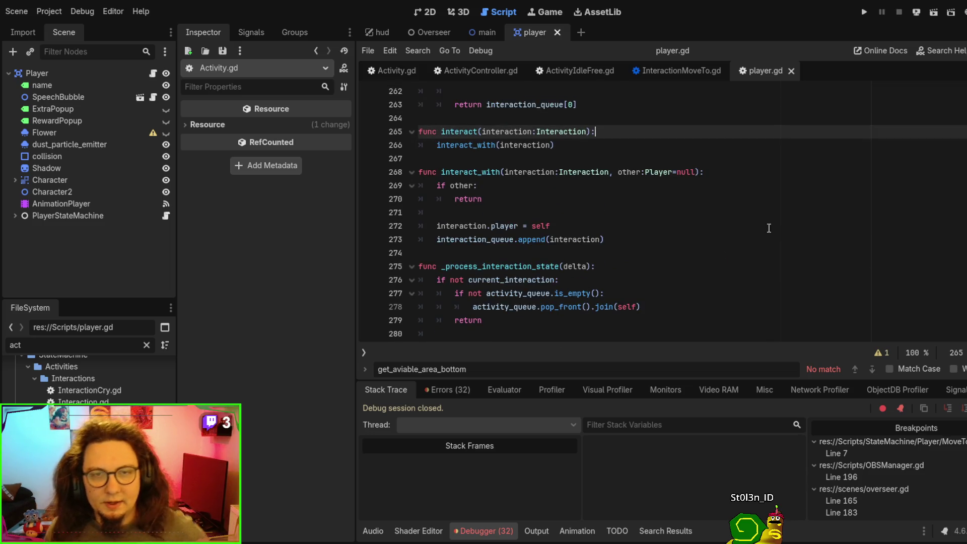
click(497, 186)
scroll(523, 212, down, 2)
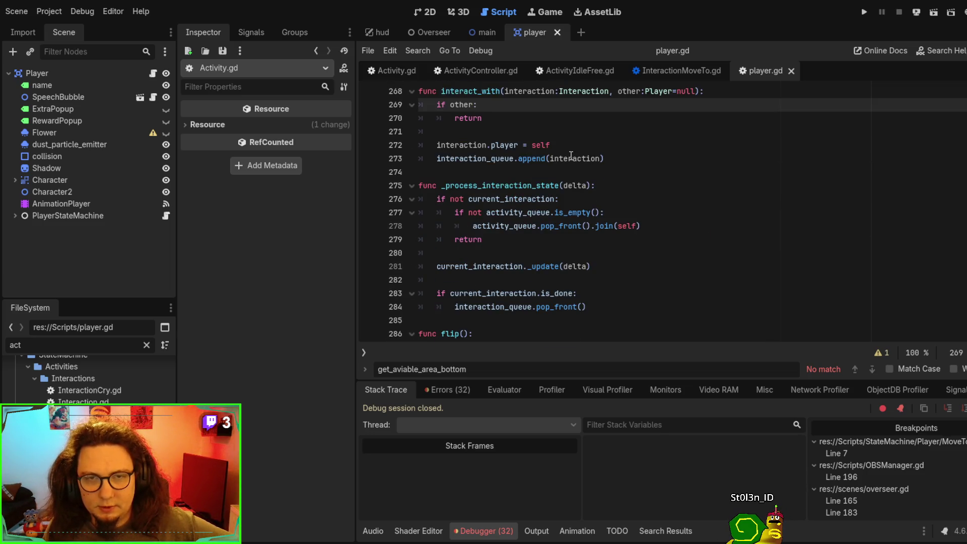
scroll(448, 151, up, 2)
double_click(458, 227)
double_click(466, 241)
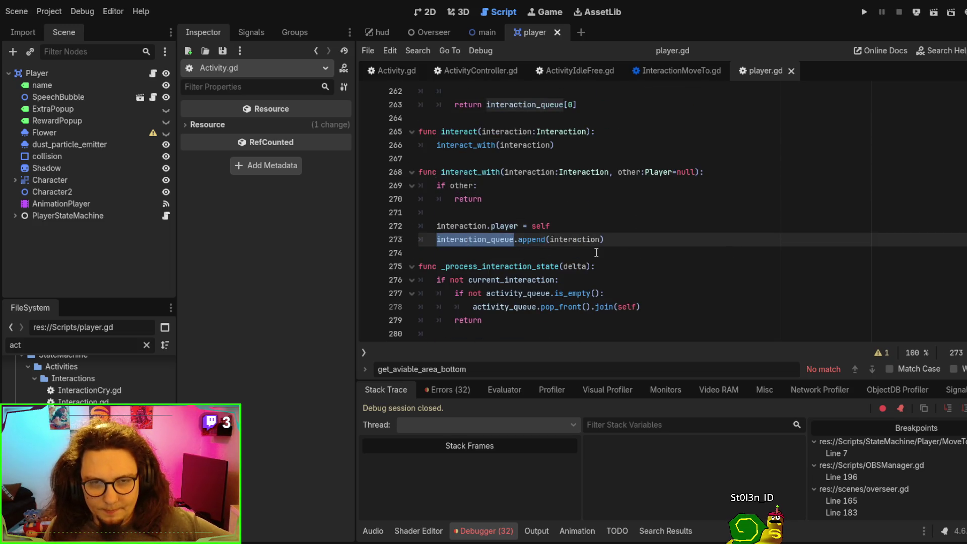
scroll(596, 252, up, 3)
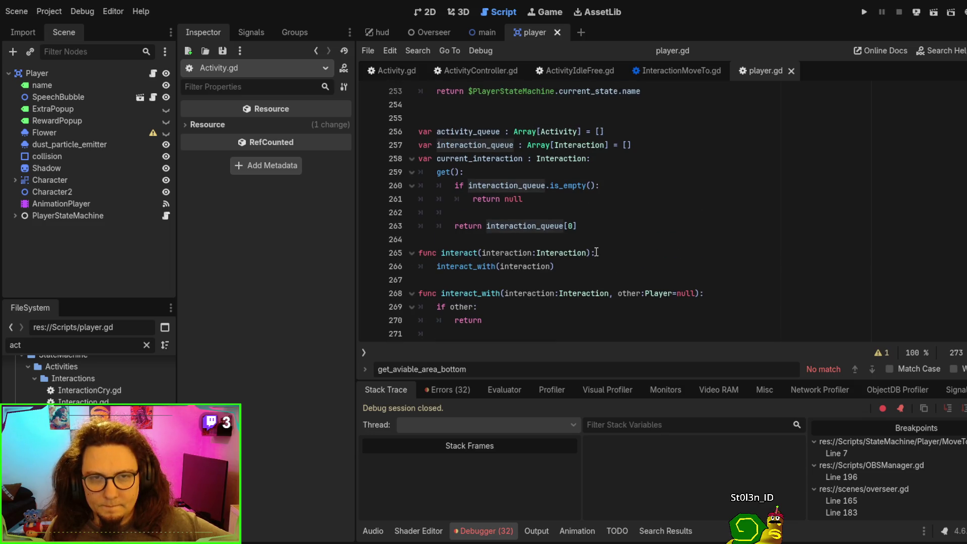
click(479, 160)
double_click(479, 160)
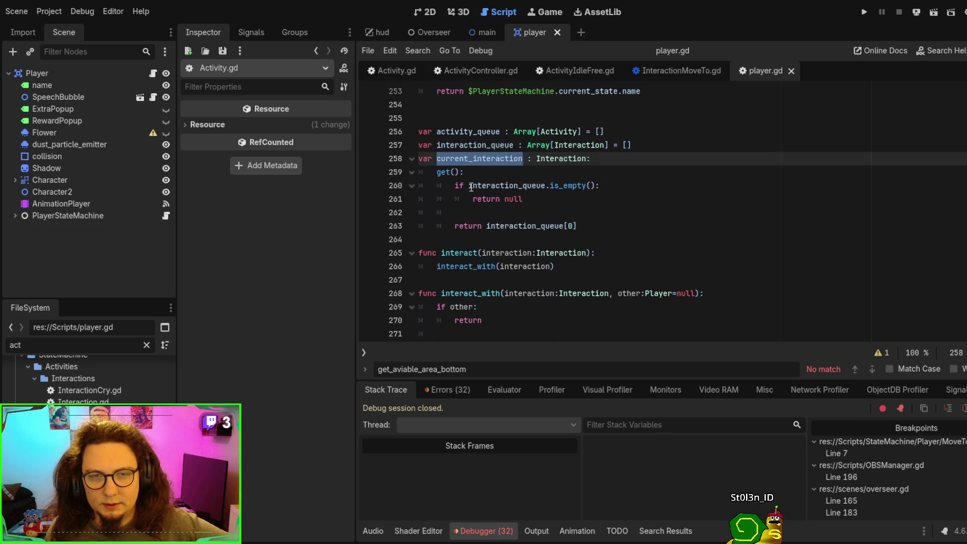
double_click(475, 145)
scroll(670, 209, down, 5)
scroll(678, 211, up, 5)
scroll(678, 210, down, 8)
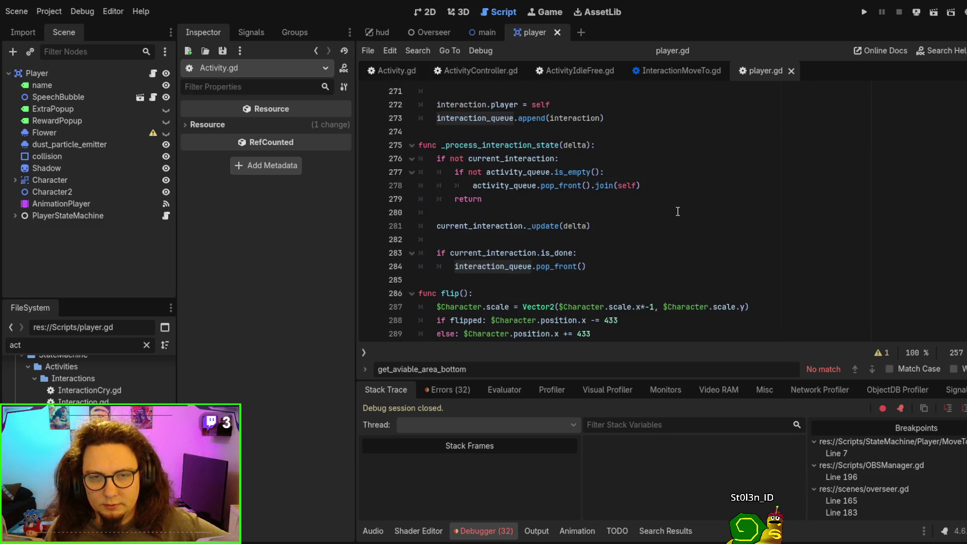
scroll(677, 211, up, 3)
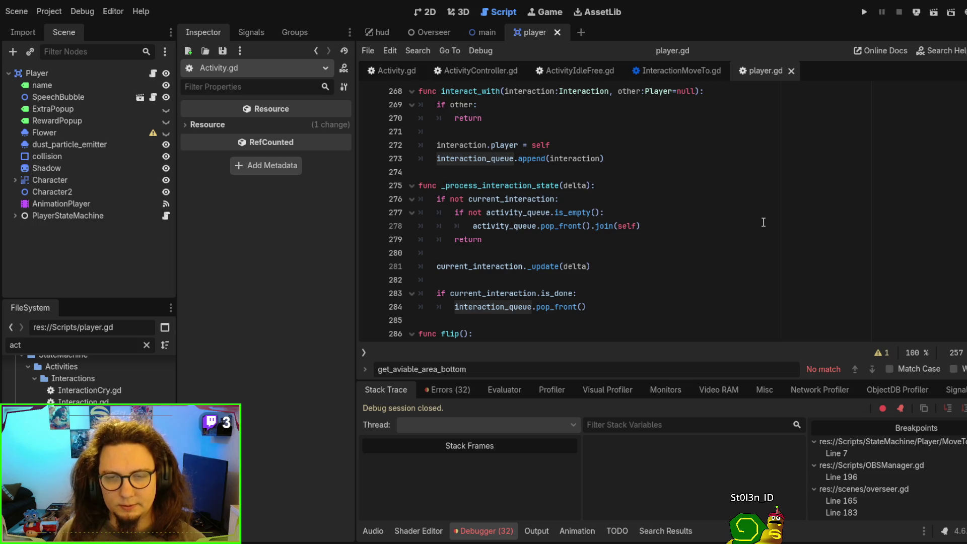
double_click(550, 200)
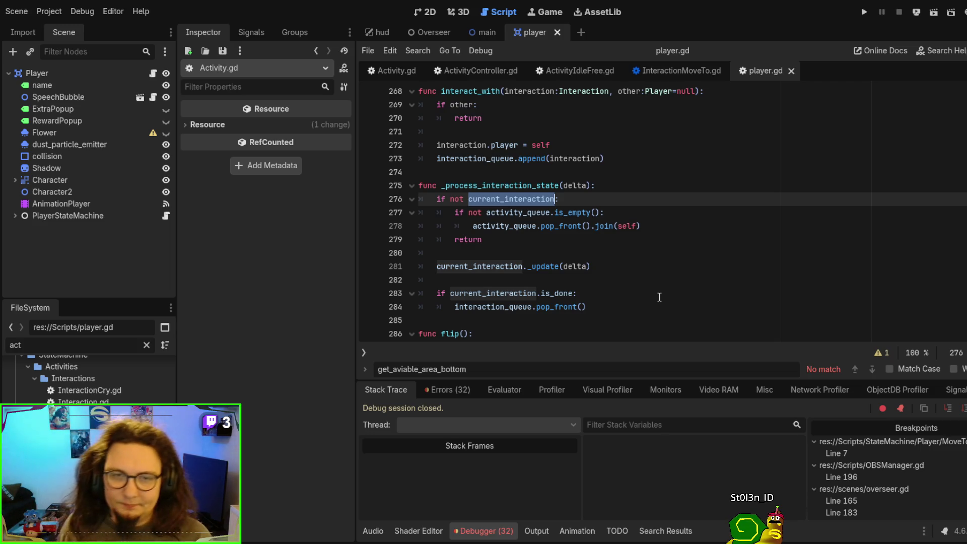
click(743, 273)
key(Return)
text(player)
key(Escape)
key(BackSpace)
key(BackSpace)
key(BackSpace)
text(tate)
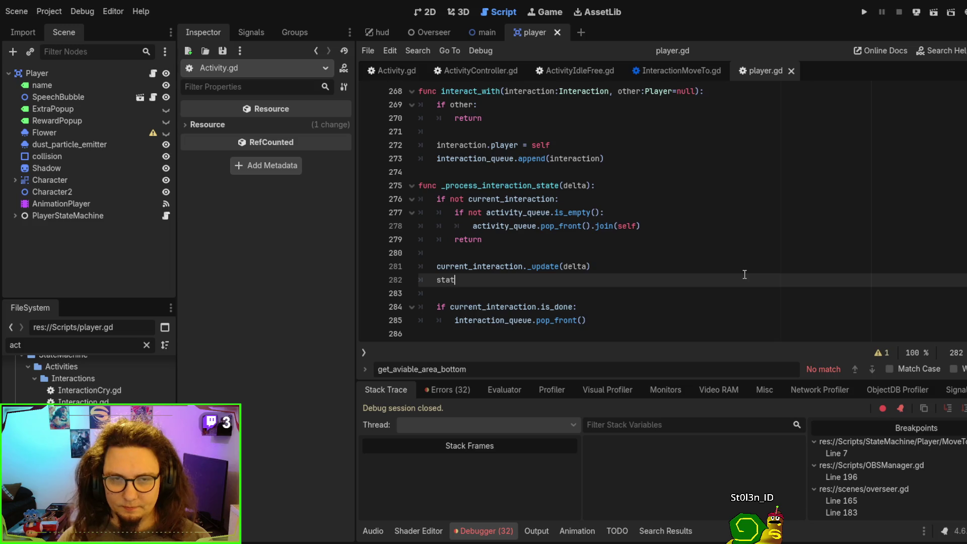
key(BackSpace)
key(BackSpace)
key(BackSpace)
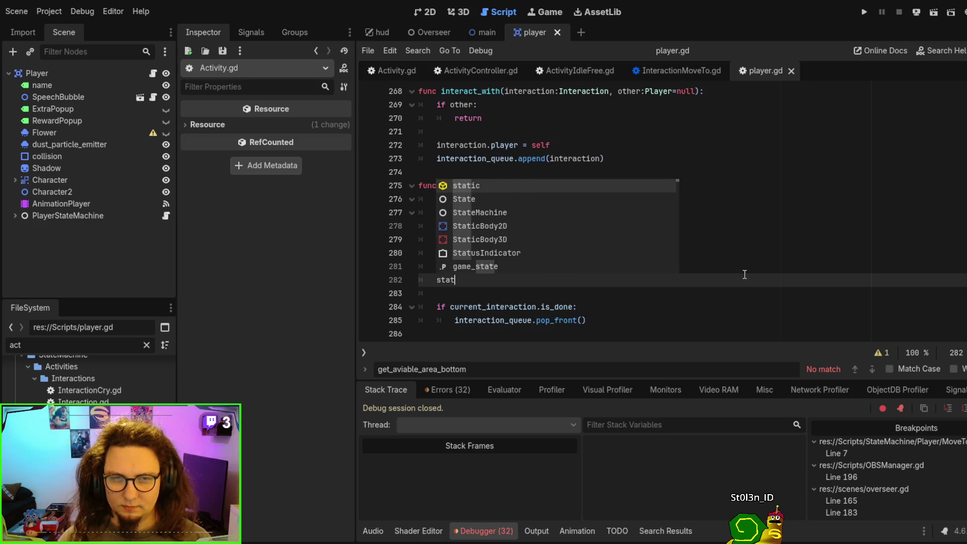
scroll(744, 274, up, 3)
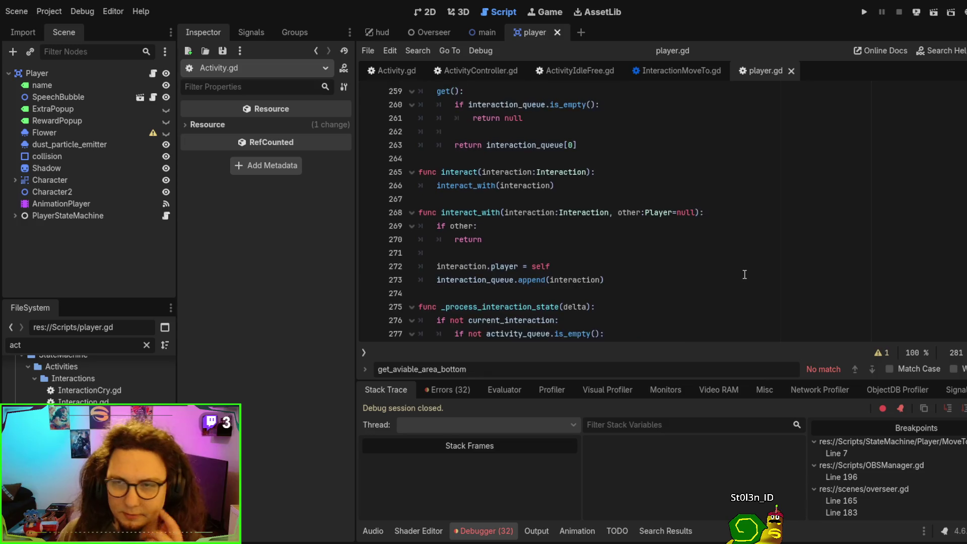
scroll(640, 126, down, 5)
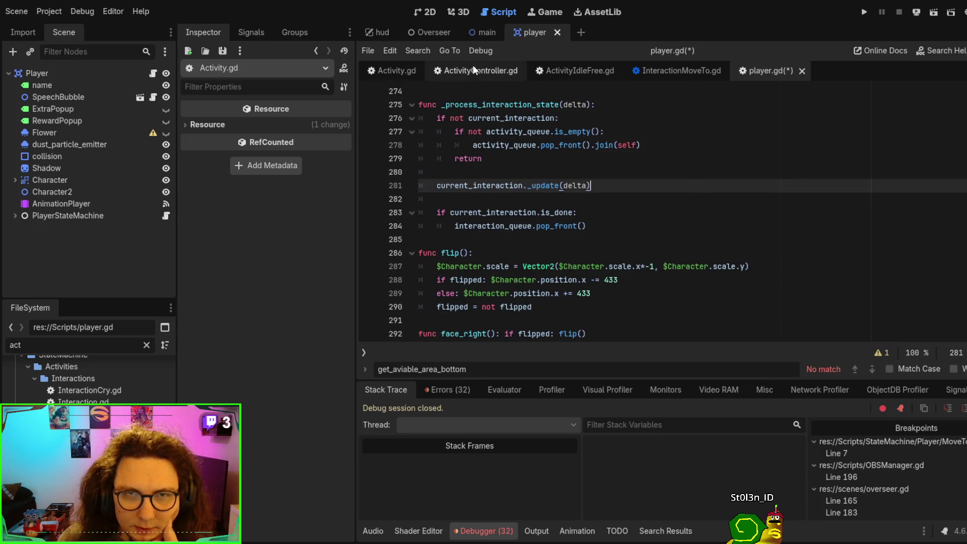
click(551, 79)
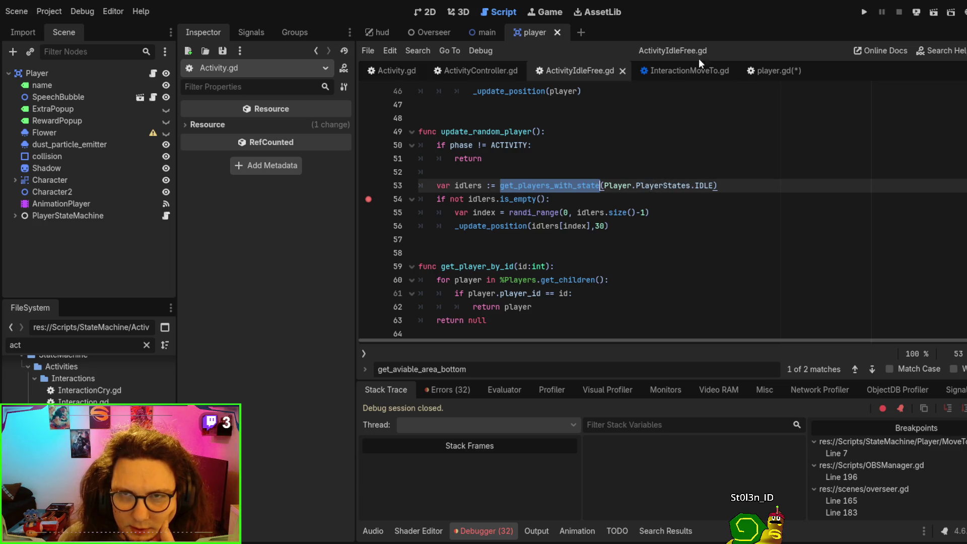
click(771, 69)
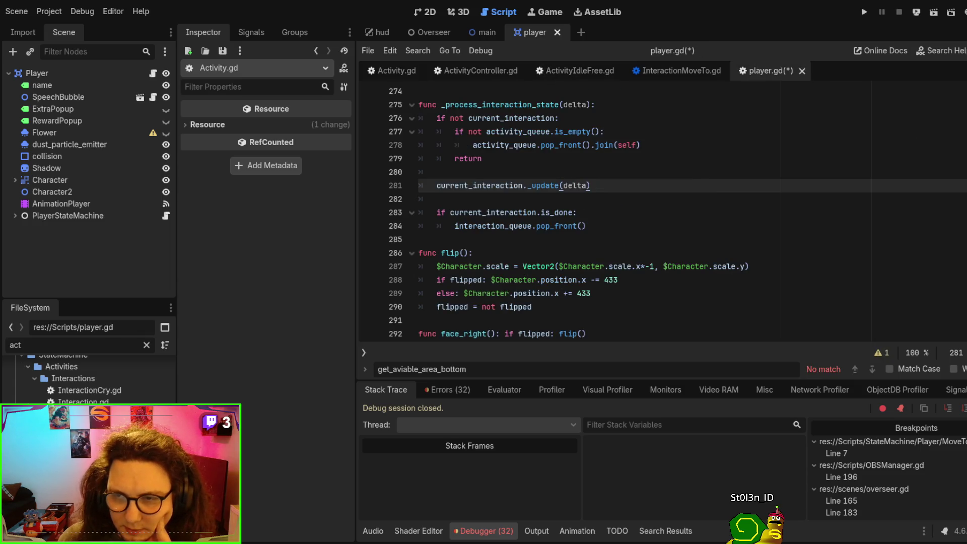
scroll(724, 137, up, 20)
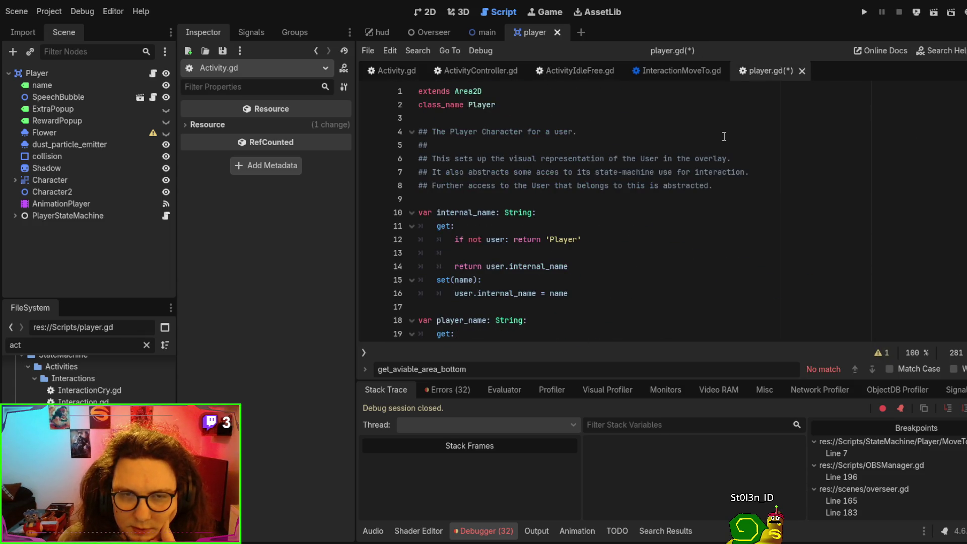
scroll(724, 136, down, 3)
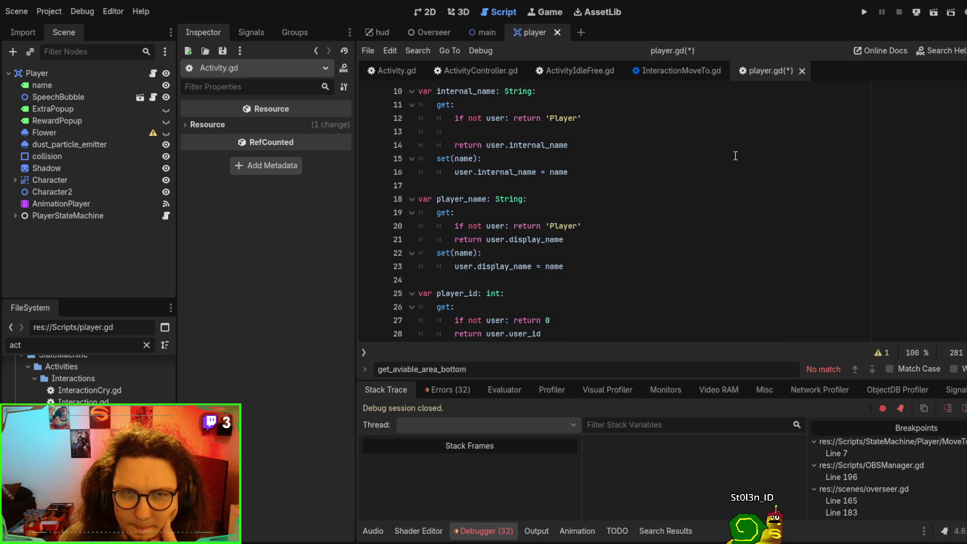
scroll(737, 165, down, 6)
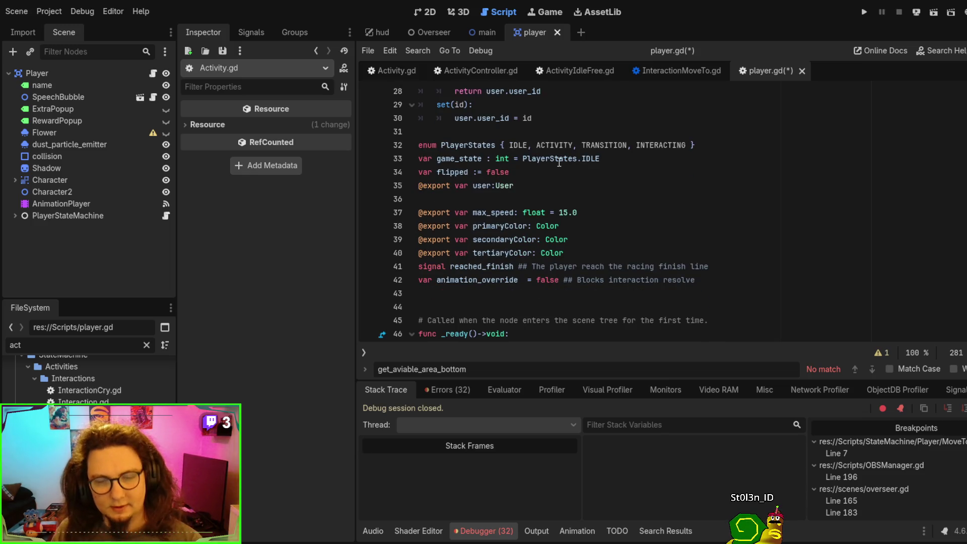
- Insert 'game_state = PlayerStates.INTERACTING' on a new line before the _update call
key(End)
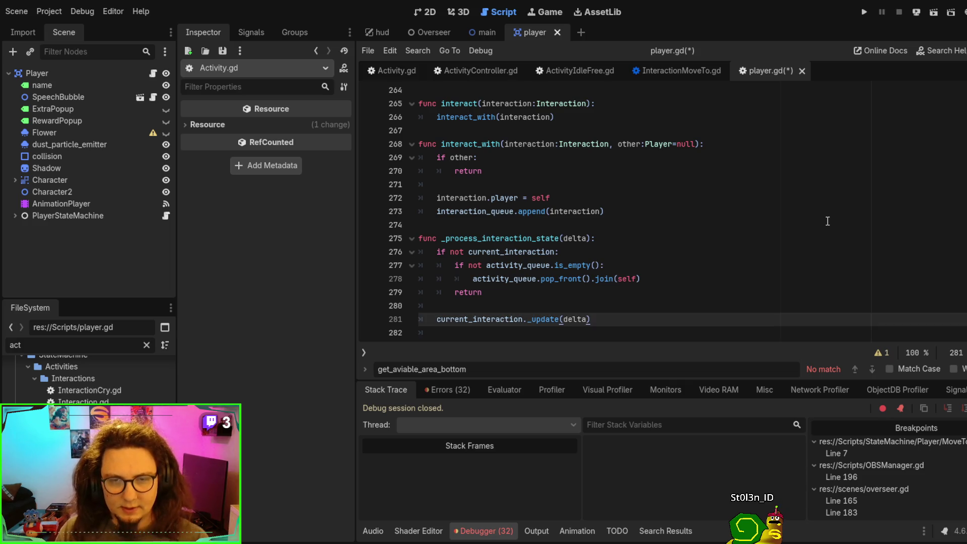
key(Return)
key(Return)
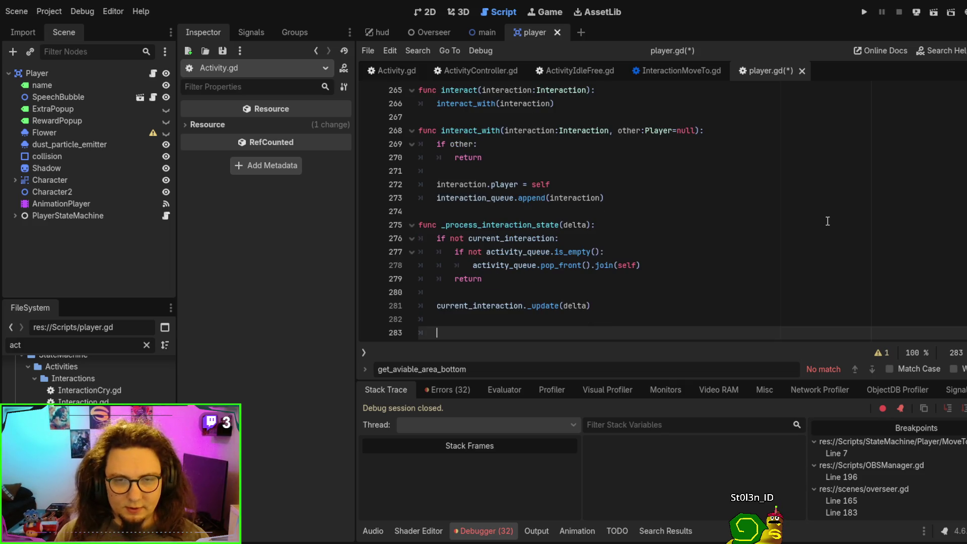
key(Up)
key(Up)
key(Up)
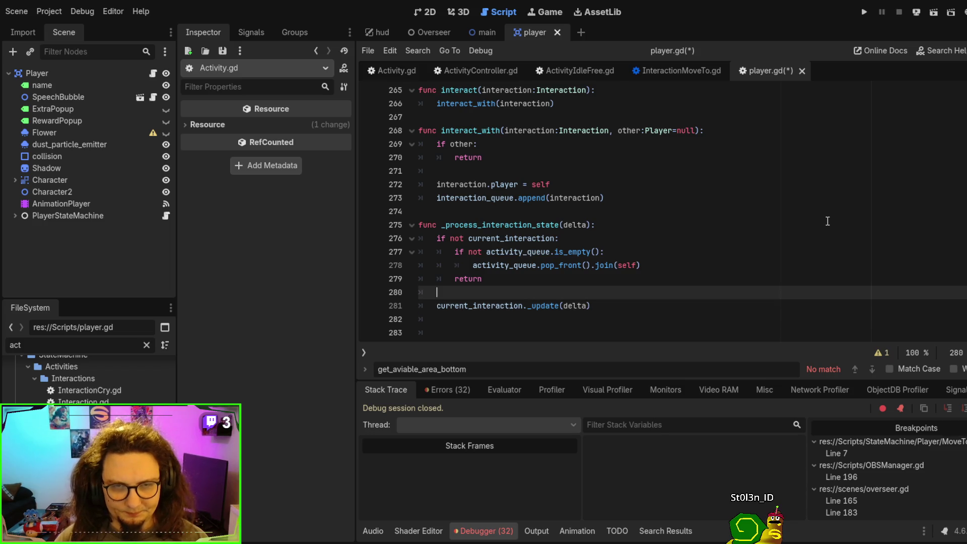
key(Return)
text(game_state )
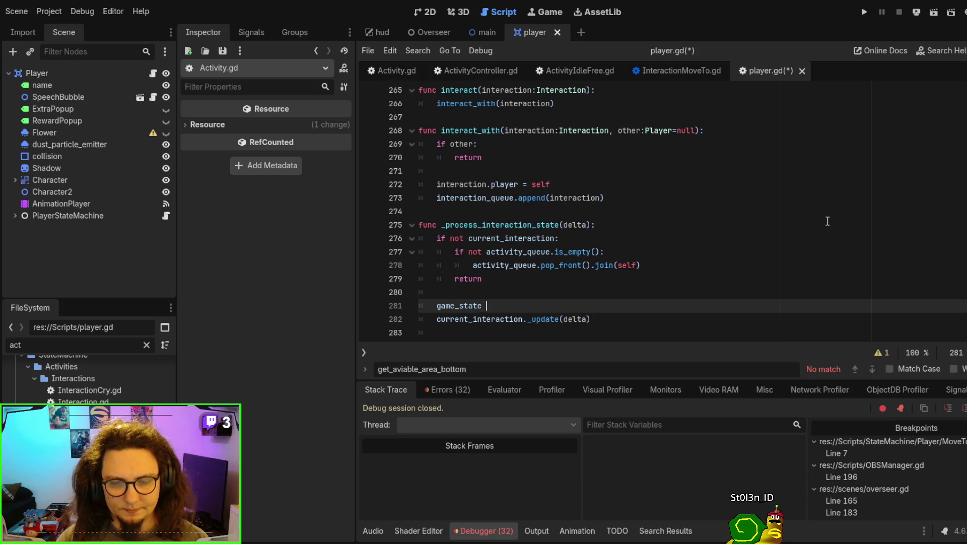
text(= Player)
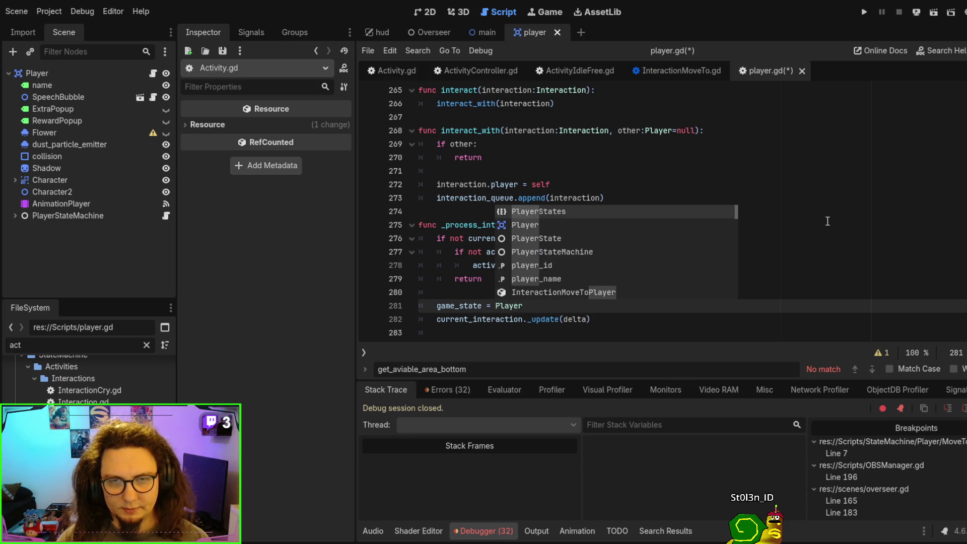
key(Return)
text(.)
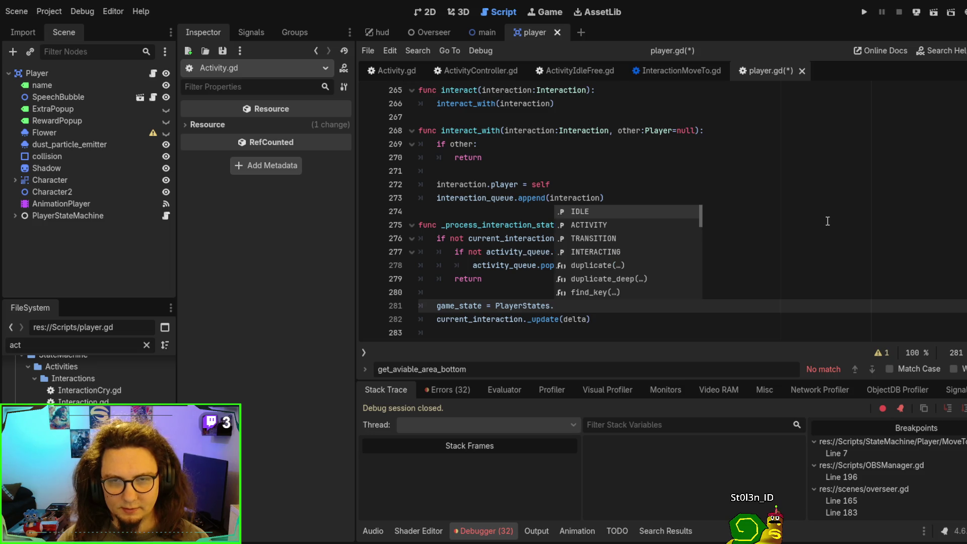
key(Down)
key(Down)
key(Down)
key(Return)
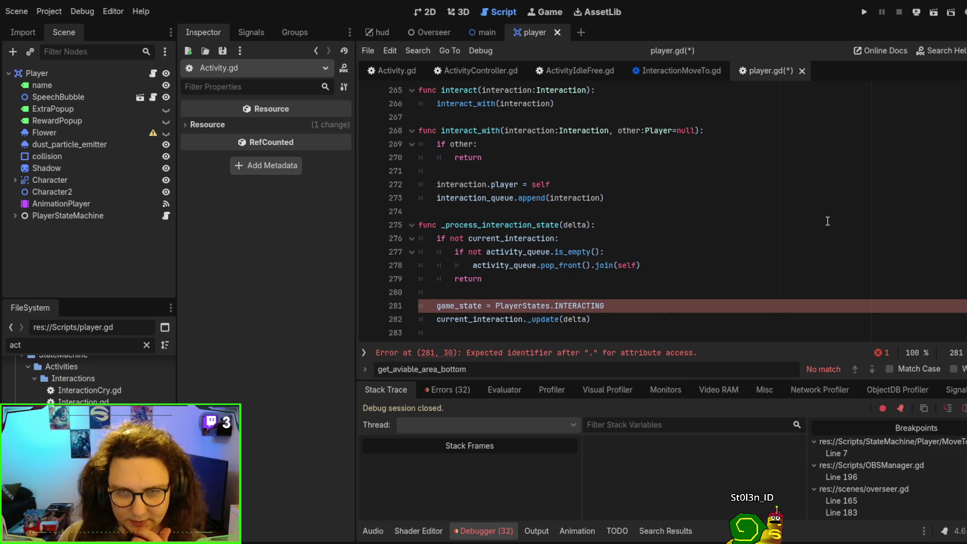
- Add 'game_state = PlayerStates.IDLE' under the is_done check, then save and run the game
scroll(731, 208, down, 2)
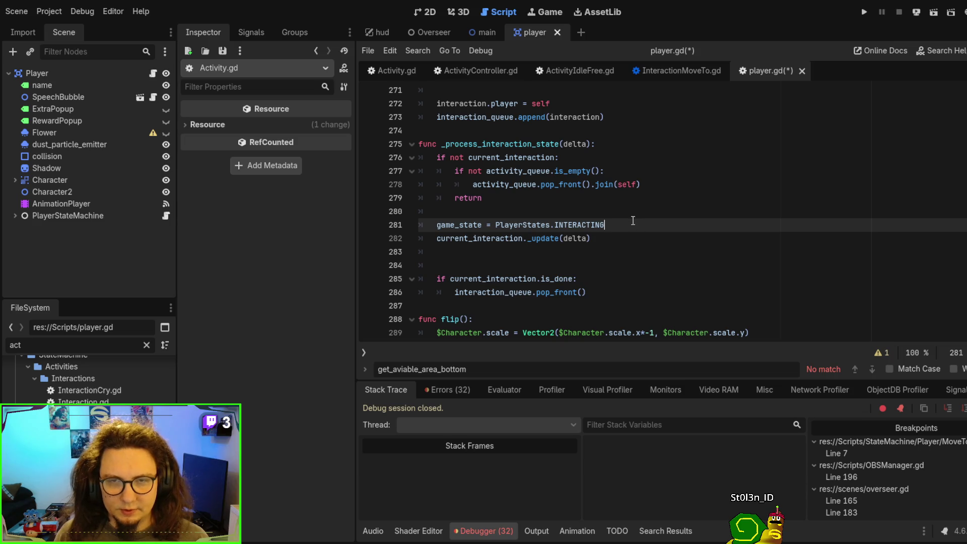
drag(635, 229, 640, 213)
key(ctrl+c)
click(622, 261)
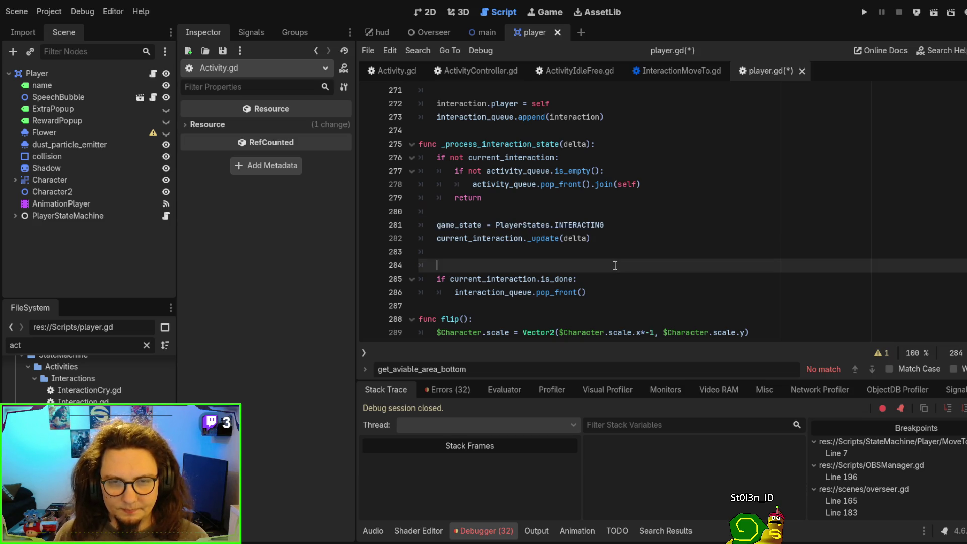
double_click(493, 279)
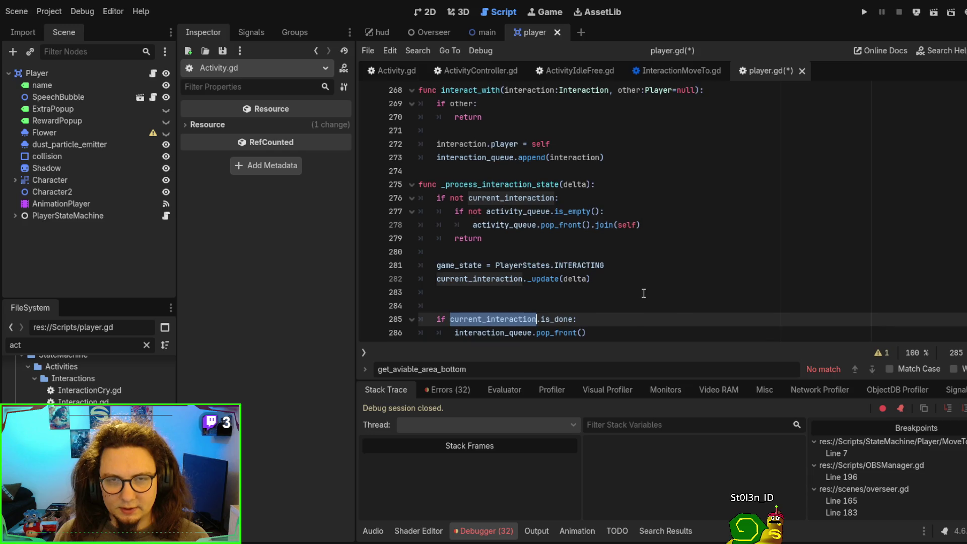
click(642, 280)
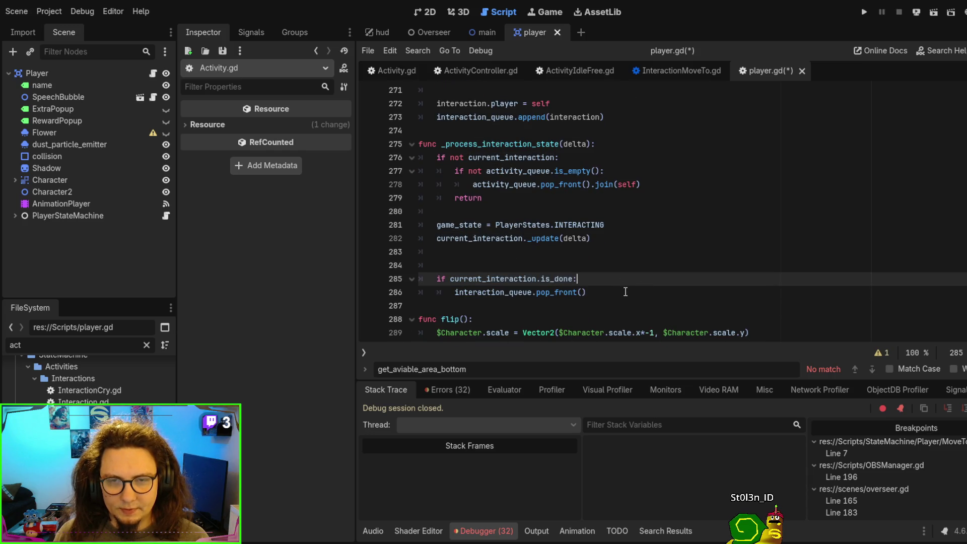
key(ctrl+v)
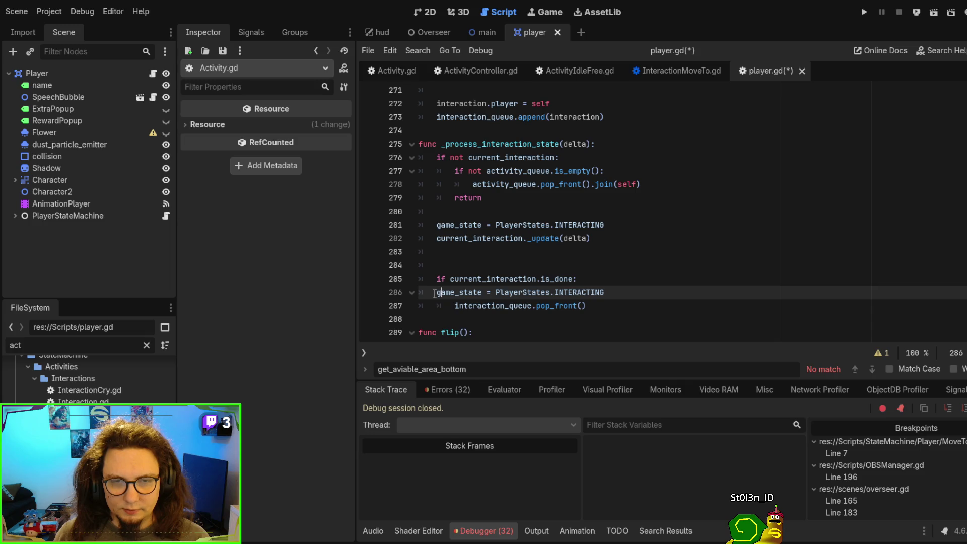
key(Tab)
double_click(607, 292)
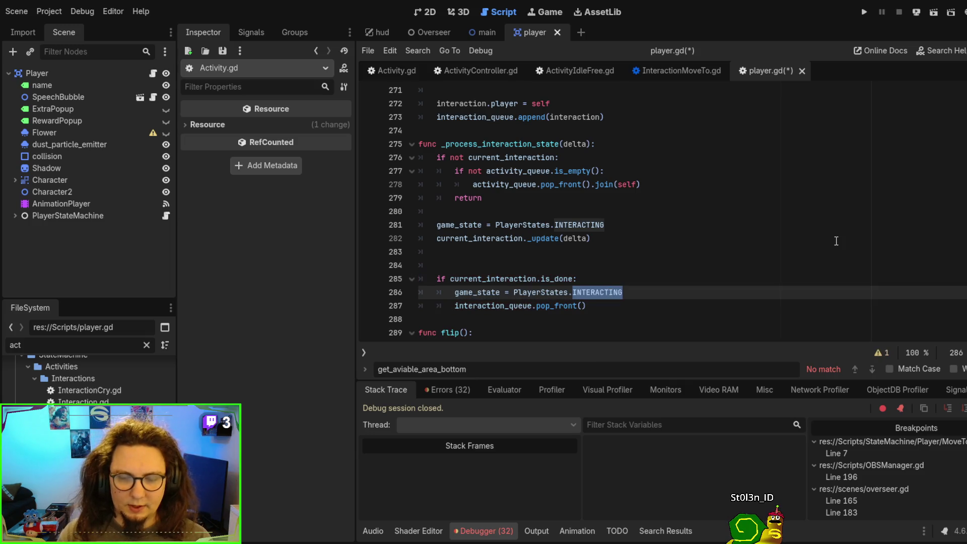
key(BackSpace)
text(.I)
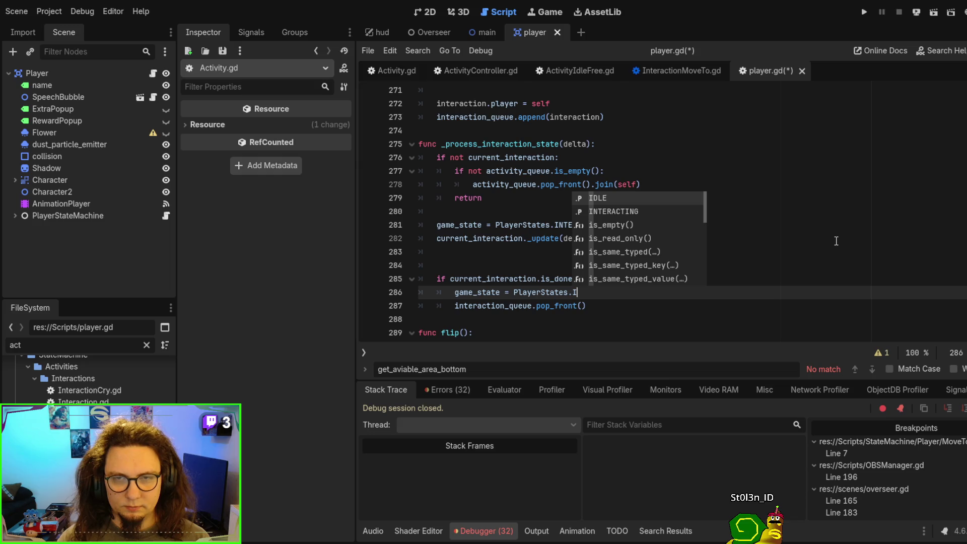
key(Return)
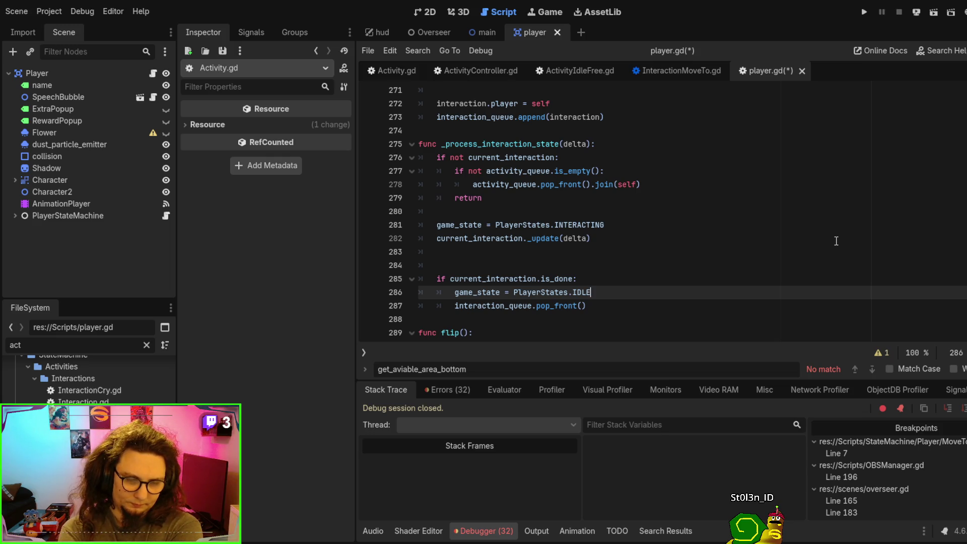
key(F5)
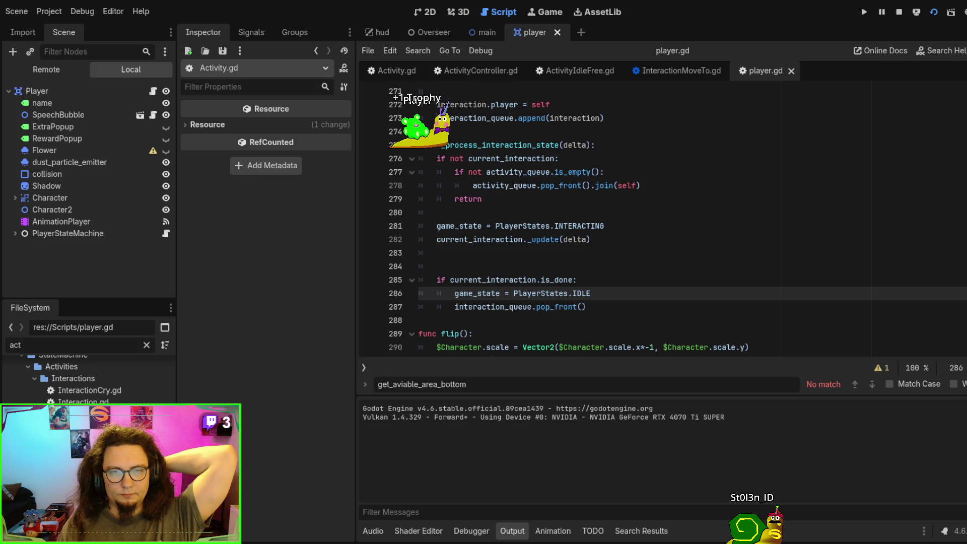
- Stop the game, run the main scene with F6, and shift the camera with Cam Left
key(F8)
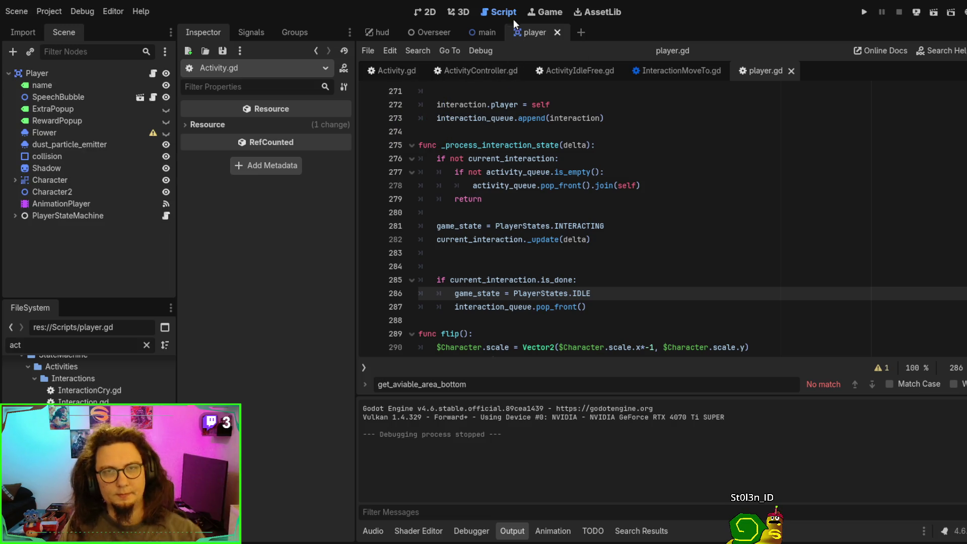
click(484, 32)
scroll(100, 267, down, 3)
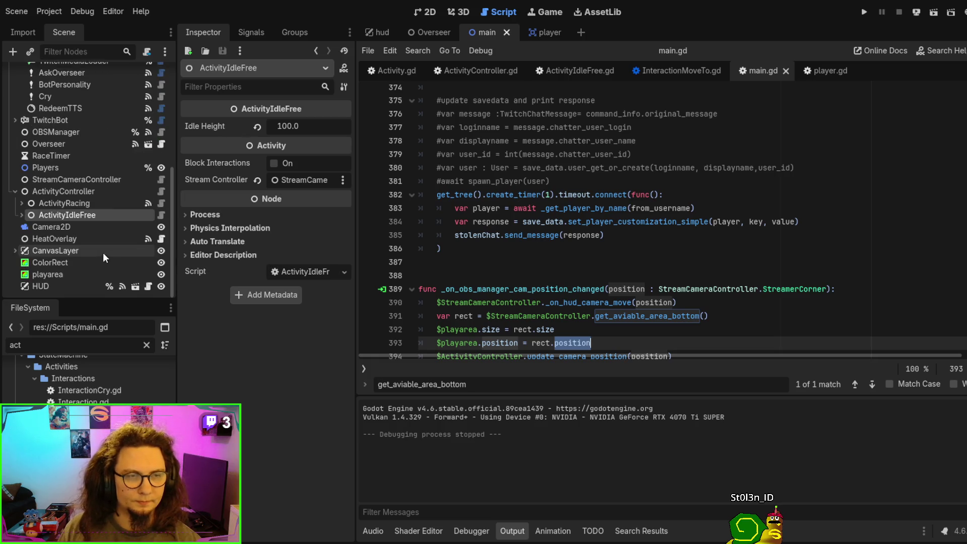
click(582, 221)
key(F6)
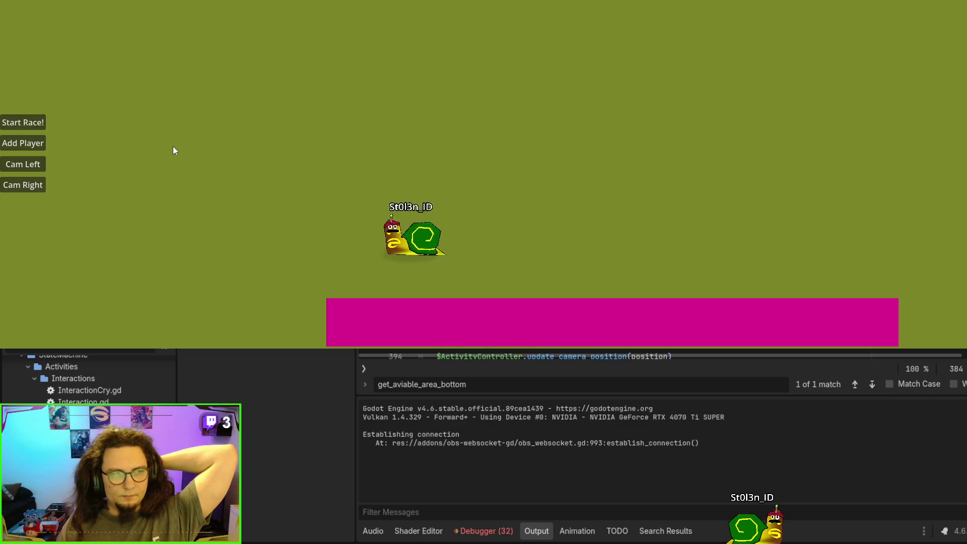
click(36, 166)
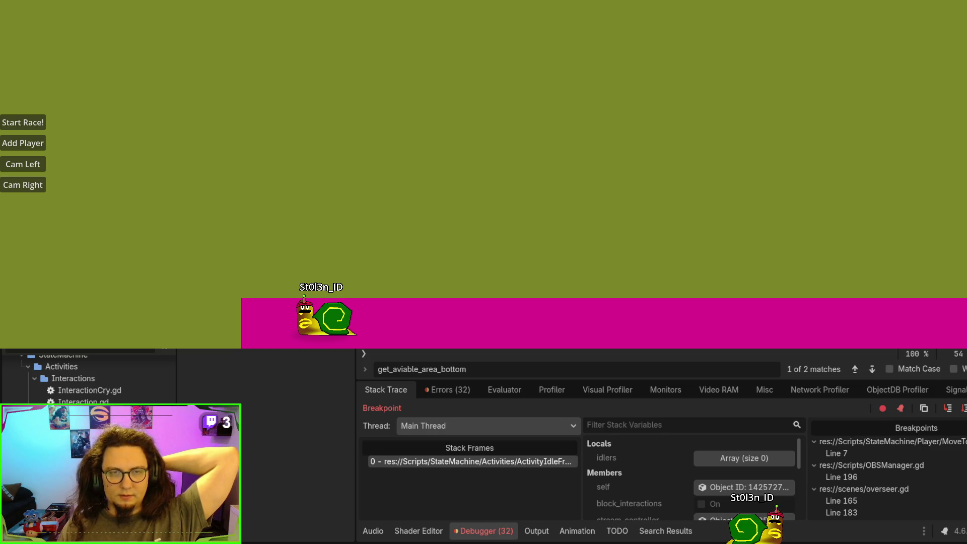
- Resume the game from the breakpoint and start a new snail race
key(F12)
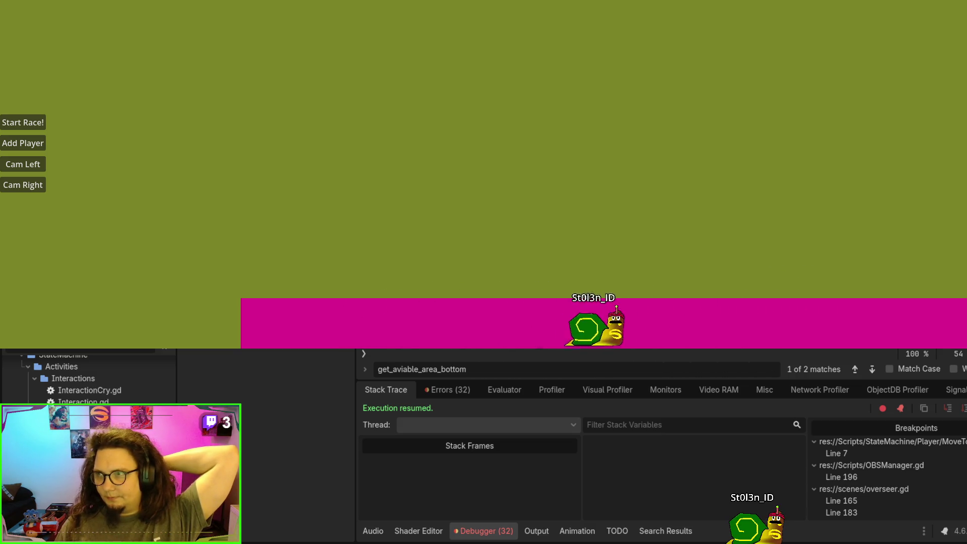
click(38, 126)
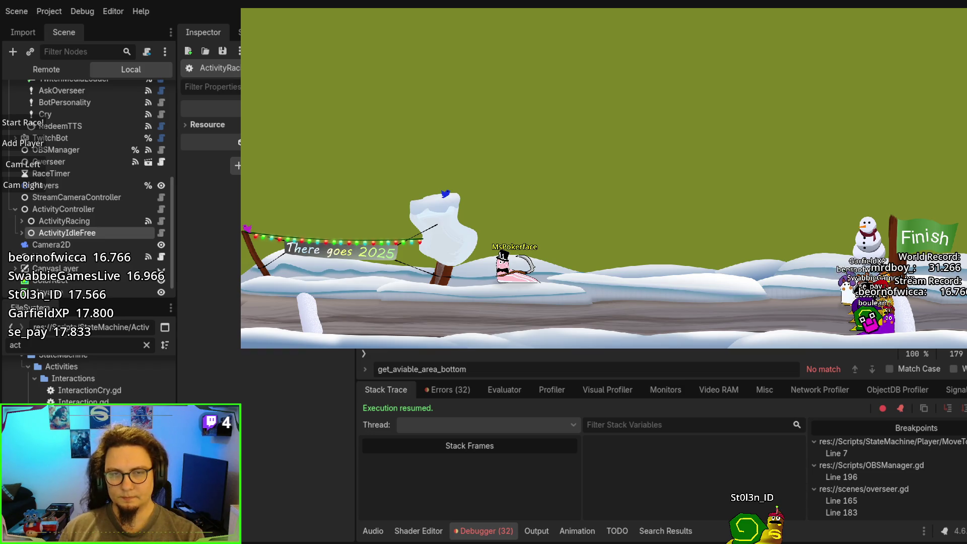
- Search the script for 'rewar' and scroll through the reward code while the race finishes
key(ctrl+f)
text(rewar)
key(Escape)
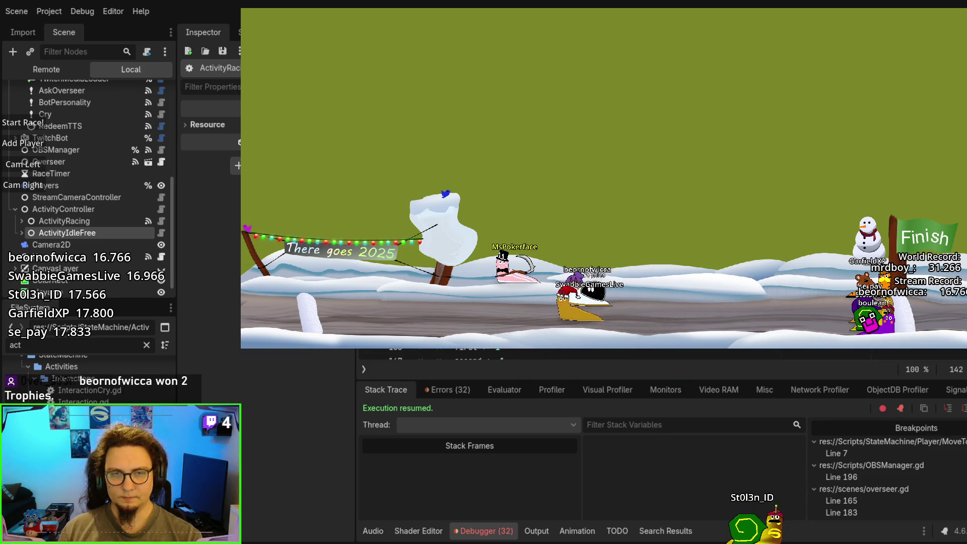
scroll(554, 352, down, 5)
scroll(554, 353, down, 5)
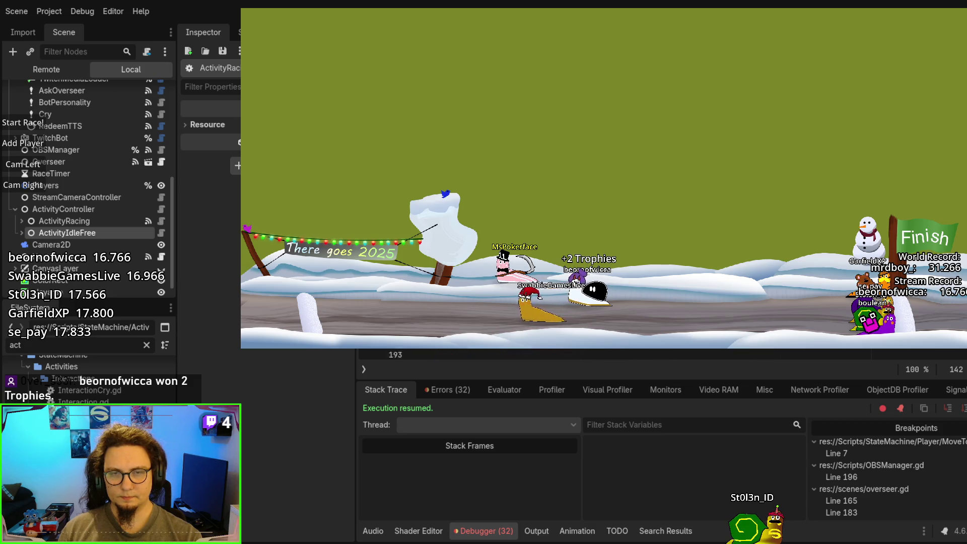
scroll(554, 352, down, 2)
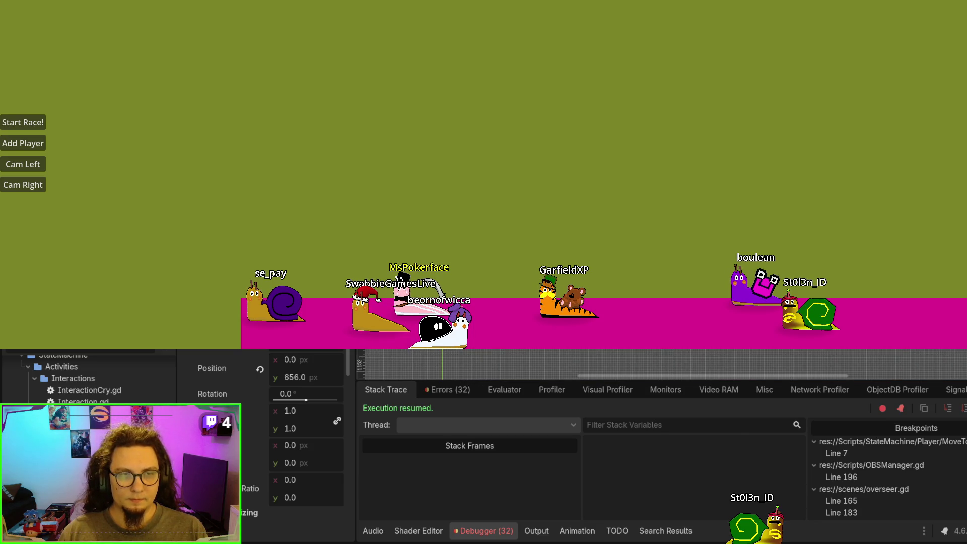
click(161, 275)
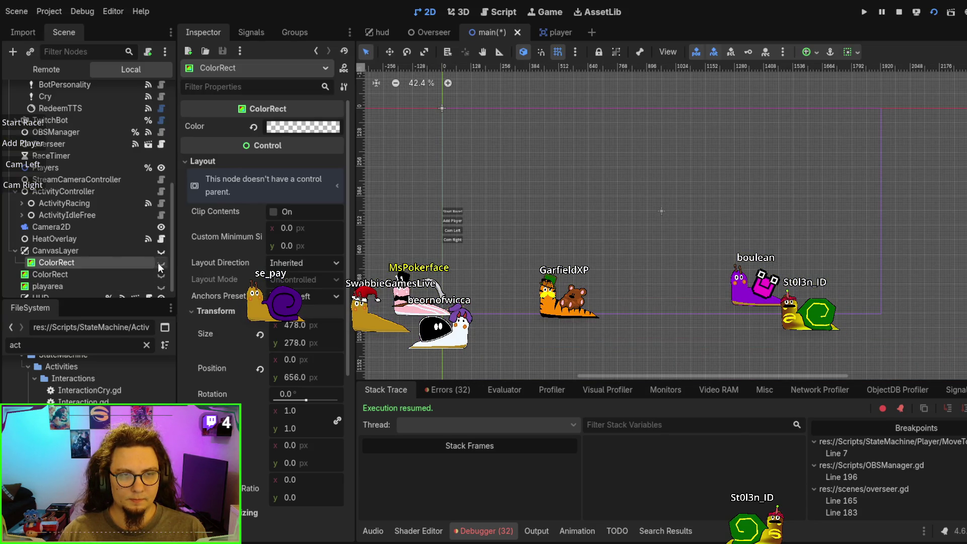
- Hide the CanvasLayer with its ColorRect, collapse it, save the main scene, and relaunch the game
click(159, 262)
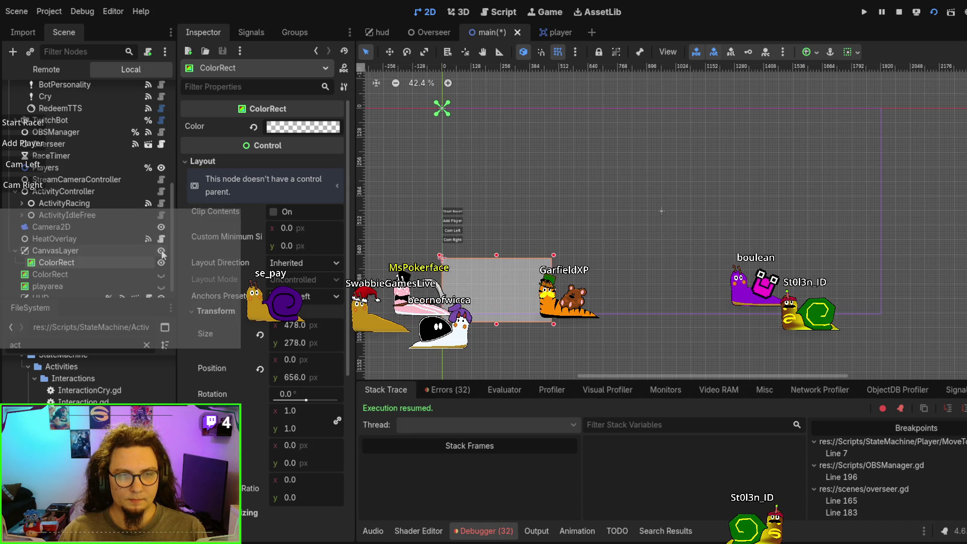
click(161, 251)
click(50, 275)
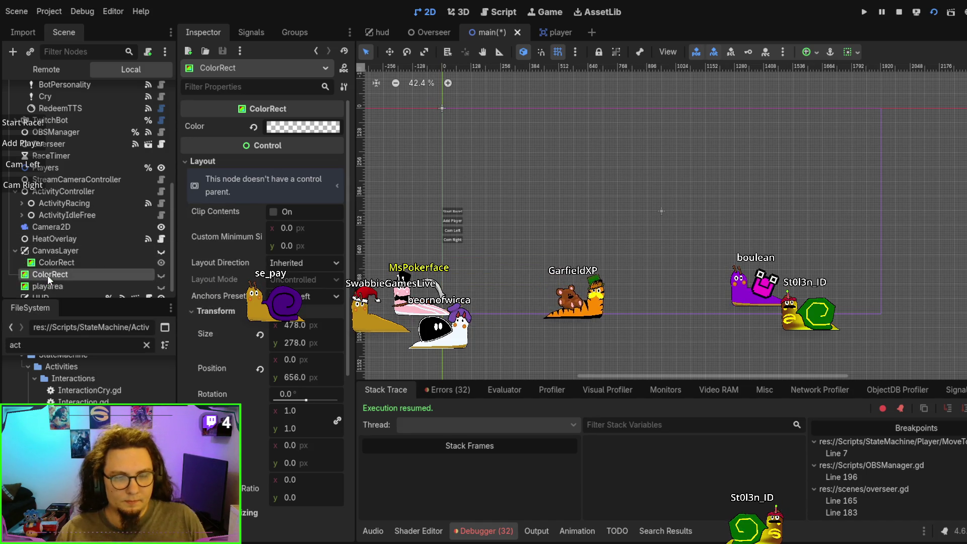
click(15, 251)
drag(654, 173, 613, 183)
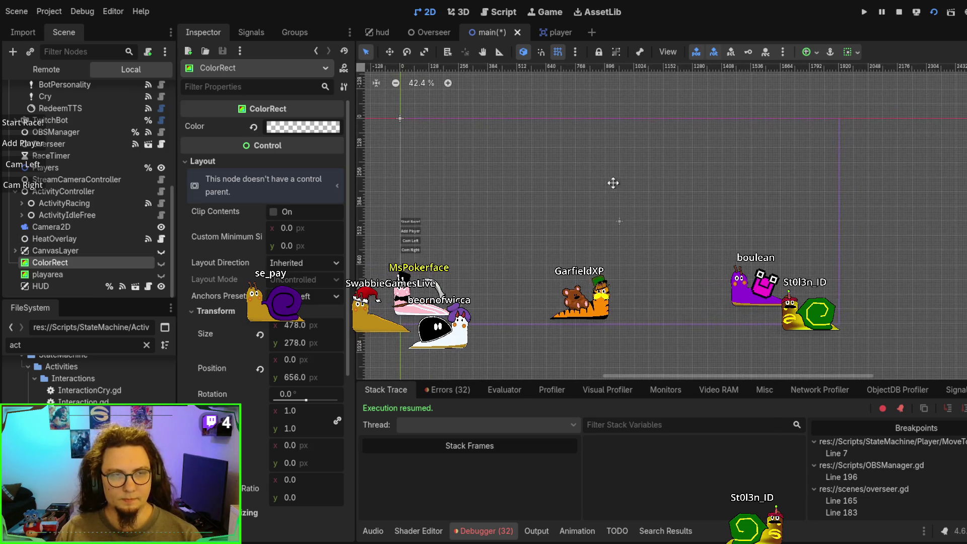
key(ctrl+s)
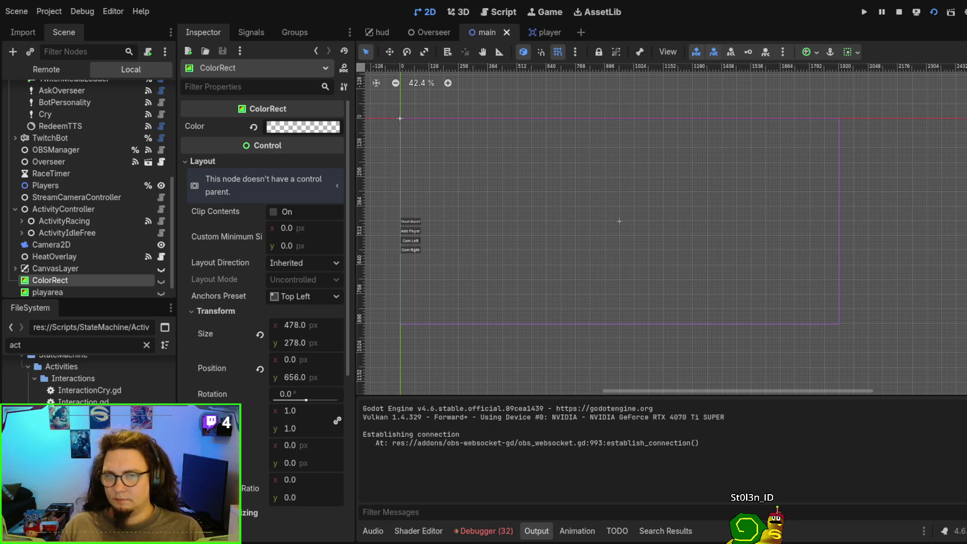
click(35, 145)
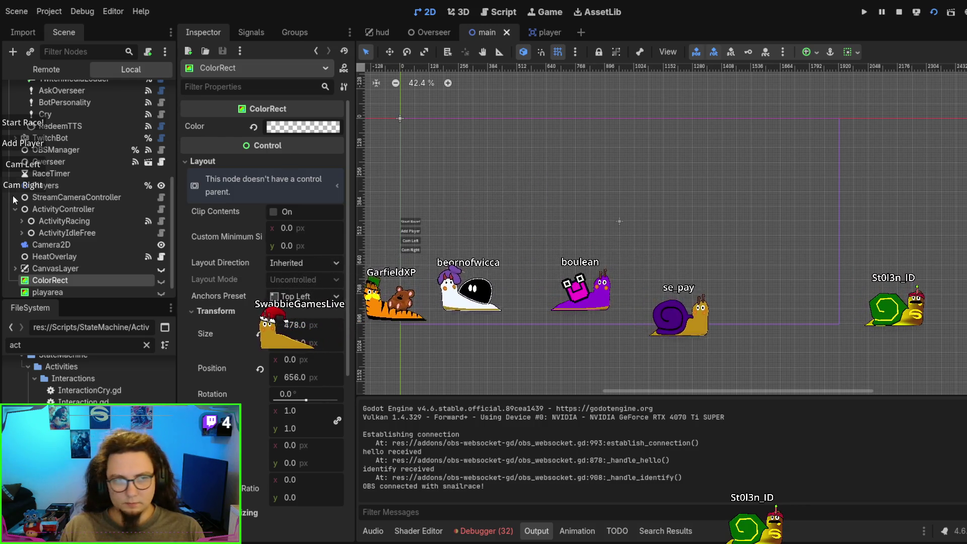
- Toggle the stream camera between left and right six times, then stop the game
click(18, 165)
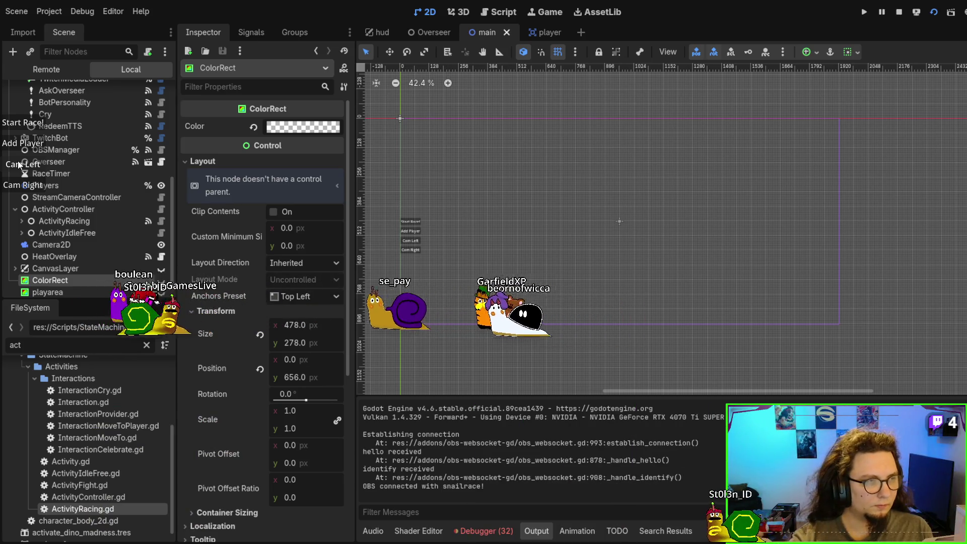
click(19, 165)
click(19, 164)
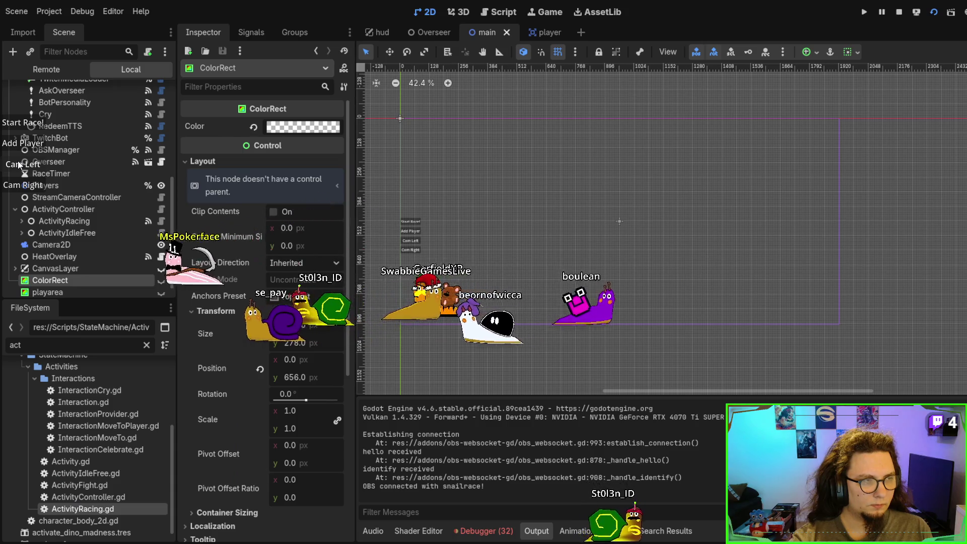
click(19, 165)
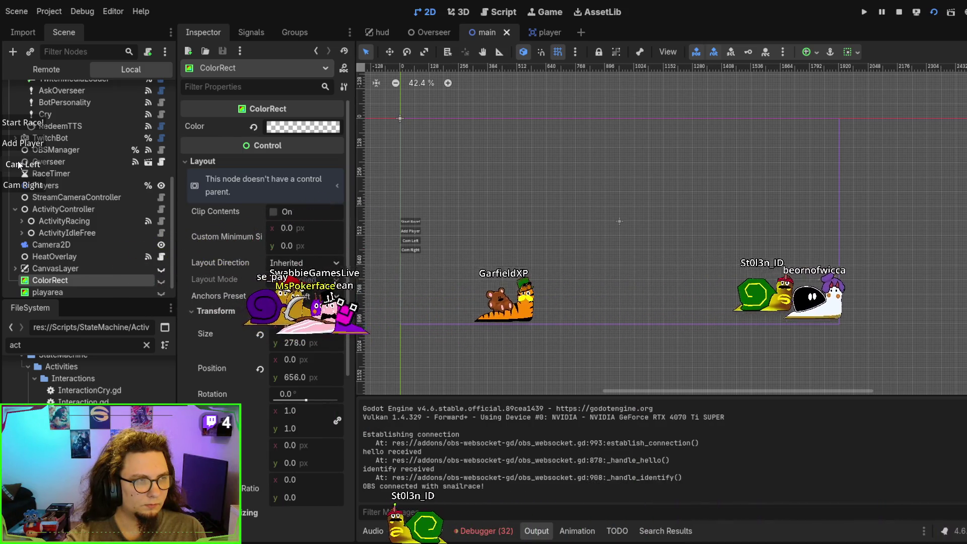
click(18, 164)
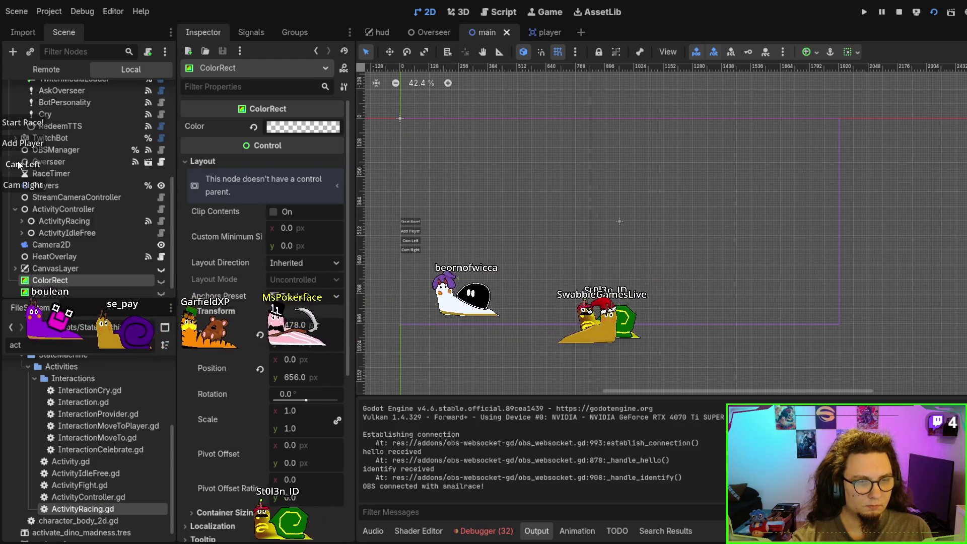
click(18, 164)
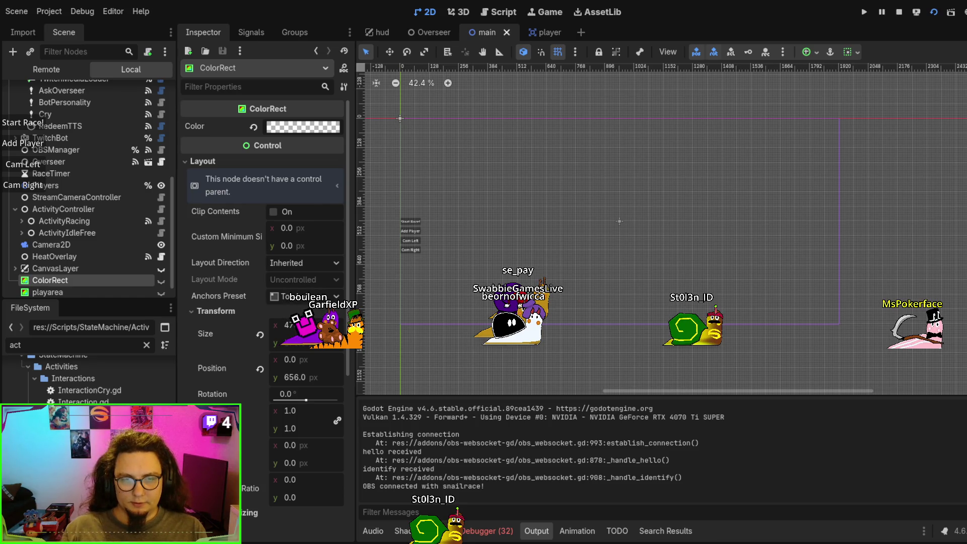
key(F8)
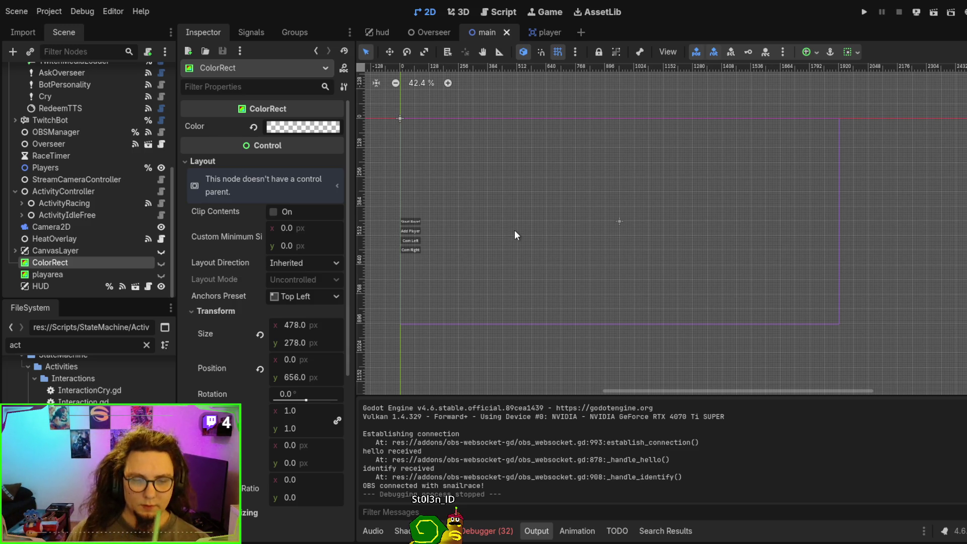
key(alt+Tab)
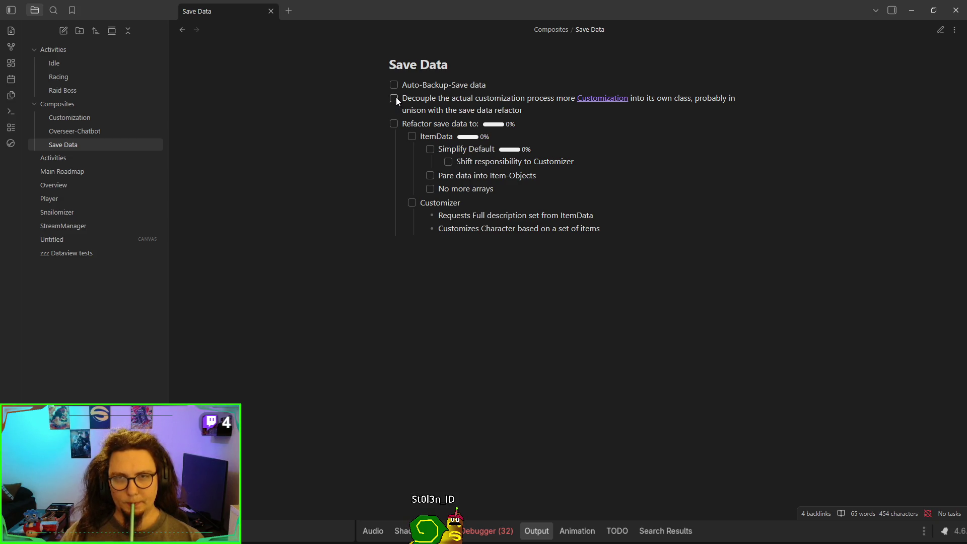
- Leave the parent refactor and ItemData tasks unticked and mark Simplify Default as done
click(393, 124)
click(412, 136)
click(429, 149)
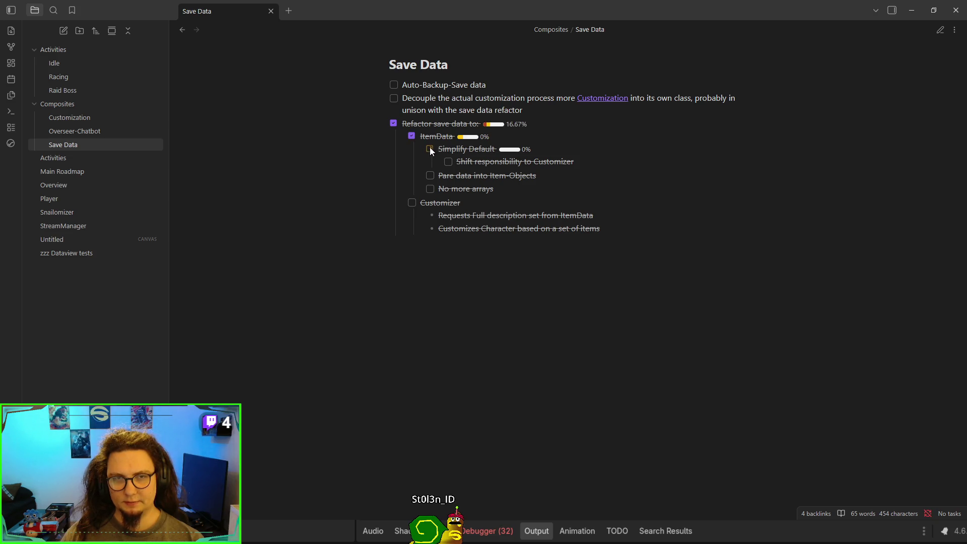
click(430, 148)
click(393, 123)
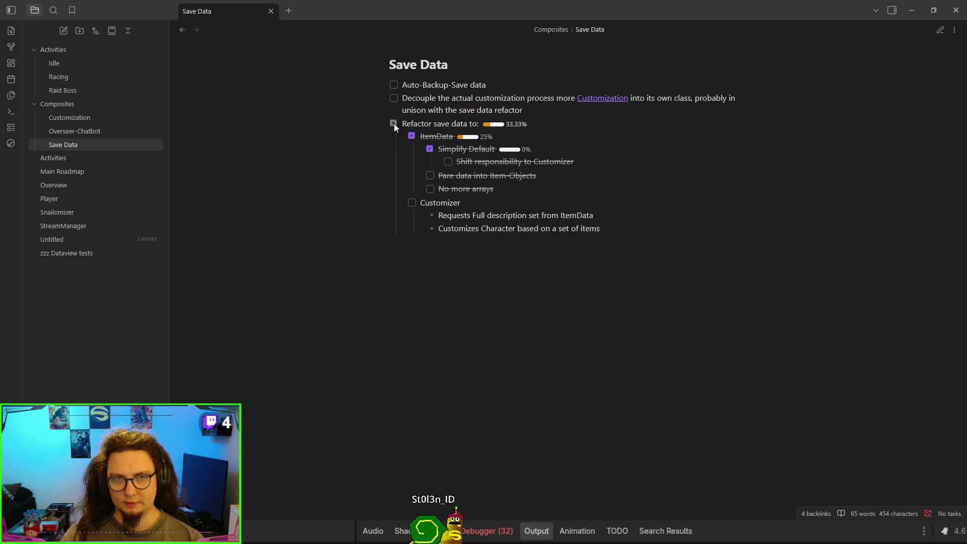
click(416, 138)
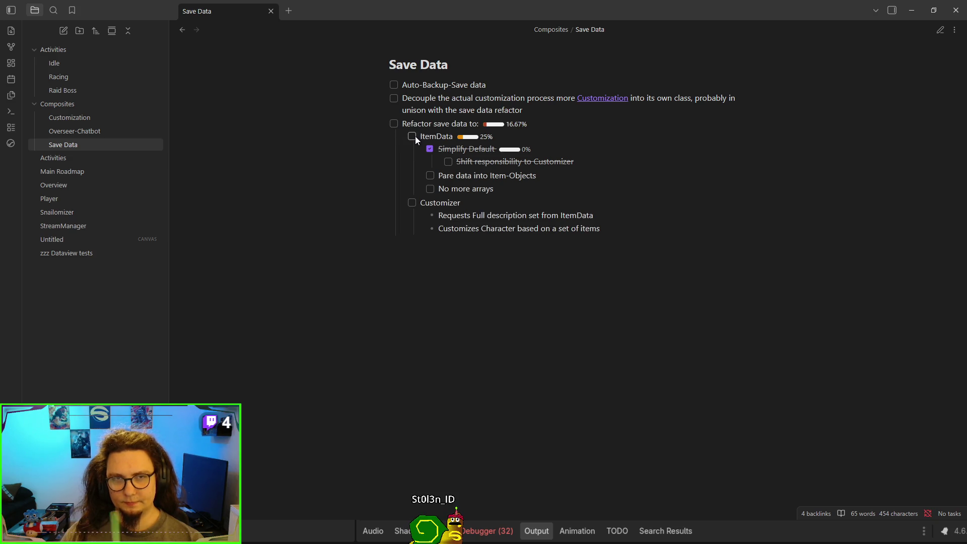
click(450, 163)
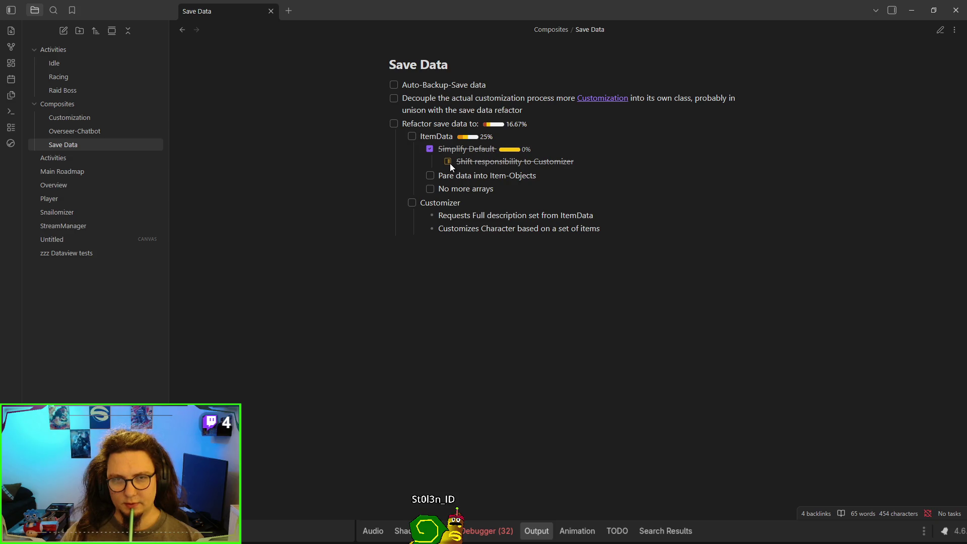
click(448, 161)
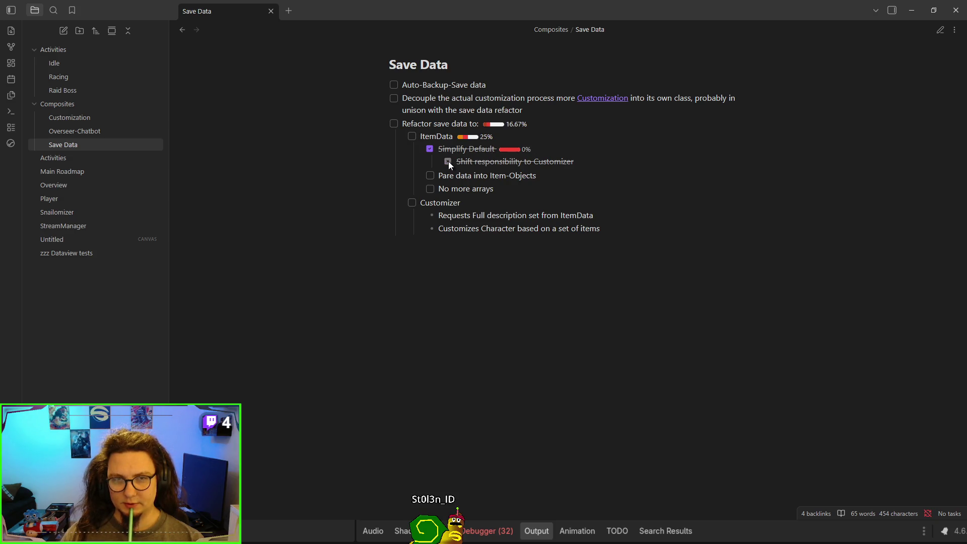
click(431, 151)
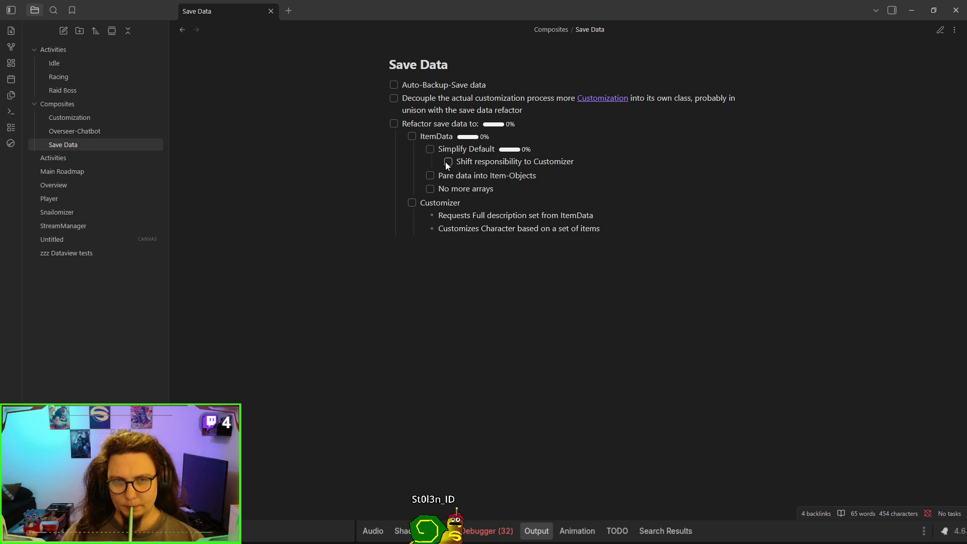
click(431, 149)
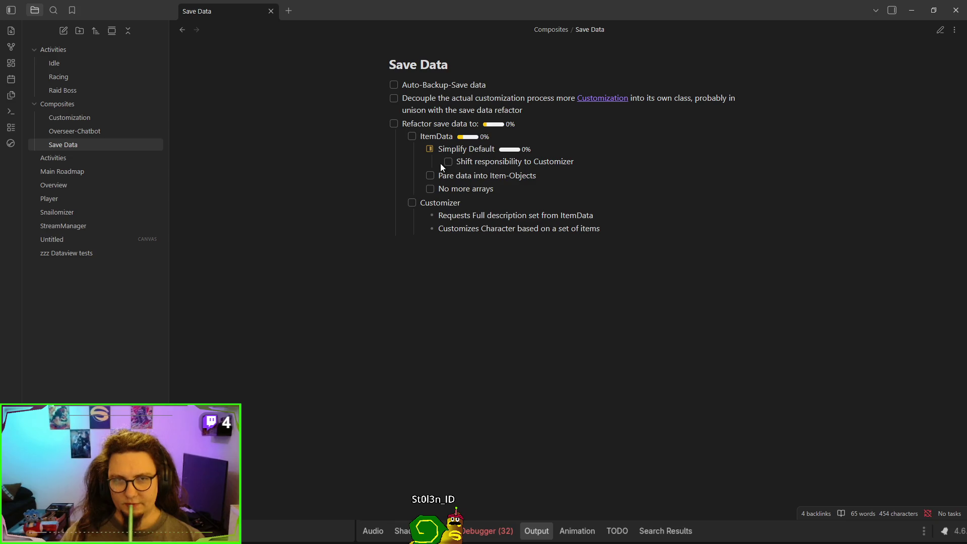
click(431, 149)
- In source mode, outdent 'Shift responsibility to Customizer' and fix 'Pare' to 'Parse'
key(ctrl+e)
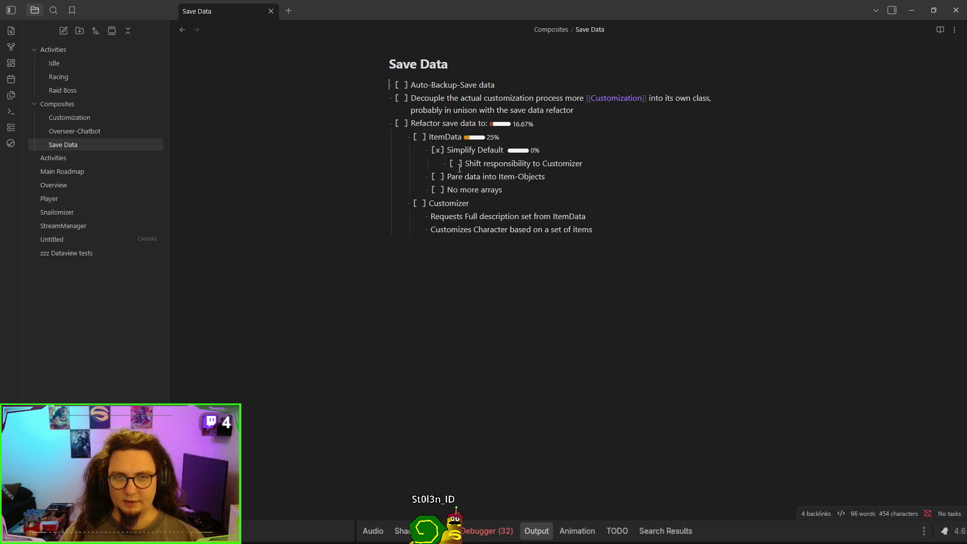
key(BackSpace)
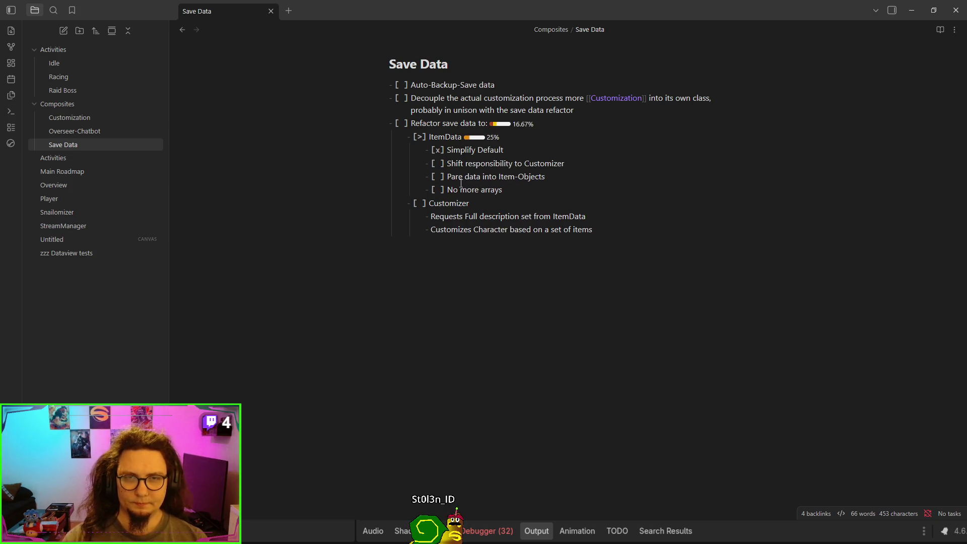
key(ctrl+e)
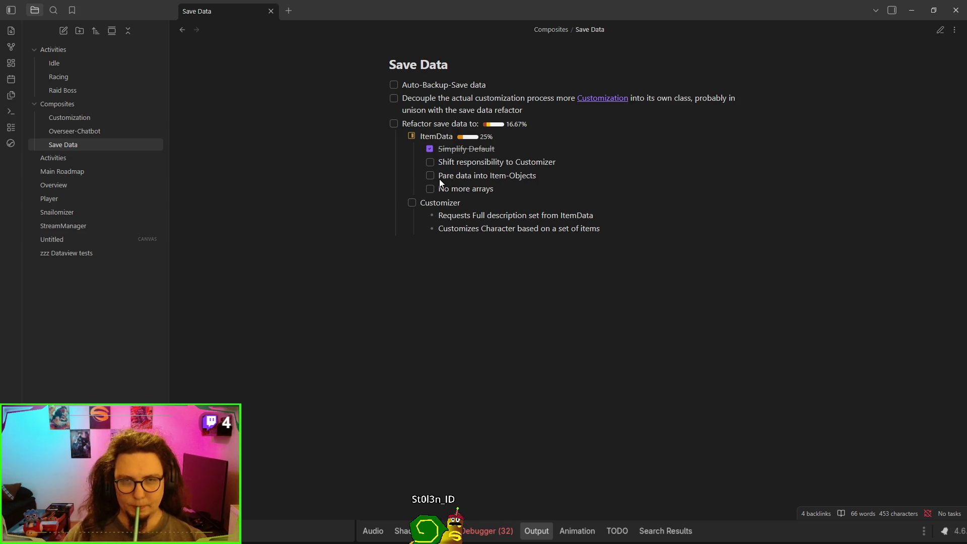
key(ctrl+e)
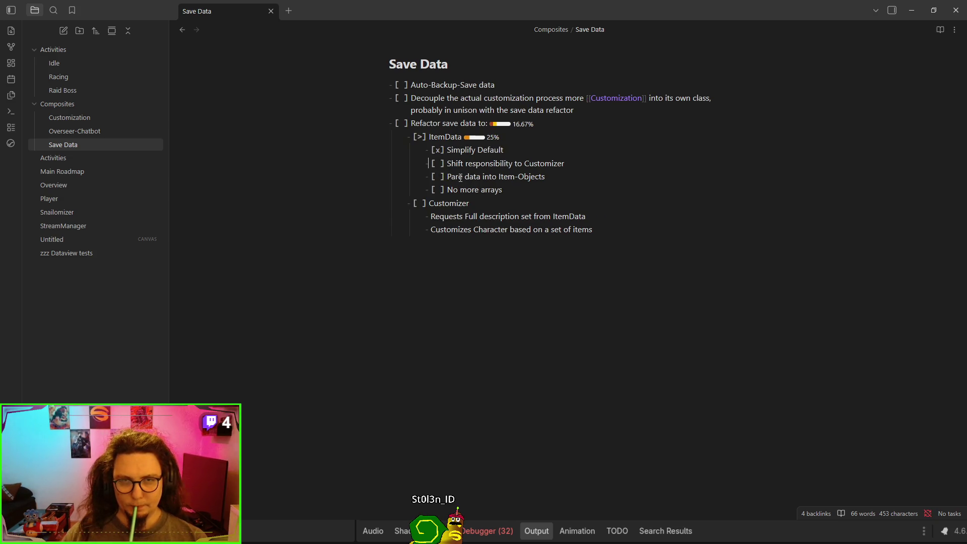
text(s)
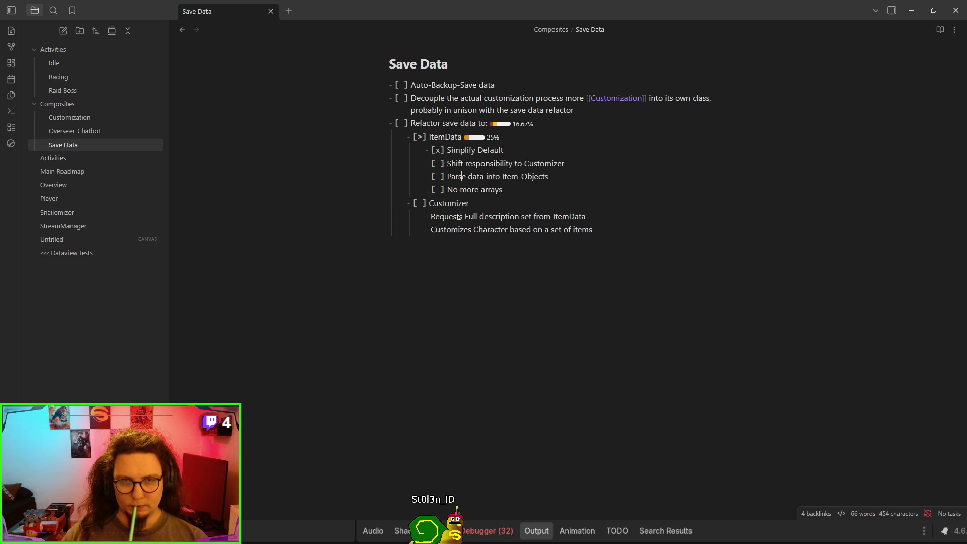
key(ctrl+e)
- Mark 'Parse data into Item-Objects' and 'No more arrays' as done
click(432, 175)
click(430, 176)
click(432, 187)
click(432, 187)
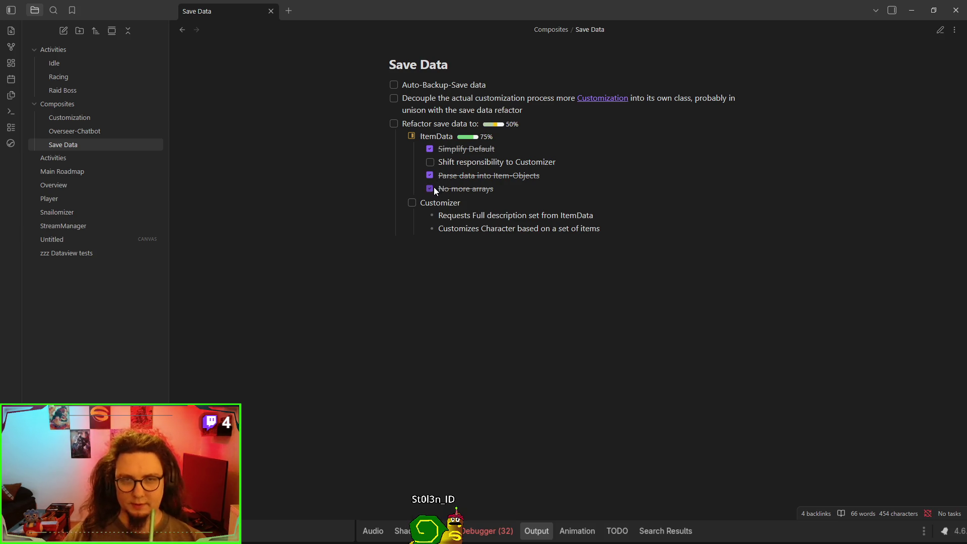